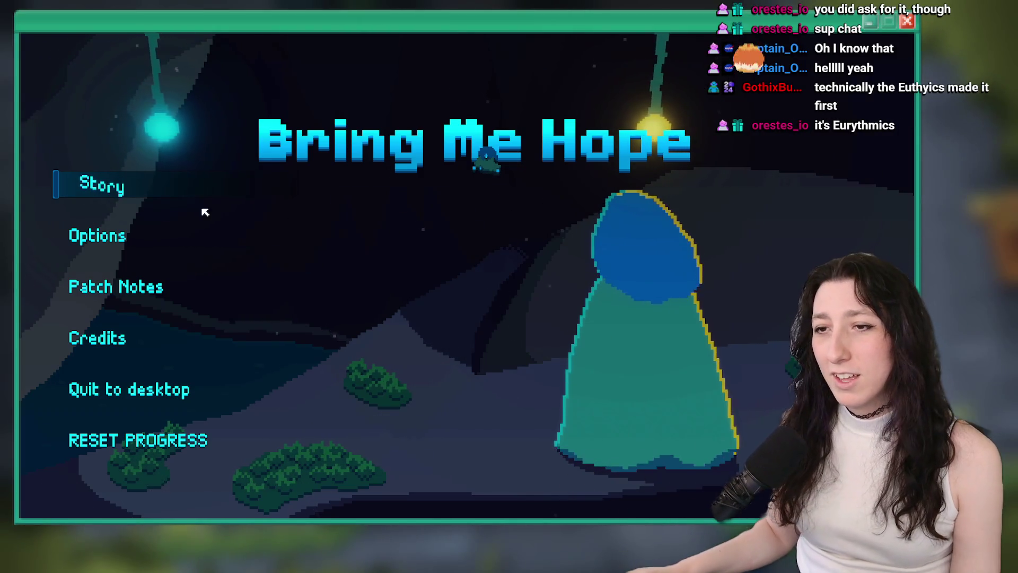
Step: Start a Story playthrough and walk from the city down into the Frosted Caves
left_click(93, 191)
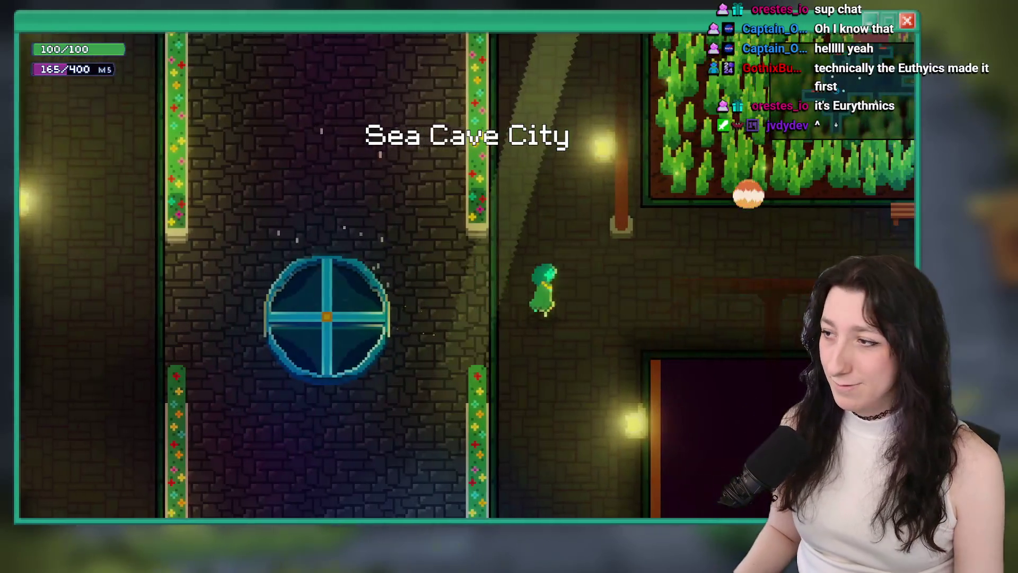
key("Return")
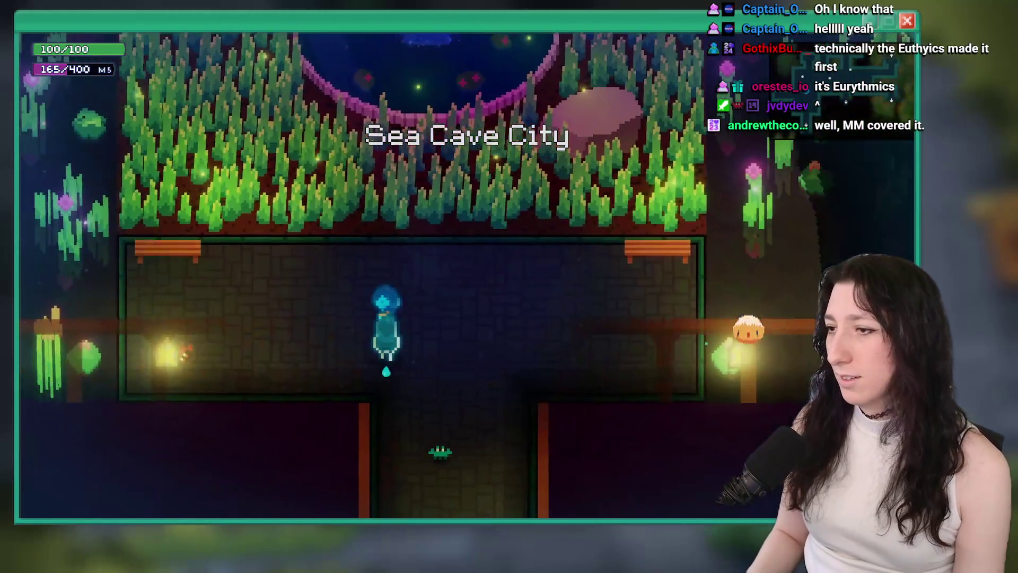
key("Down")
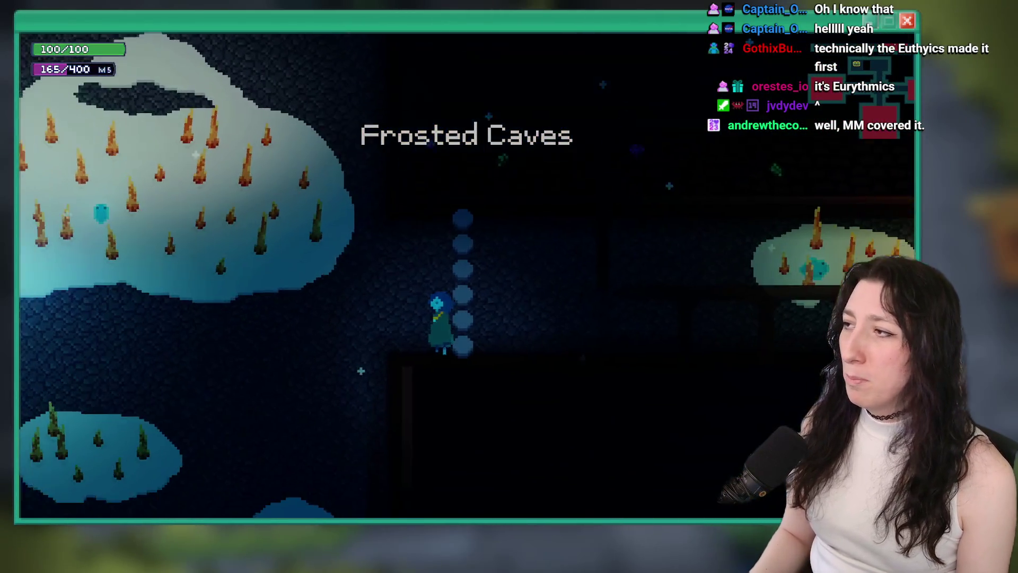
key("Left")
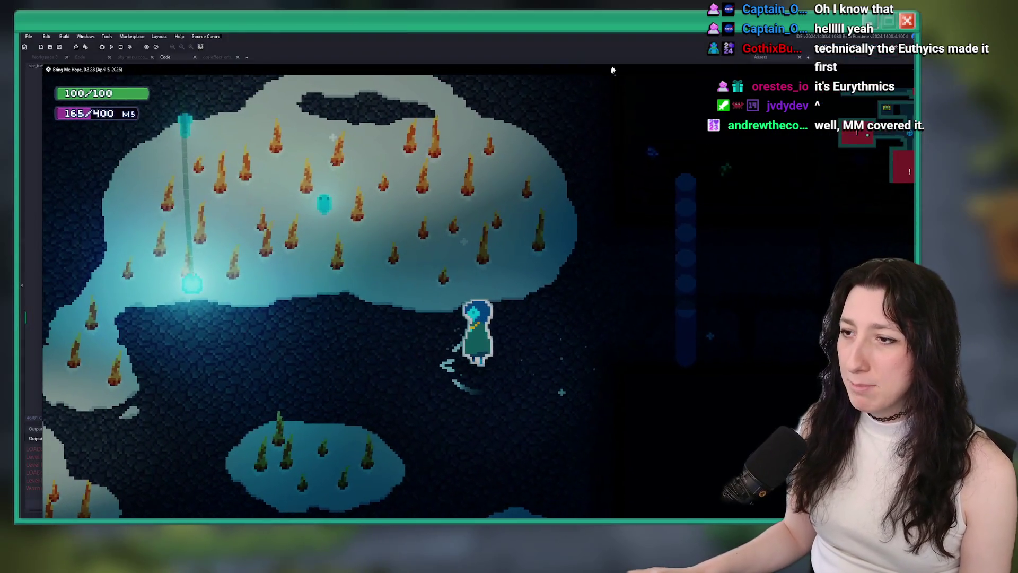
key("Left")
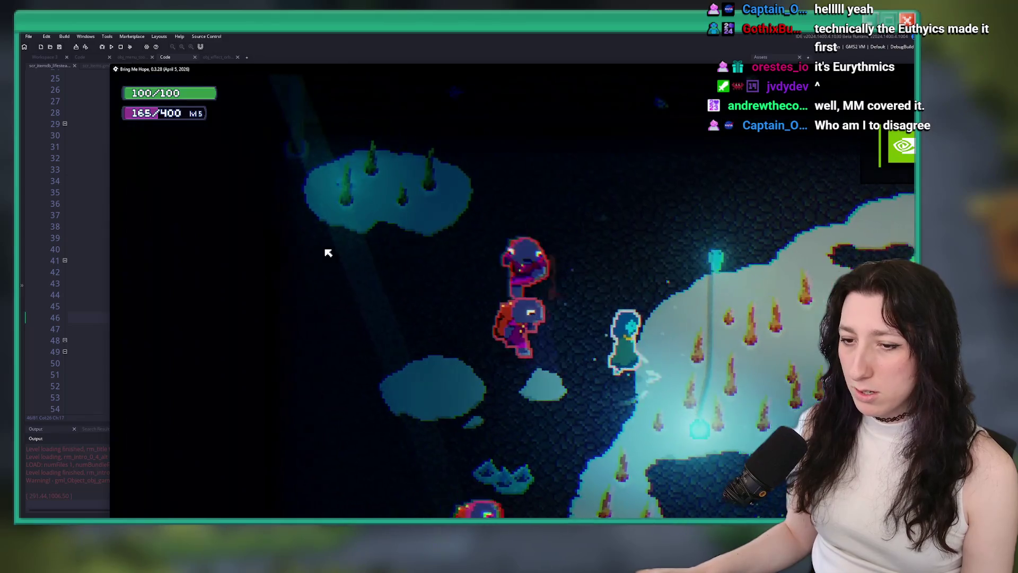
Step: Fight the enemies on the frozen lake, then close the game window
key("Right")
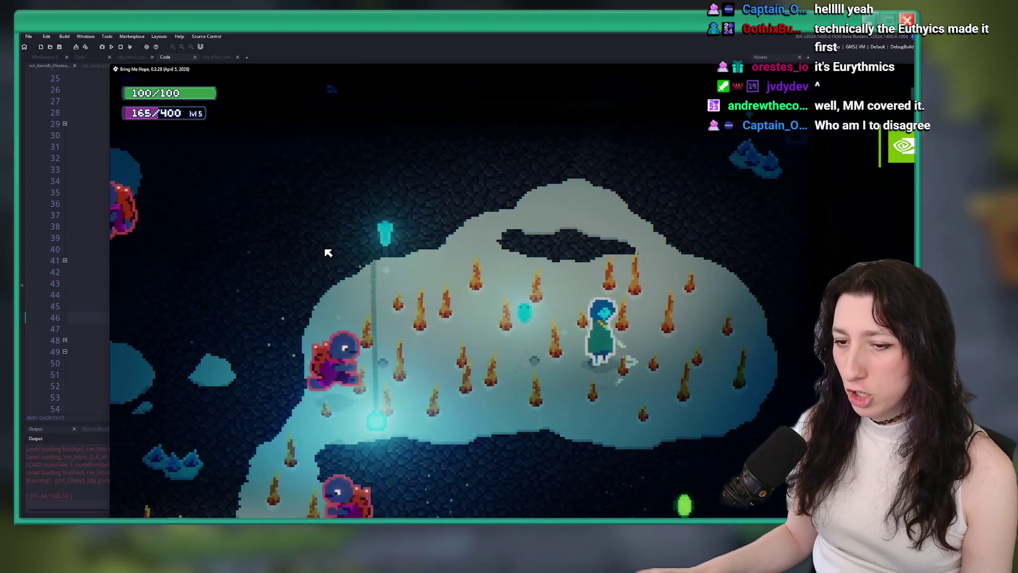
key("Up")
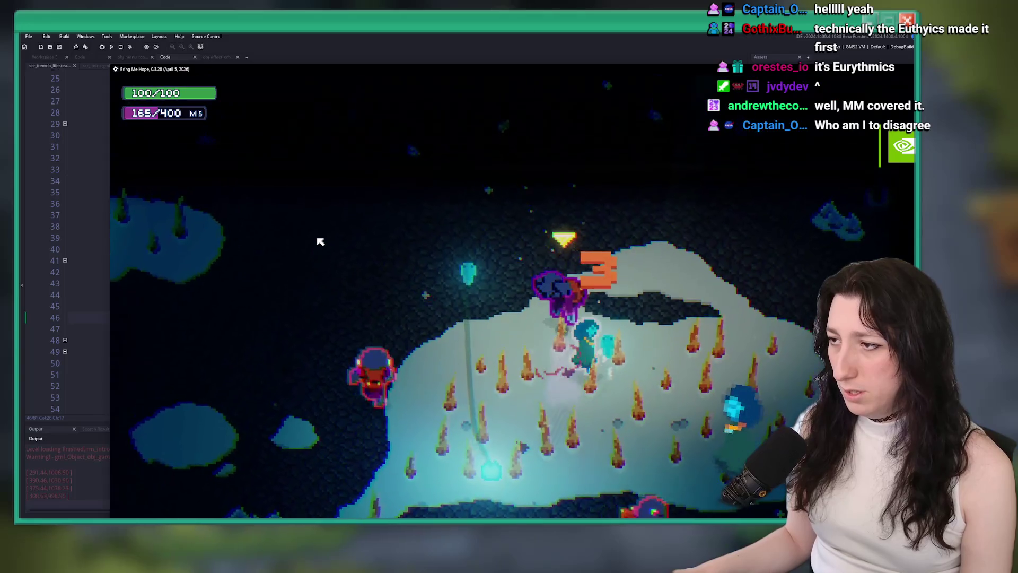
key("Left")
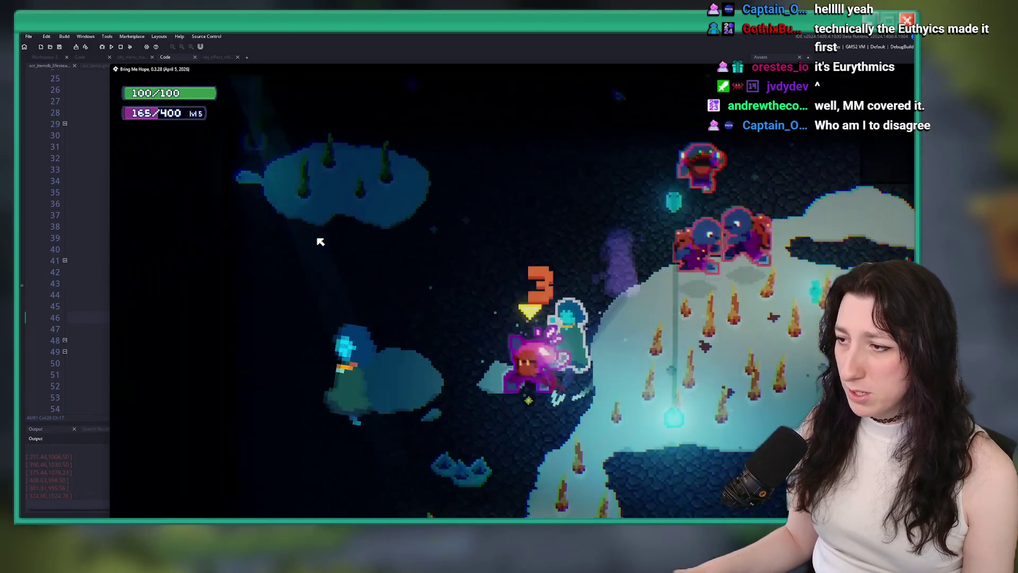
key("Up")
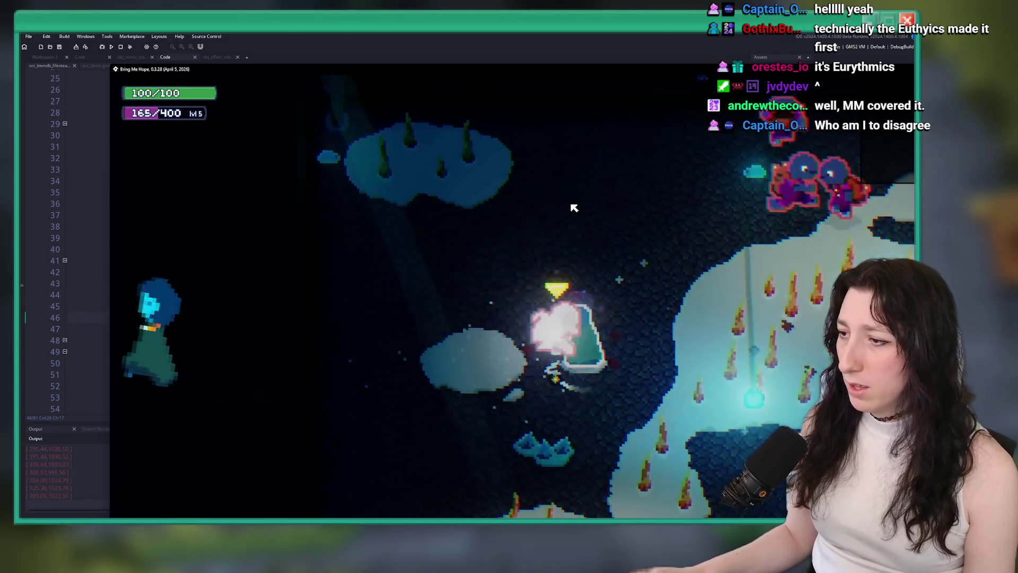
key("Right")
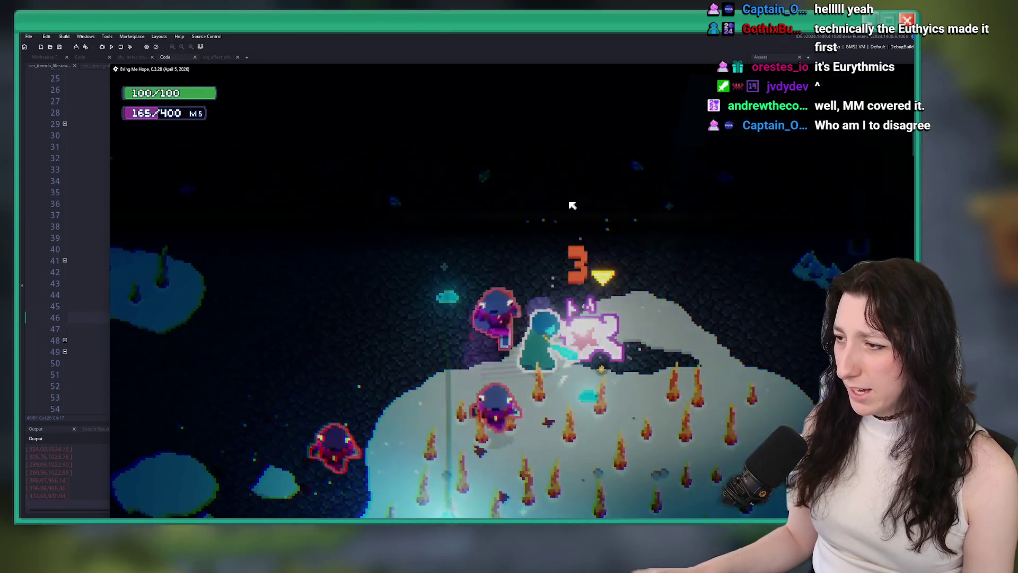
key("Right")
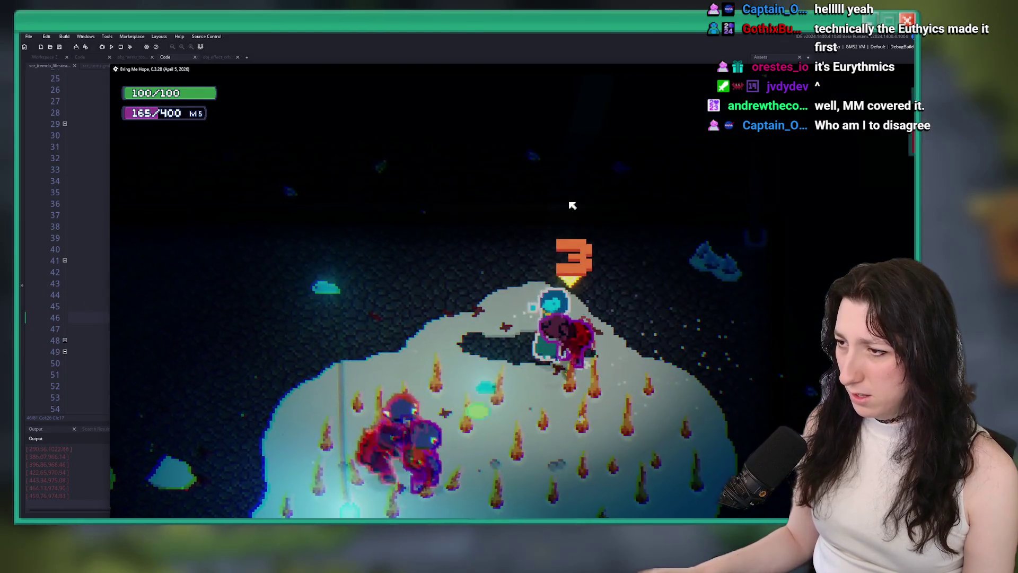
key("Escape")
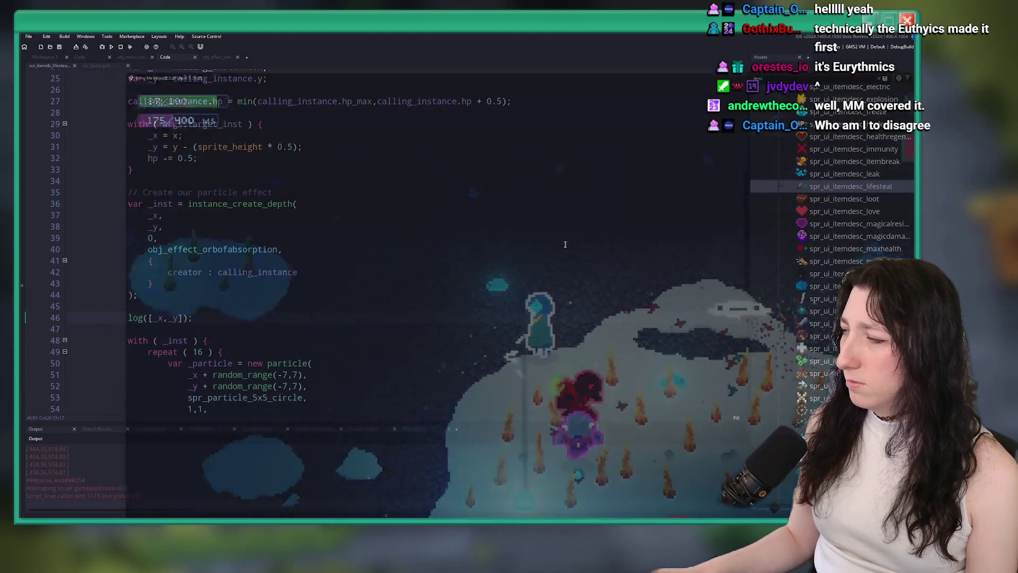
Step: Delete the leftover log([_x,_y]) position line from the item script
left_click_drag(229, 328, 241, 295)
key("BackSpace")
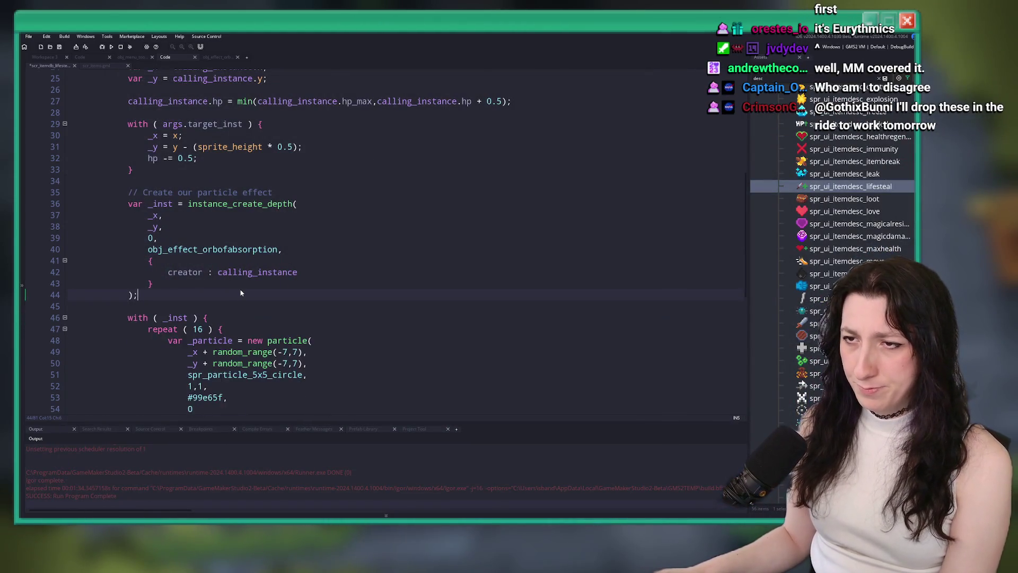
scroll(242, 293, "down", 1)
scroll(237, 295, "down", 3)
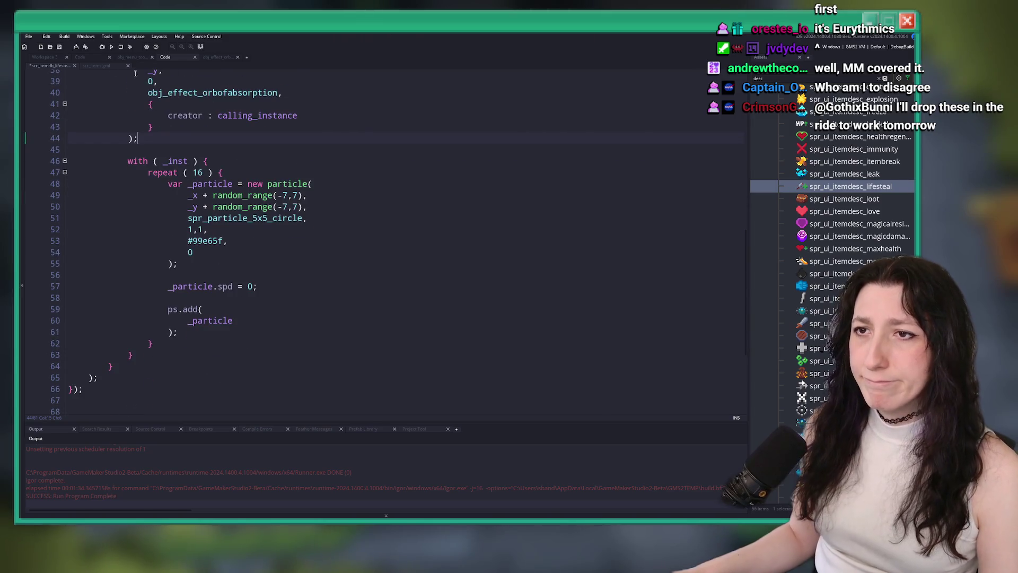
scroll(174, 204, "up", 4)
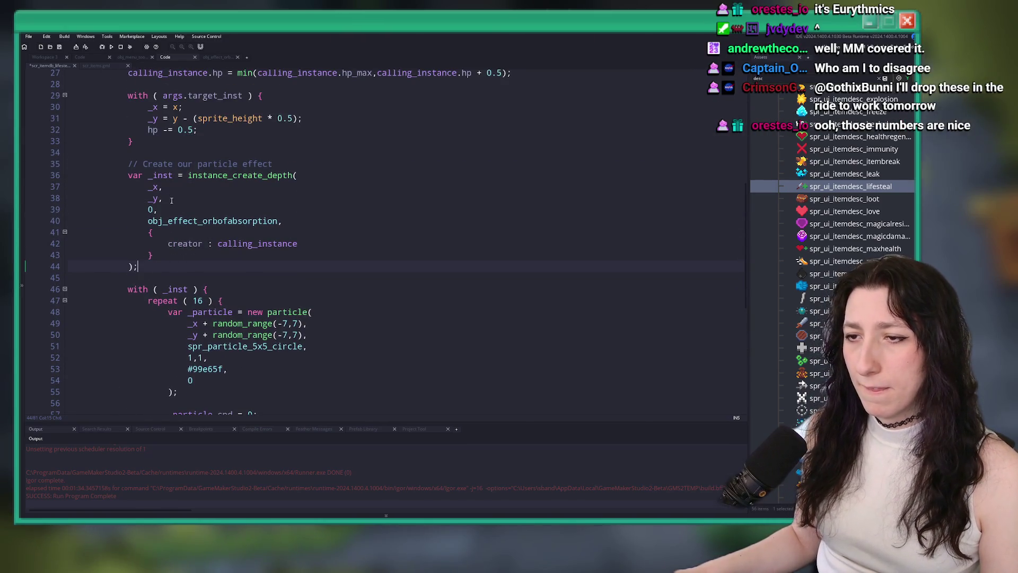
Step: Set the particle alpha argument to 0.5 and save the script
left_click(148, 210)
scroll(198, 307, "down", 2)
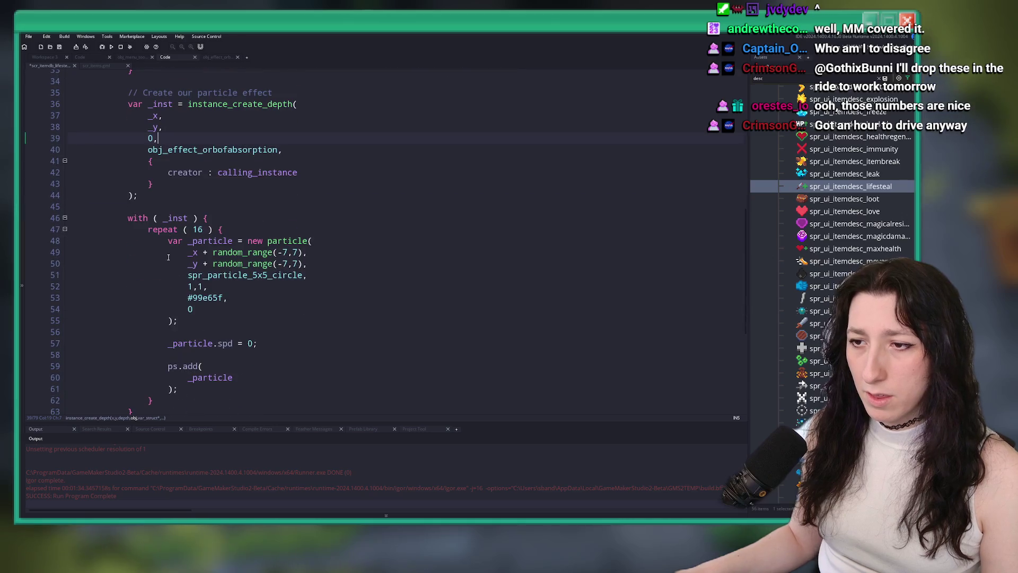
left_click(199, 299)
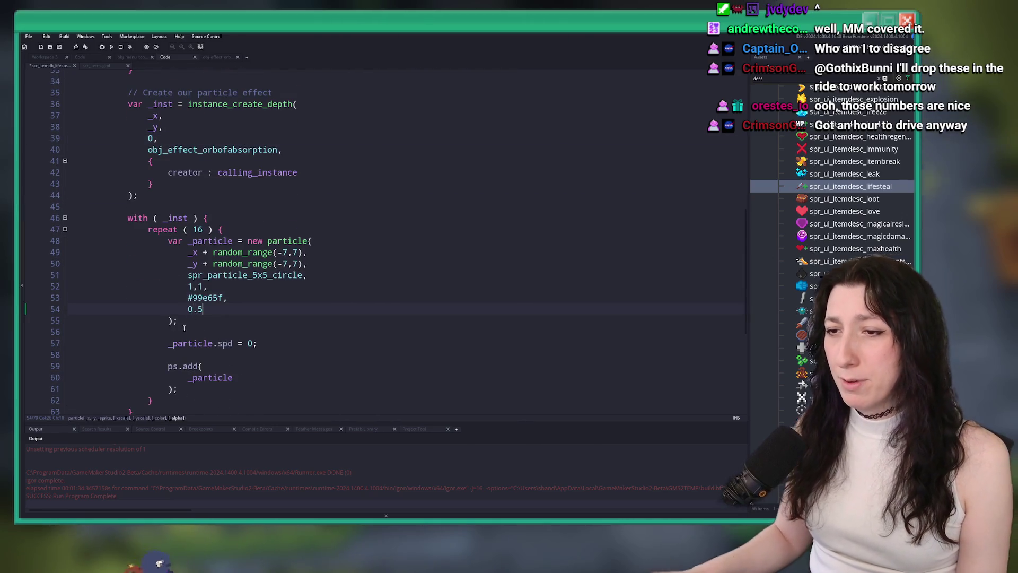
key("ctrl+s")
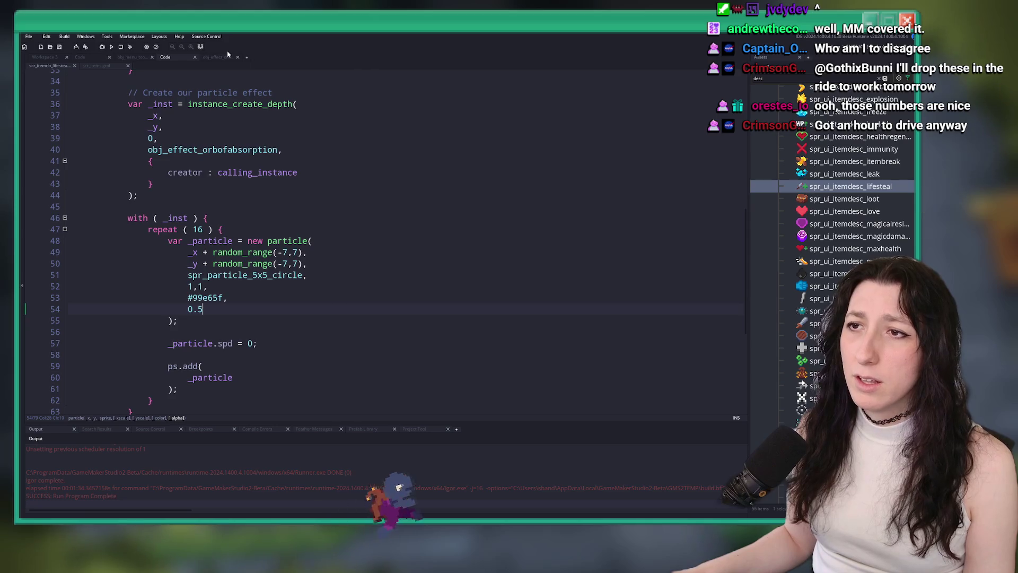
Step: Review obj_effect_orbofabsorption's code and details, then build and run the game
left_click(219, 56)
left_click(164, 57)
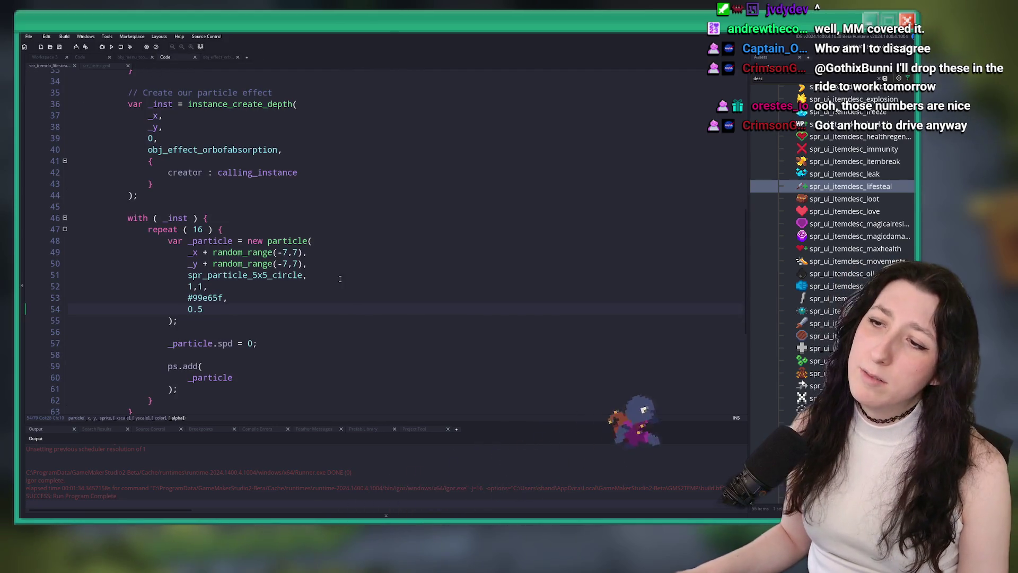
left_click(247, 150)
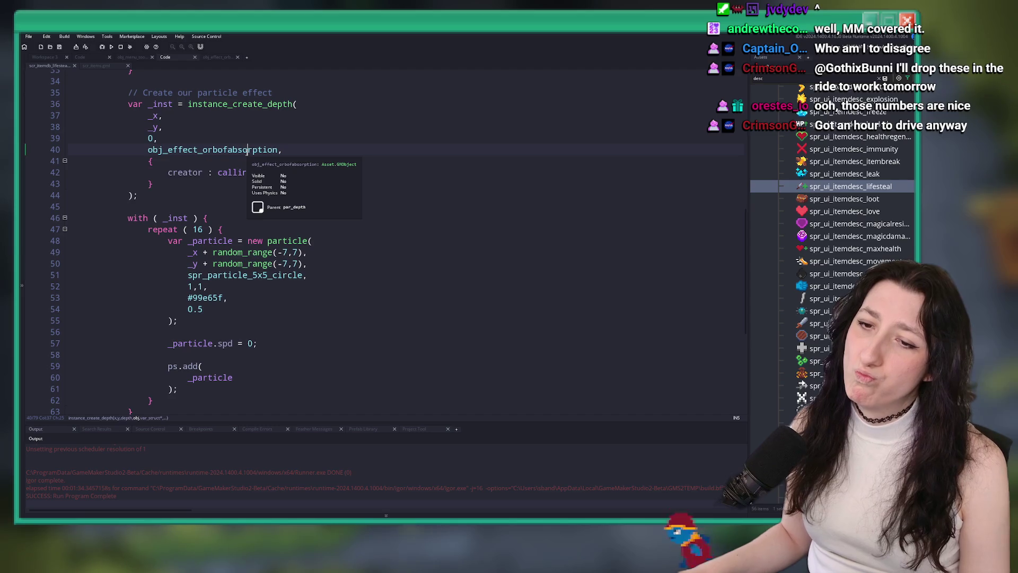
key("F5")
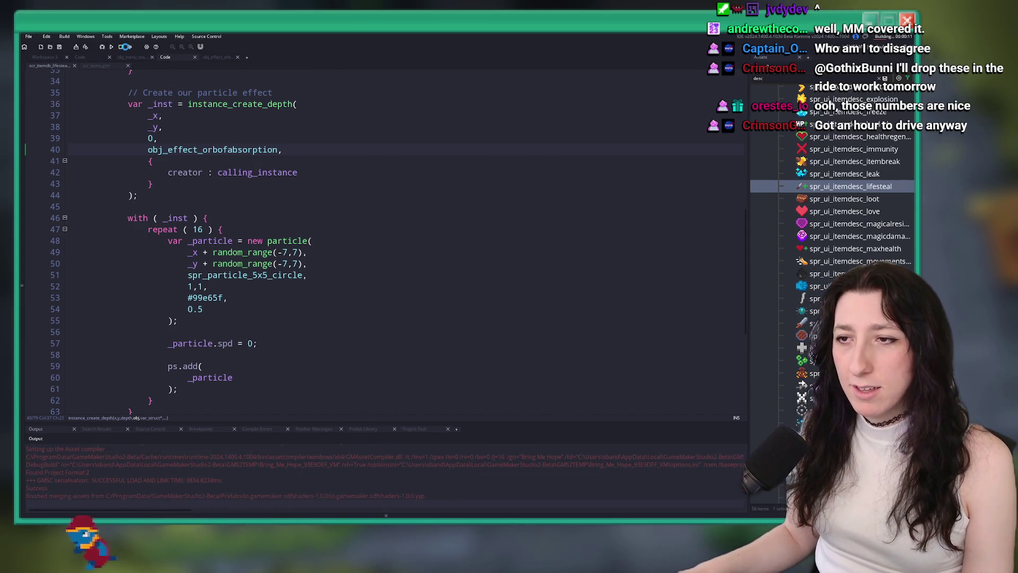
Step: Rename the particle sprite to spr_particle_2x2, then stop and relaunch the game
left_click(253, 275)
key("Delete")
key("Delete")
key("Delete")
type("2x2")
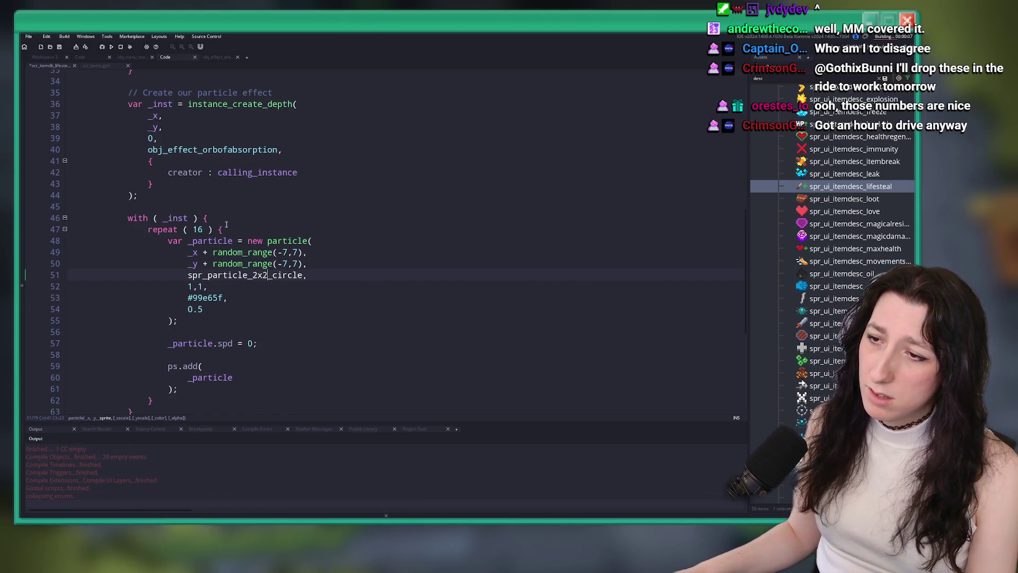
left_click(121, 46)
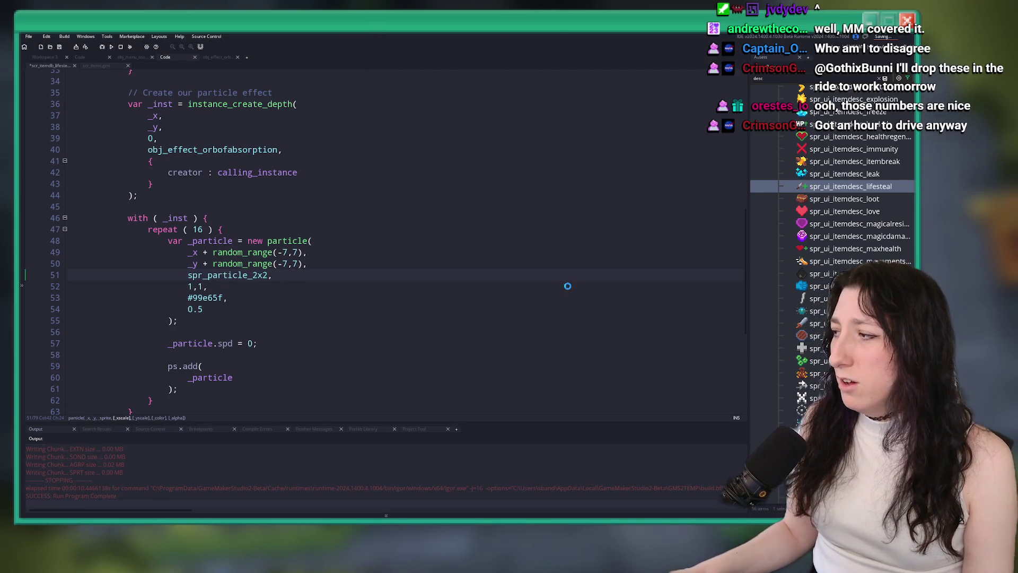
key("F5")
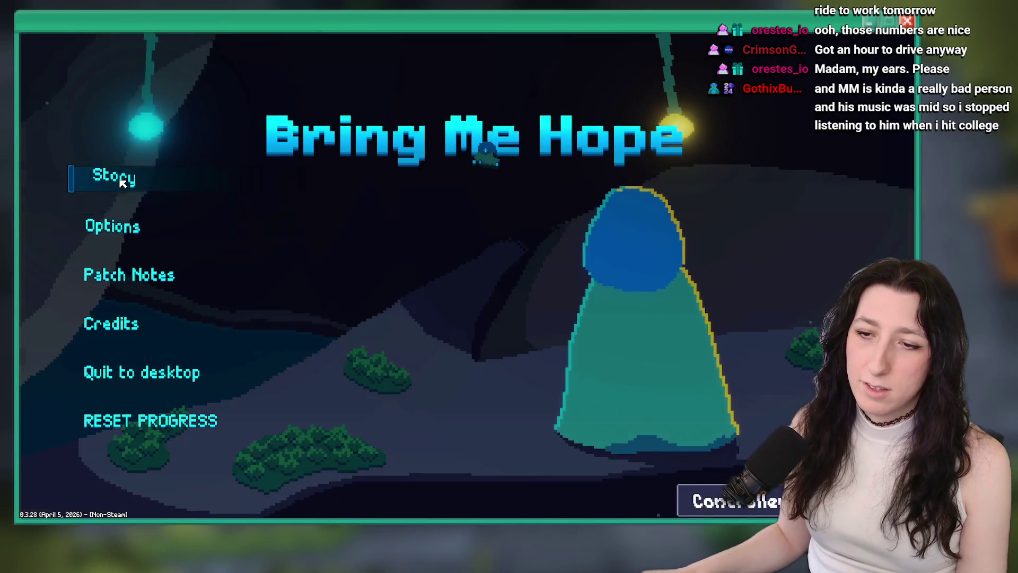
Step: Start a Story playthrough and walk past the fountain through the city plaza
left_click(128, 180)
key("w")
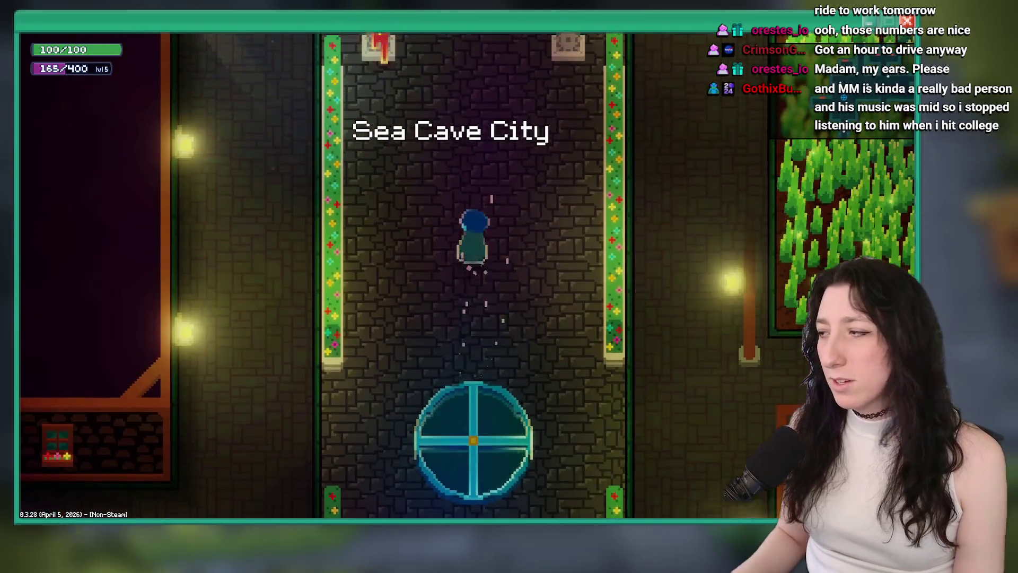
key("s")
key("d")
key("a")
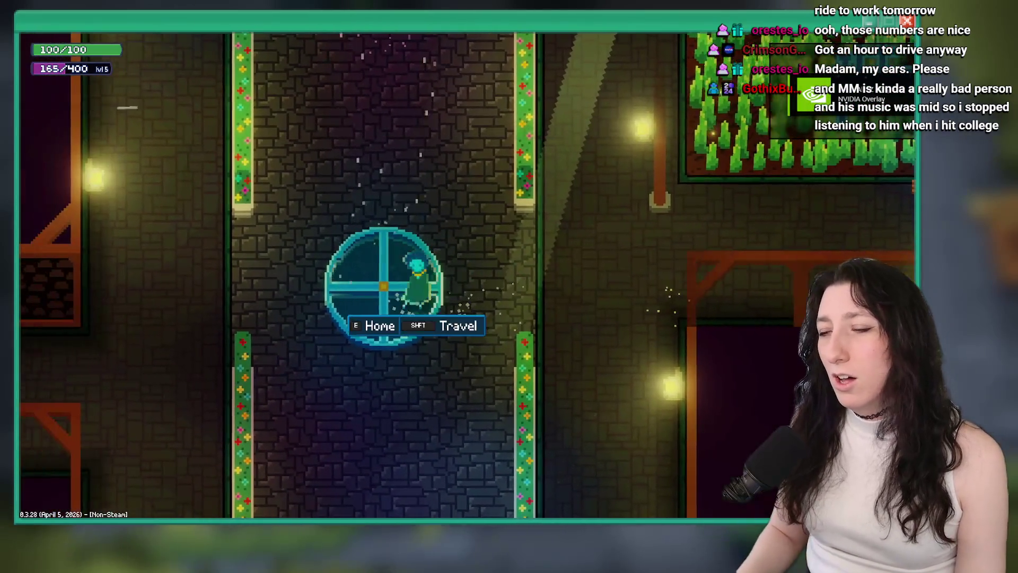
key("d")
key("w")
key("s")
key("d")
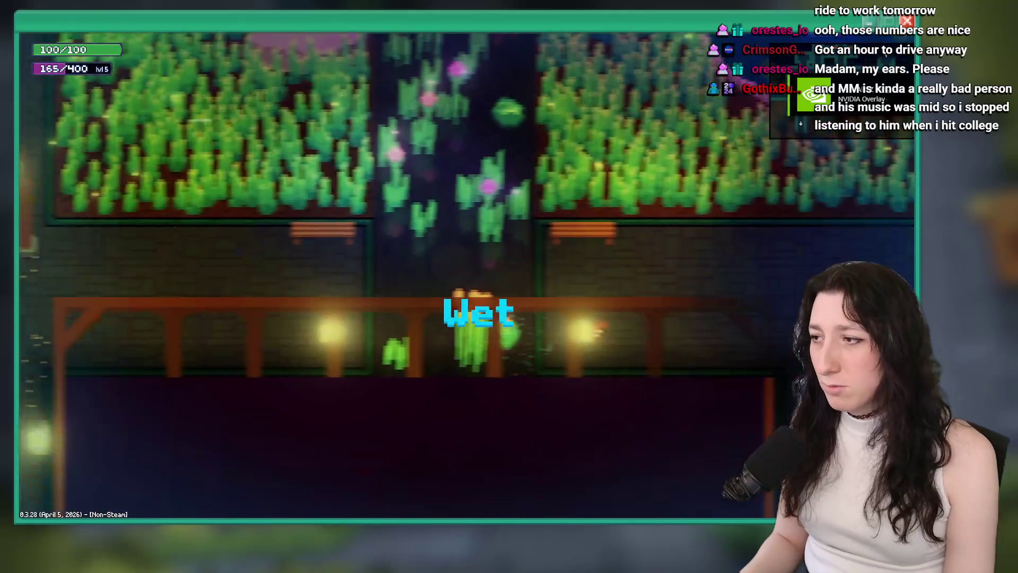
Step: Head down into the Frosted Caves, fight enemies on the ice, then close the game
key("s")
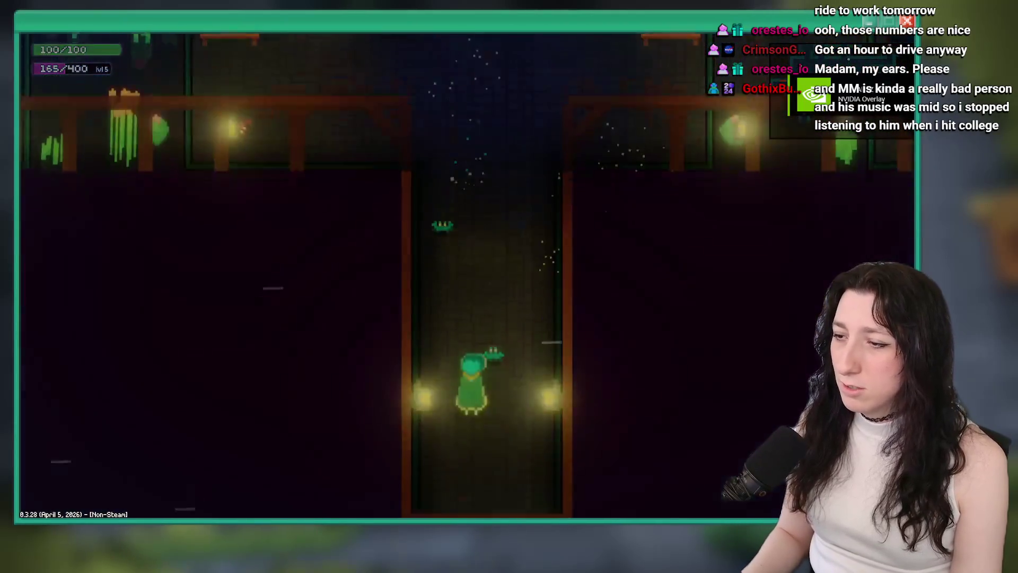
key("s")
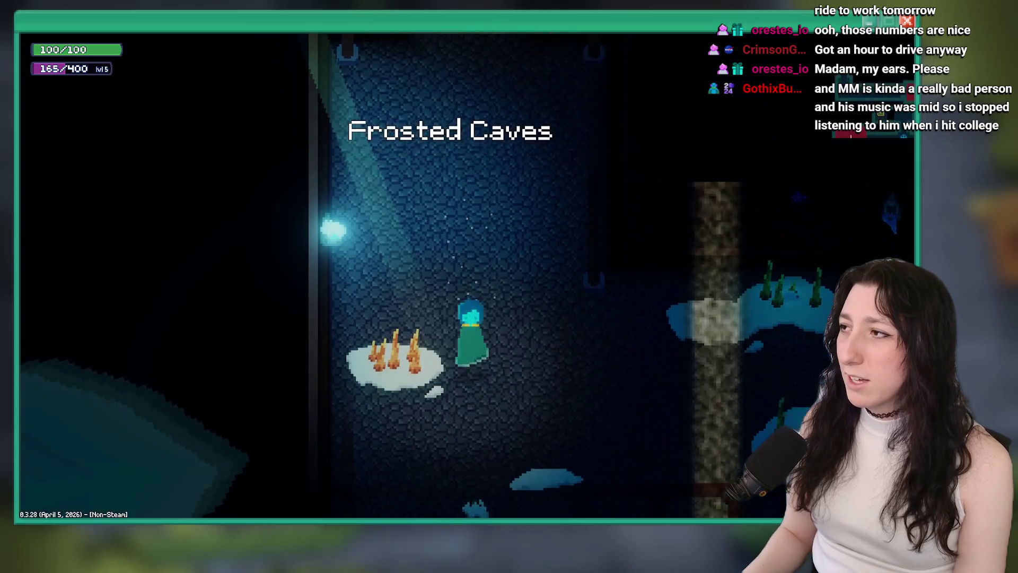
key("s")
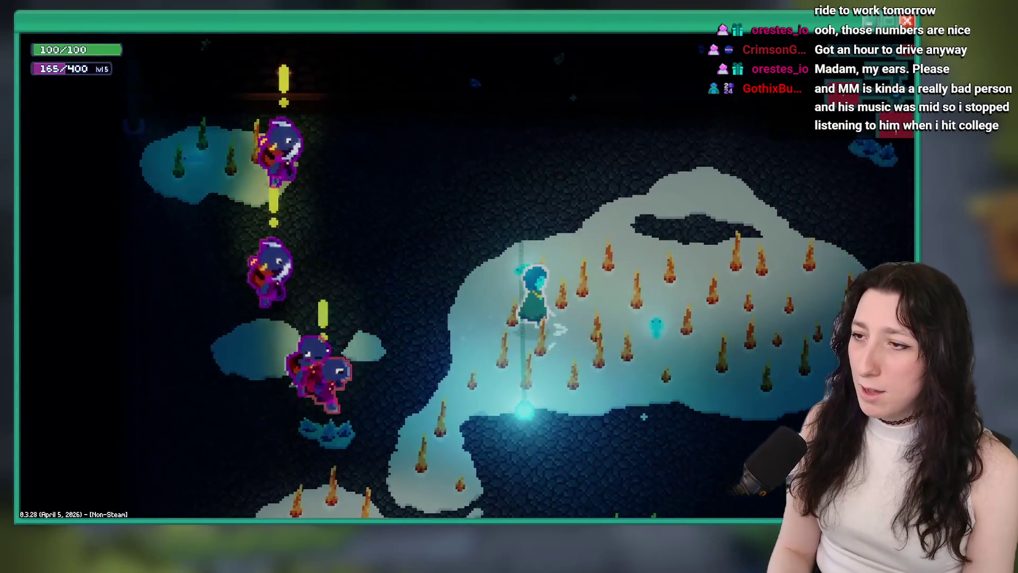
key("w")
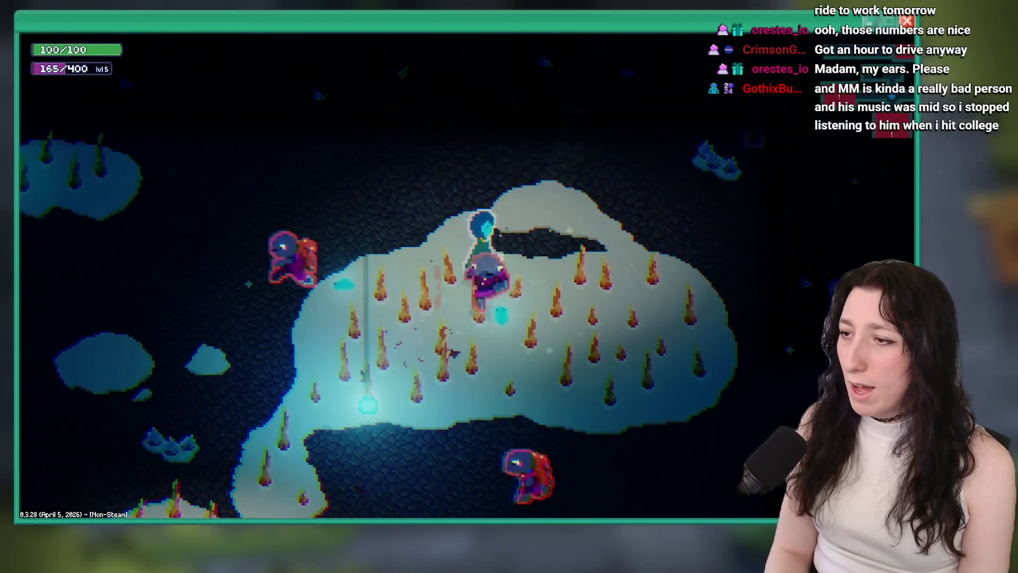
key("a")
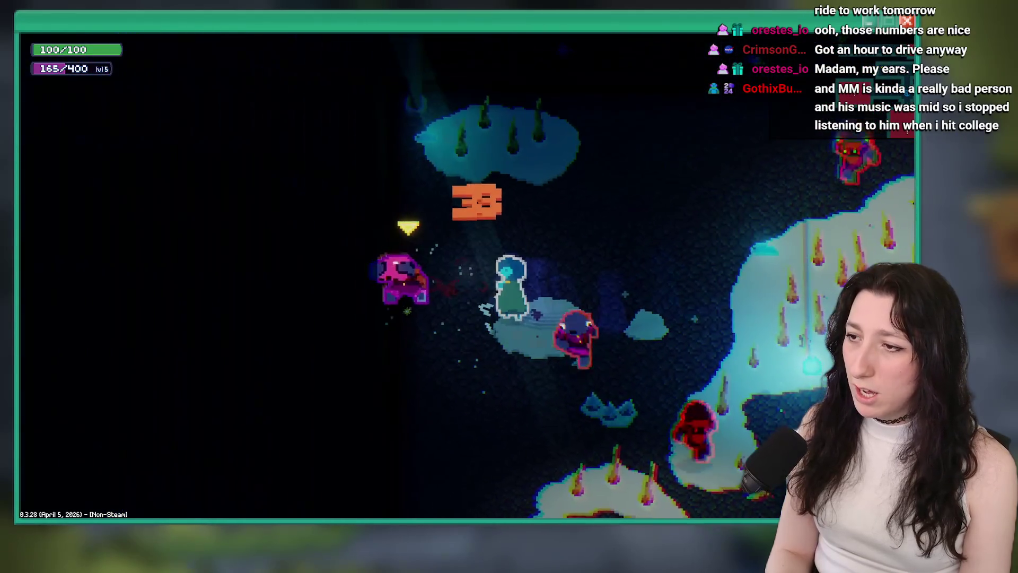
key("d")
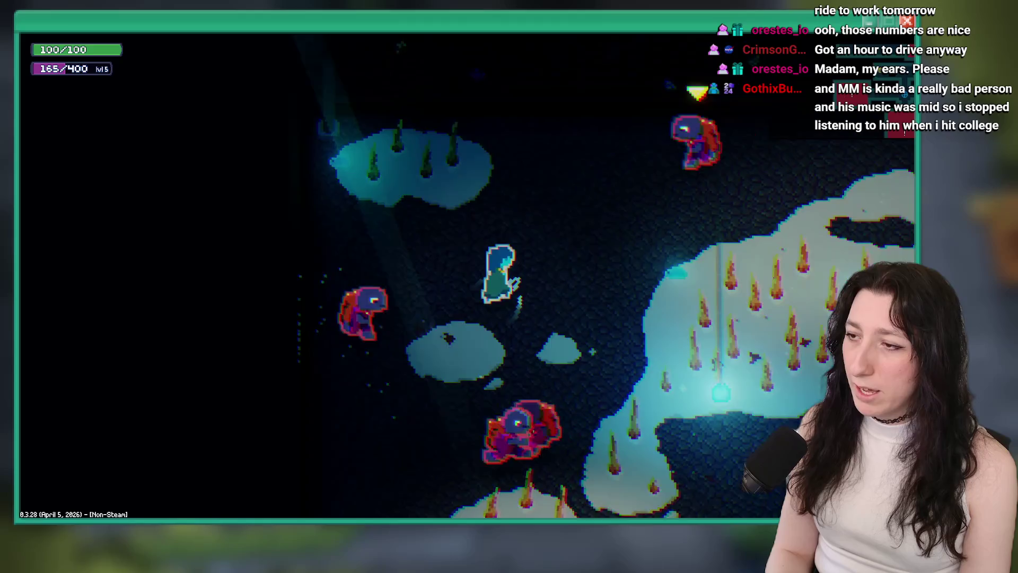
key("w")
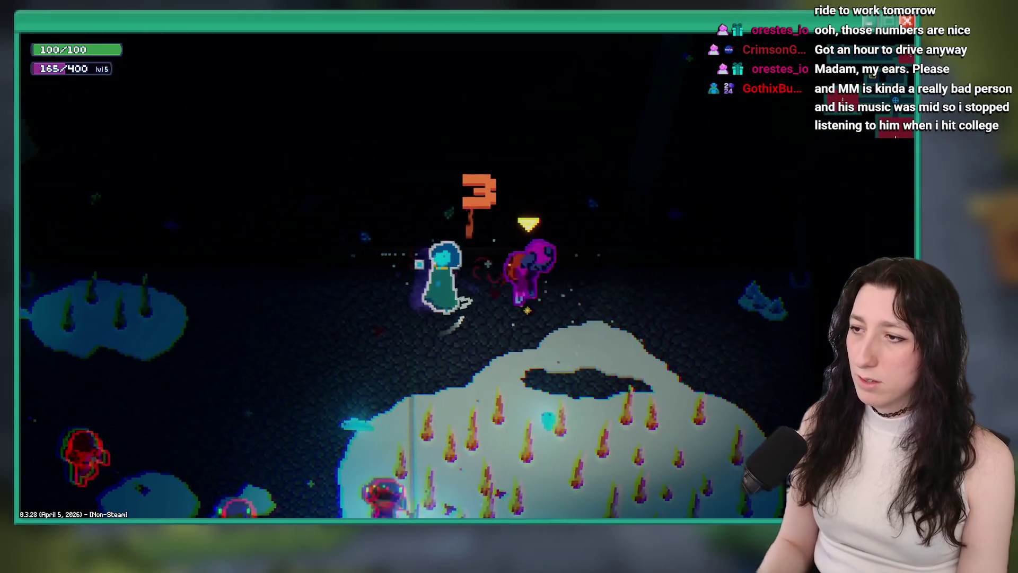
key("s")
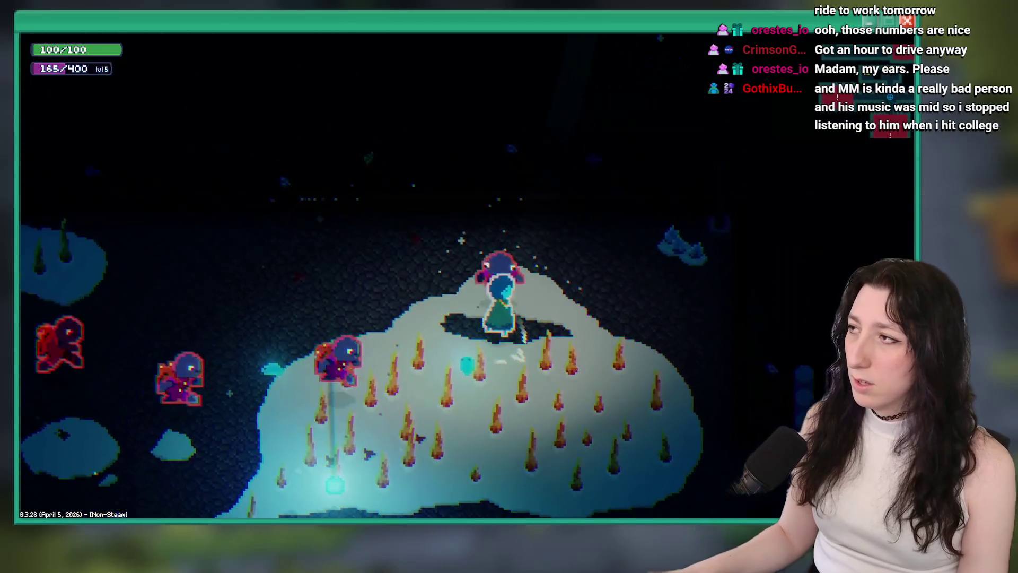
key("Escape")
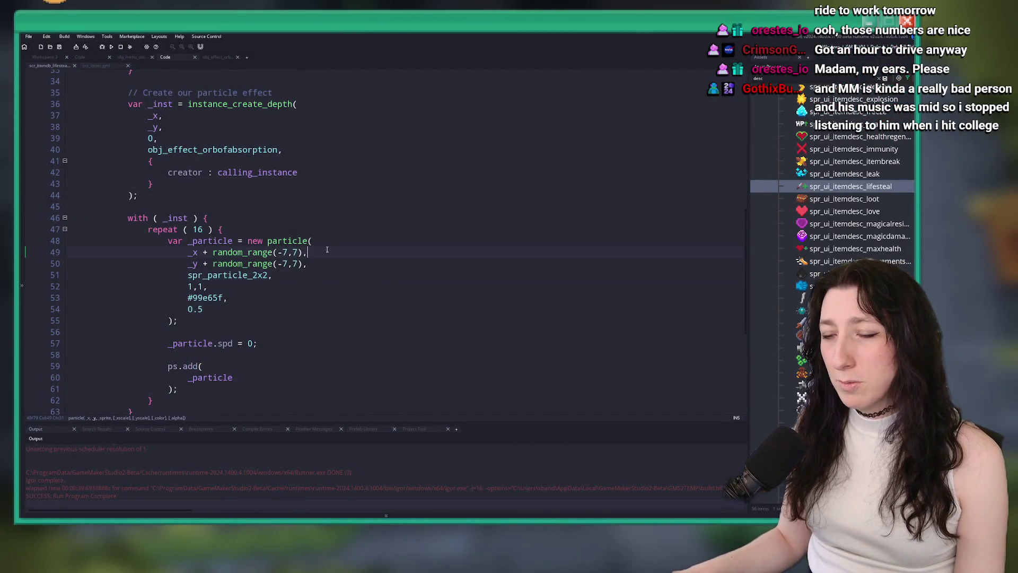
Step: Change draw_depth in the orb effect's Create event from y to y + 75 and rerun
key("Down")
scroll(230, 247, "up", 3)
scroll(230, 248, "up", 5)
key("ctrl+Tab")
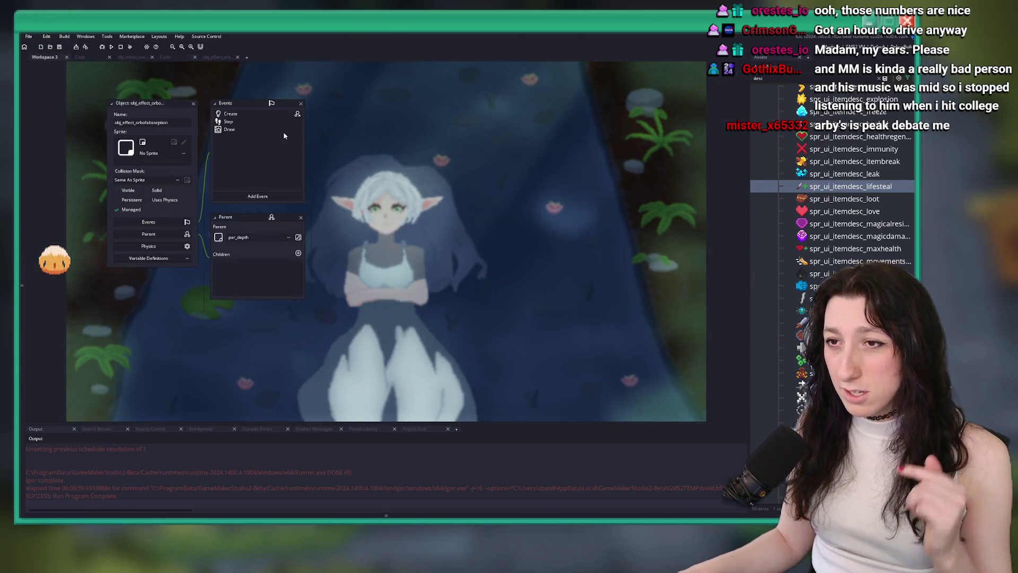
double_click(287, 113)
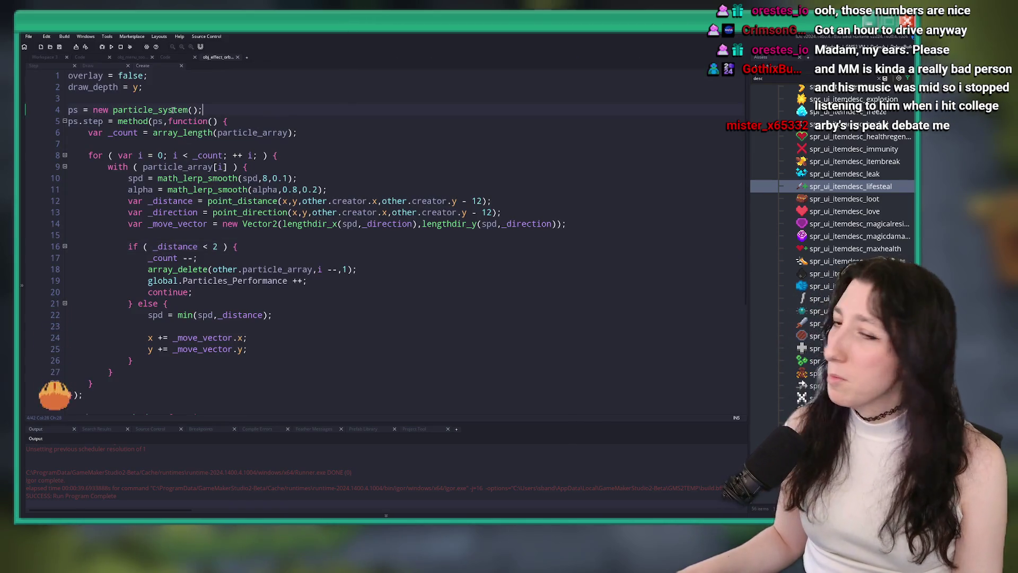
left_click(137, 87)
type("+ 150")
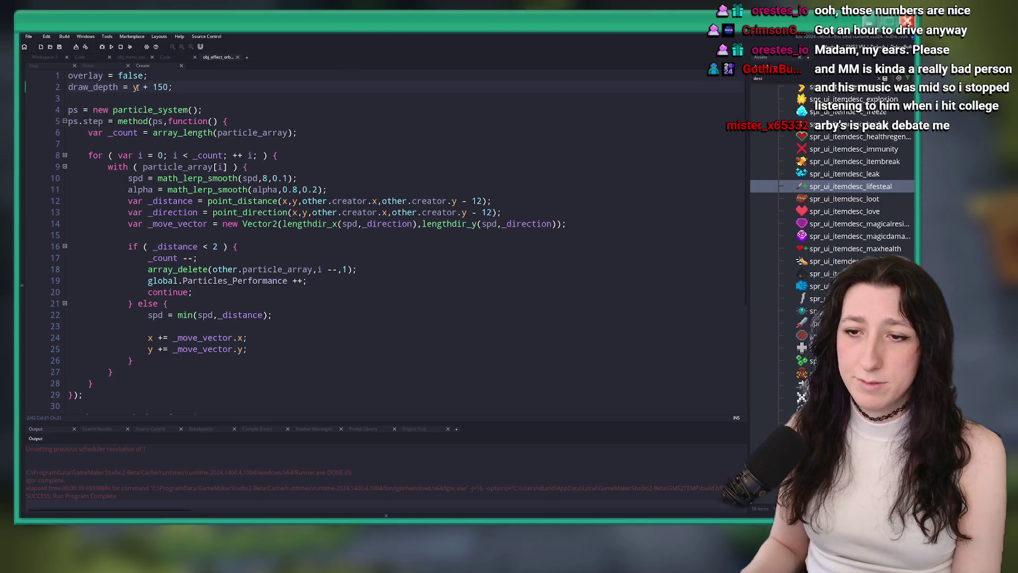
type("150")
key("F5")
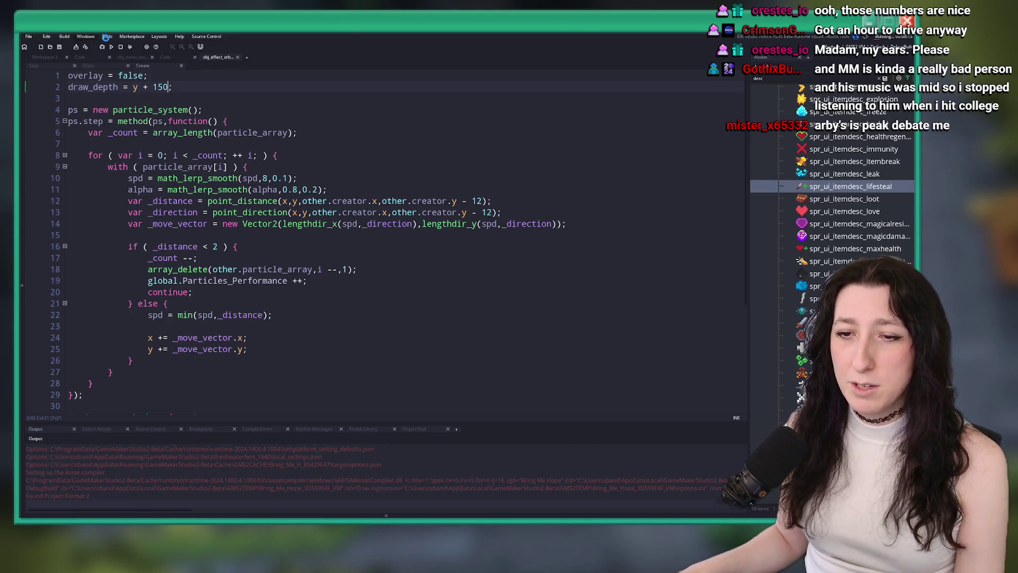
left_click(155, 87)
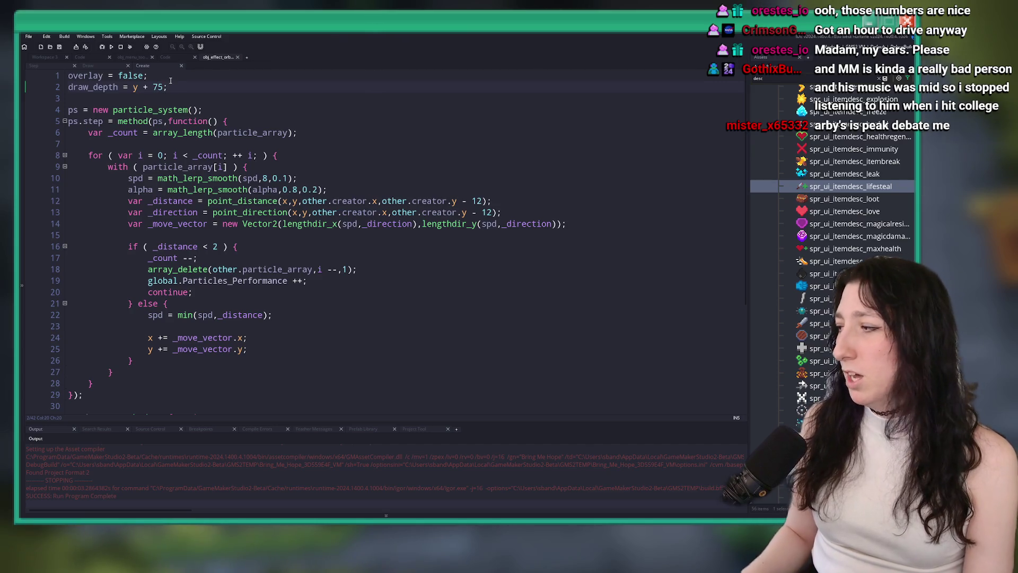
key("F5")
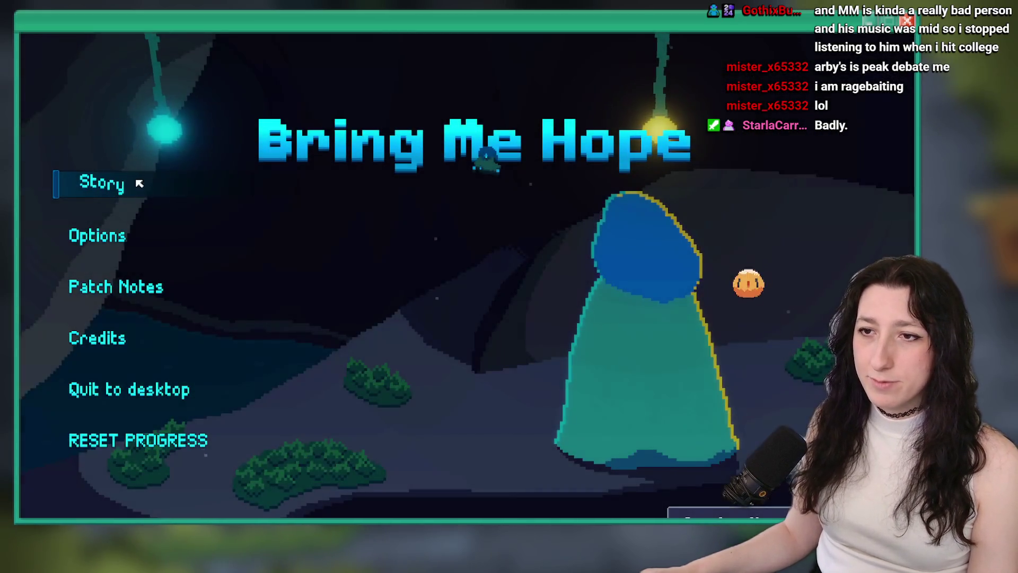
Step: Start Story mode and walk from Sea Cave City into the Frosted Caves
left_click(140, 183)
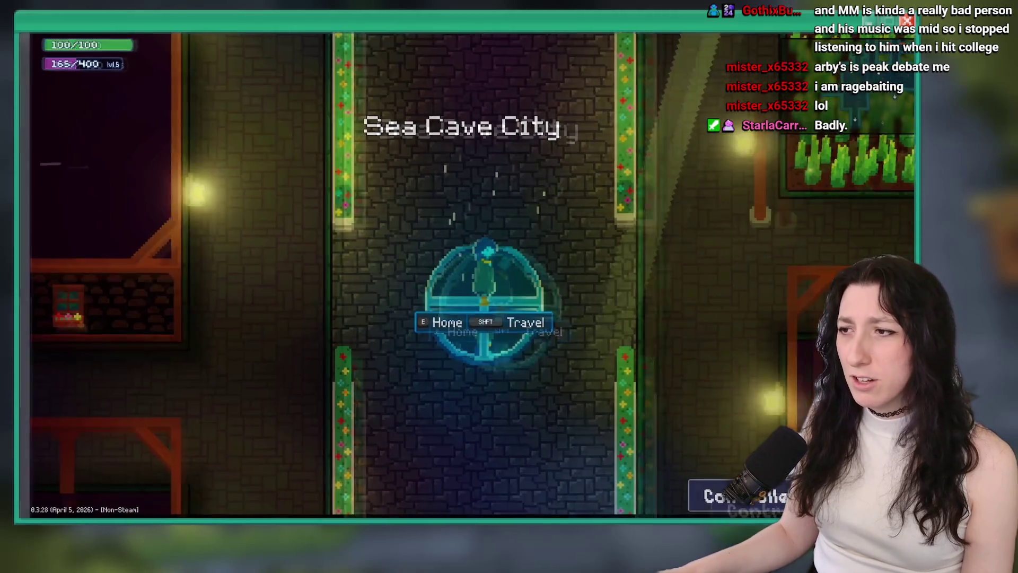
key("d")
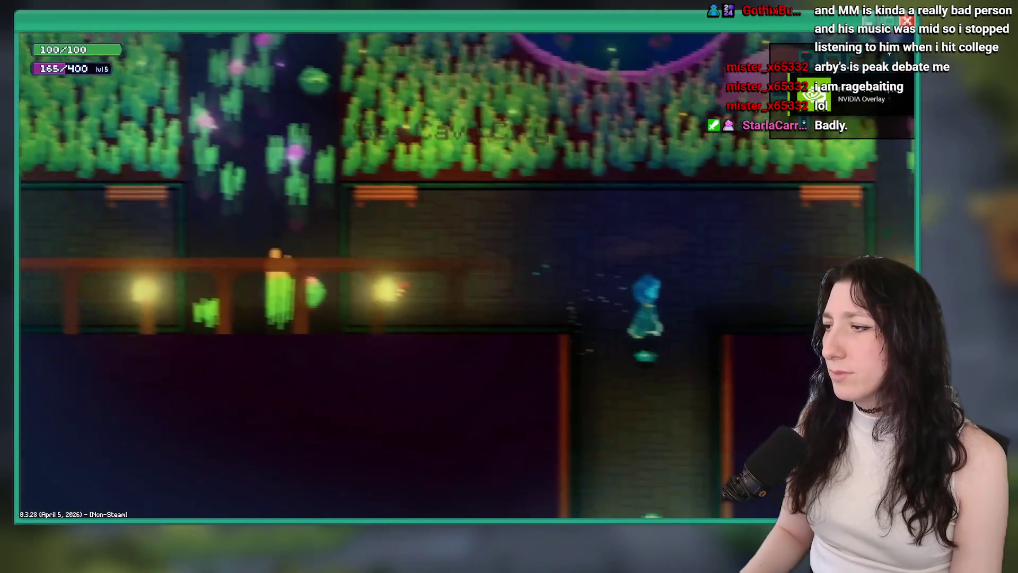
key("s")
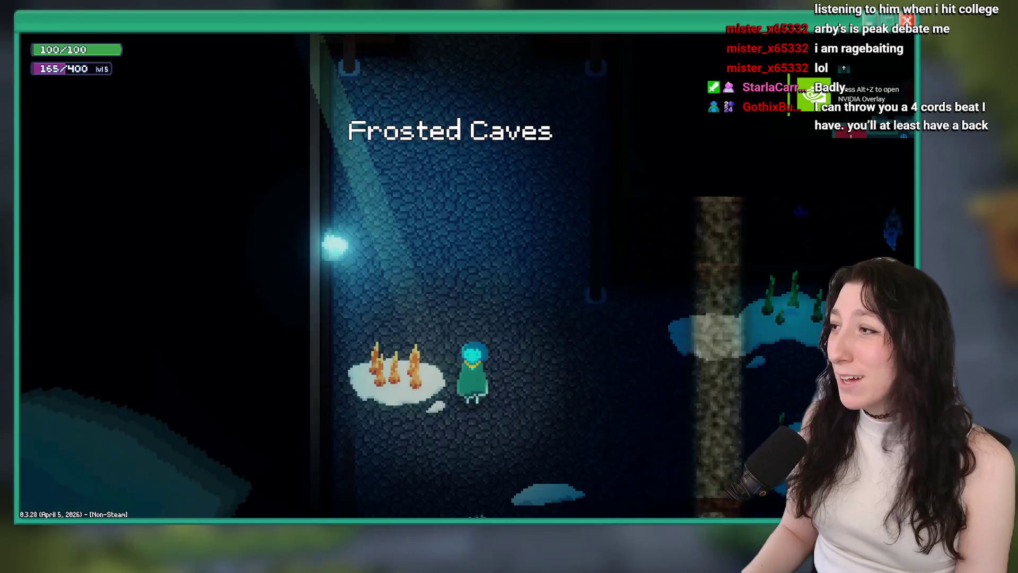
key("w")
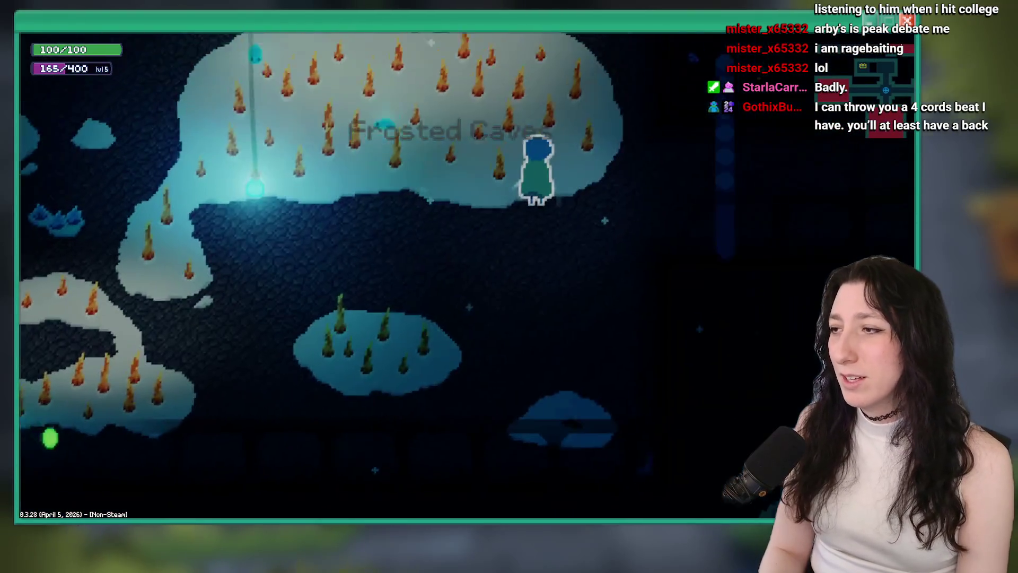
Step: Check character stats, defeat enemies, collect their face pickups, then close the game
key("Tab")
key("Tab")
key("w")
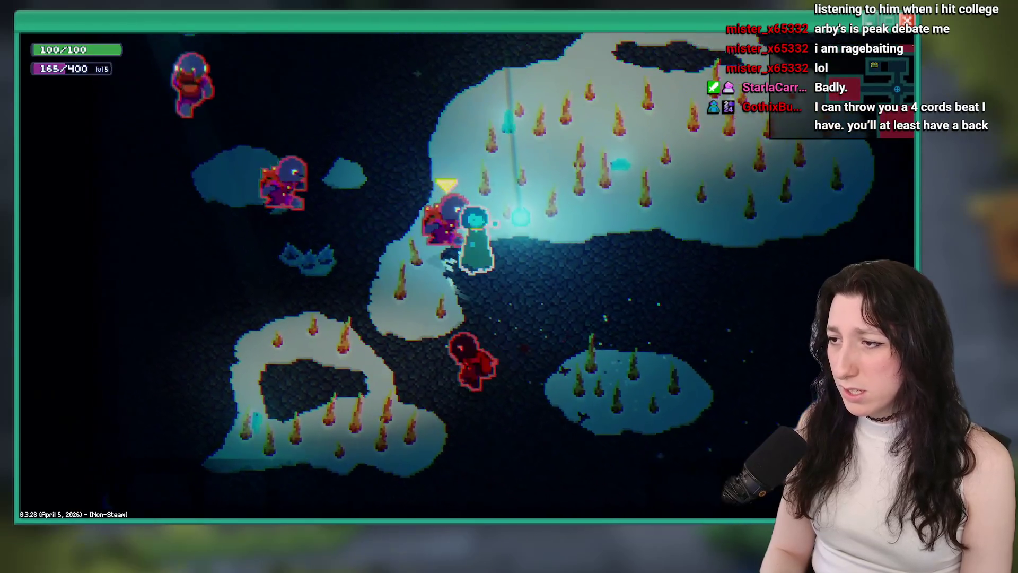
key("a")
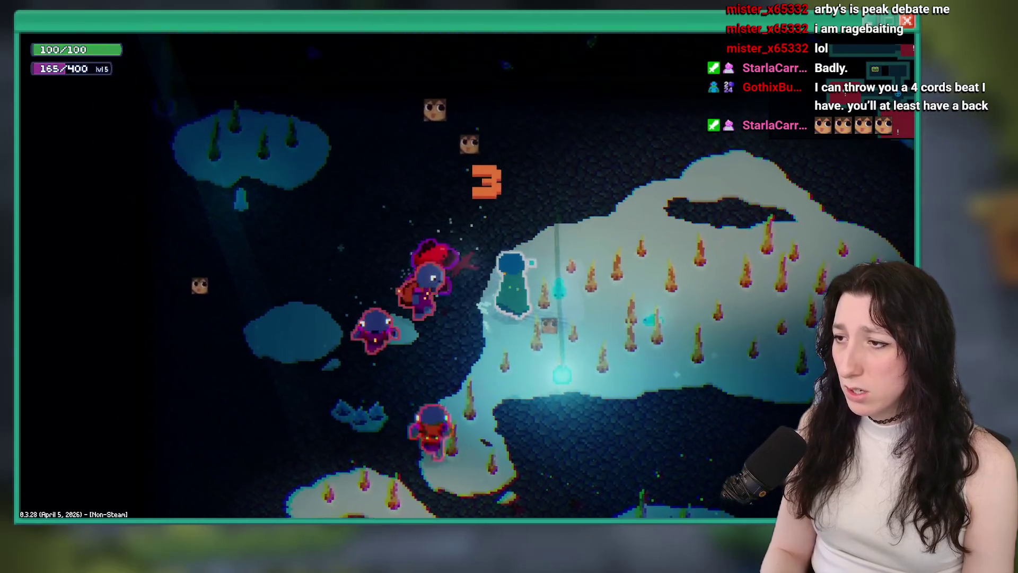
key("w")
key("d")
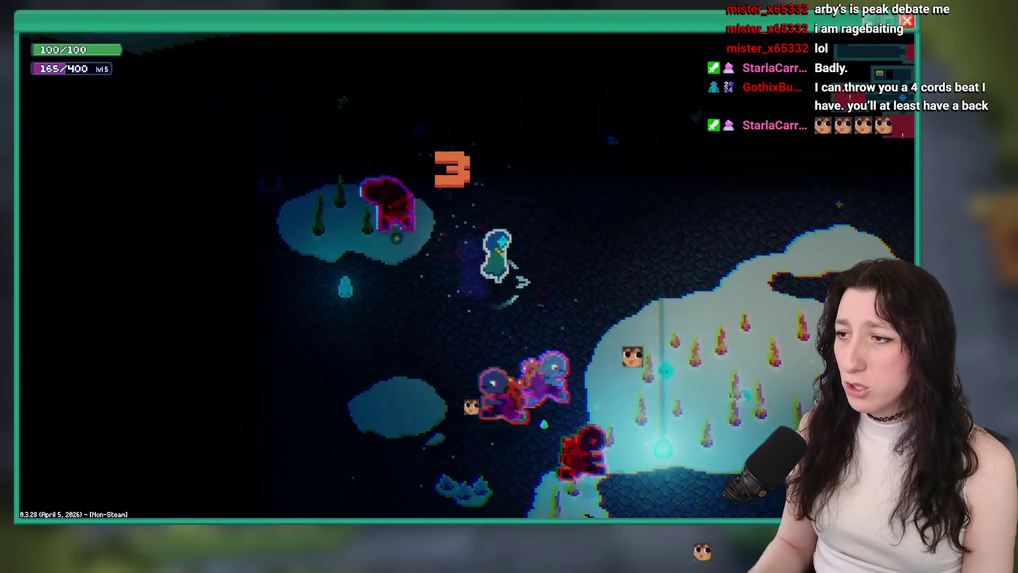
key("Escape")
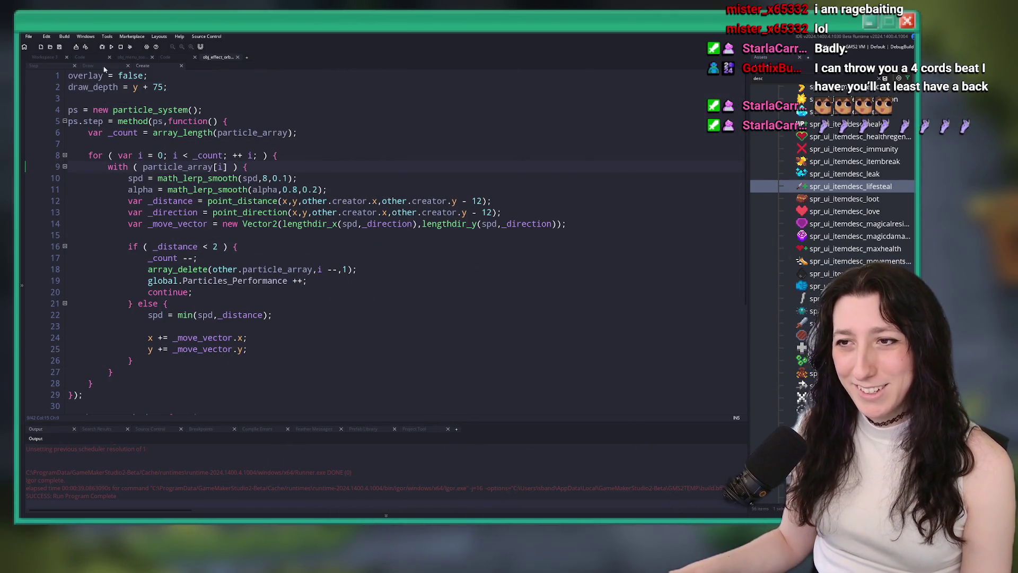
Step: Close the orb effect and item script code editors, returning to the orb effect workspace
left_click(53, 66)
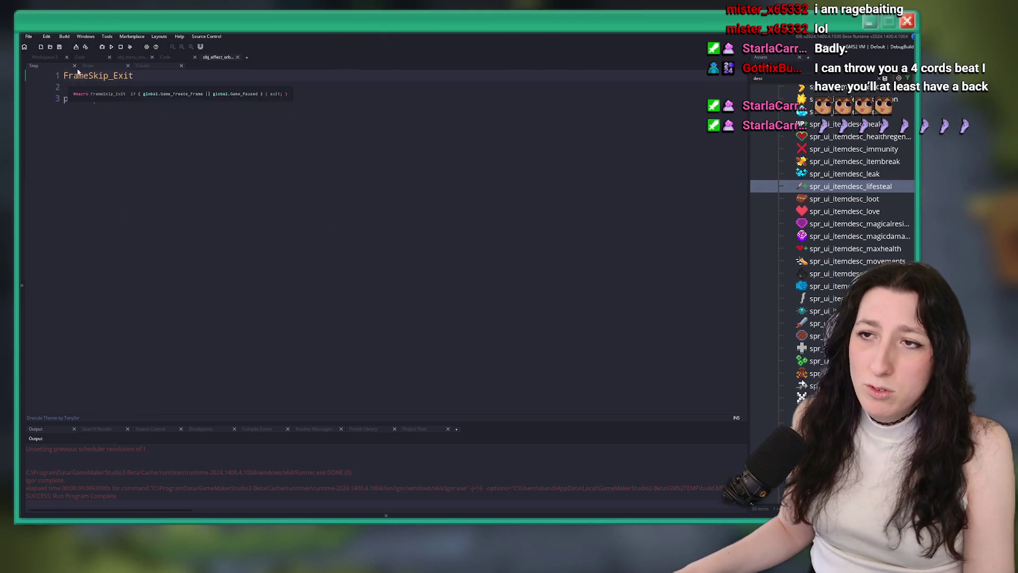
middle_click(217, 58)
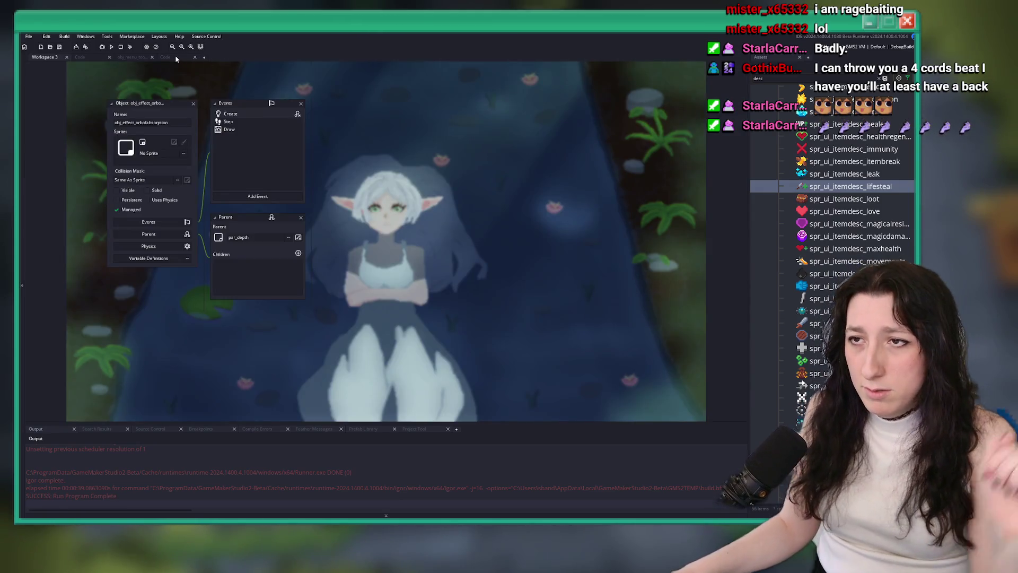
left_click(177, 58)
scroll(253, 238, "down", 6)
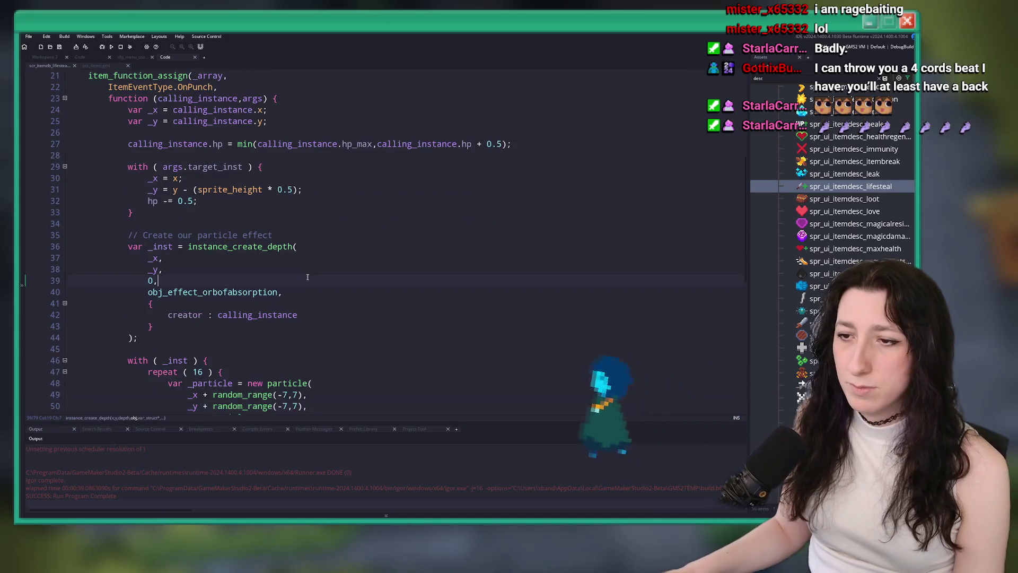
middle_click(252, 235)
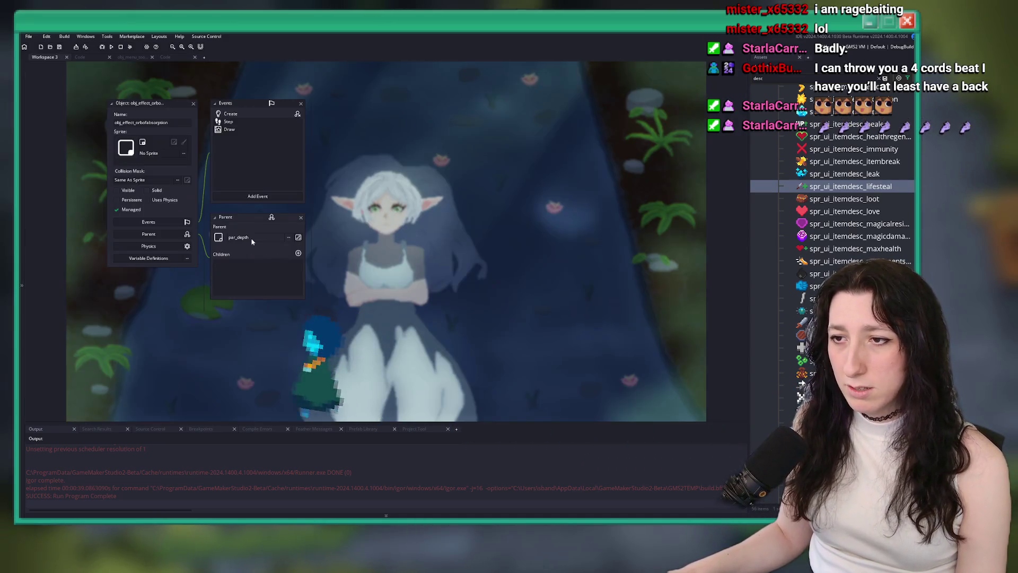
left_click(246, 112)
Step: Change math_lerp_smooth(spd,8,0.1) to 0.05, save the Create event, and run the game
left_click(546, 227)
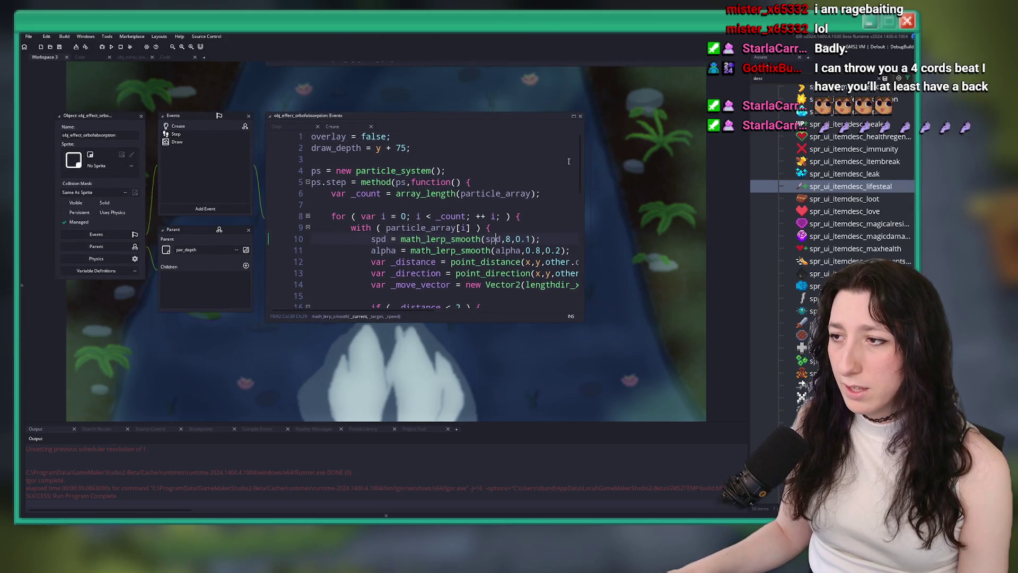
left_click(511, 240)
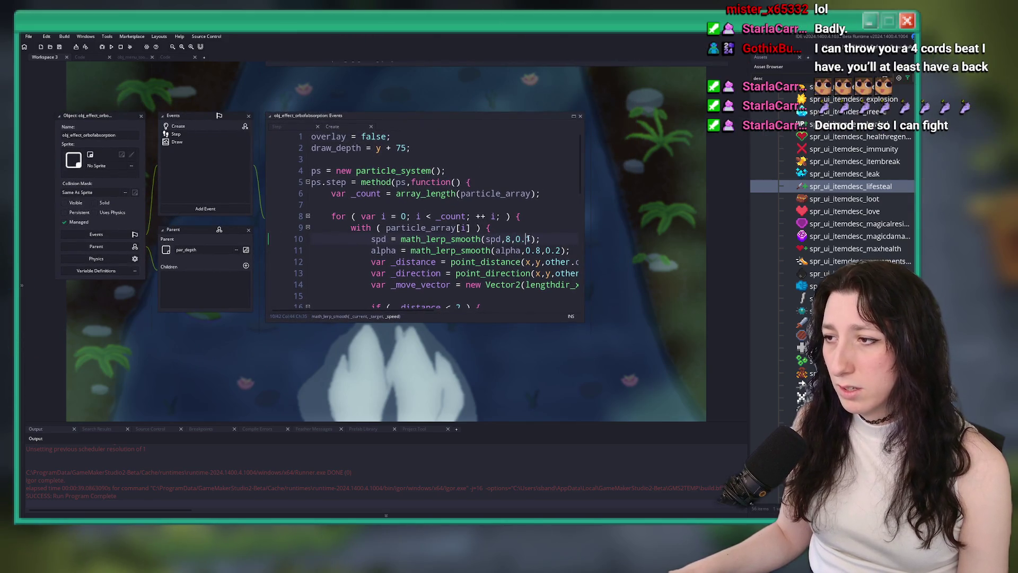
type("05")
key("ctrl+s")
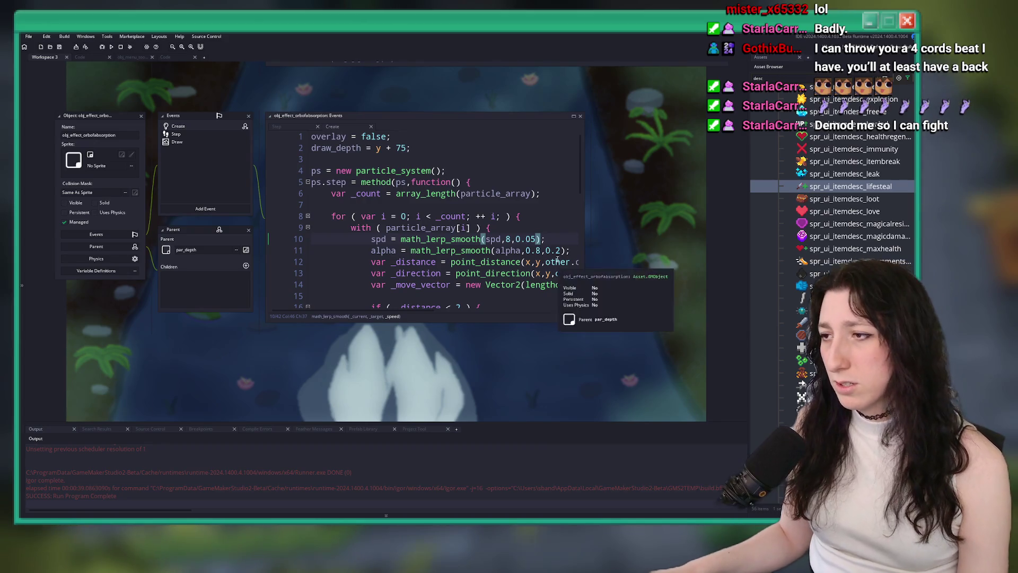
left_click(542, 250)
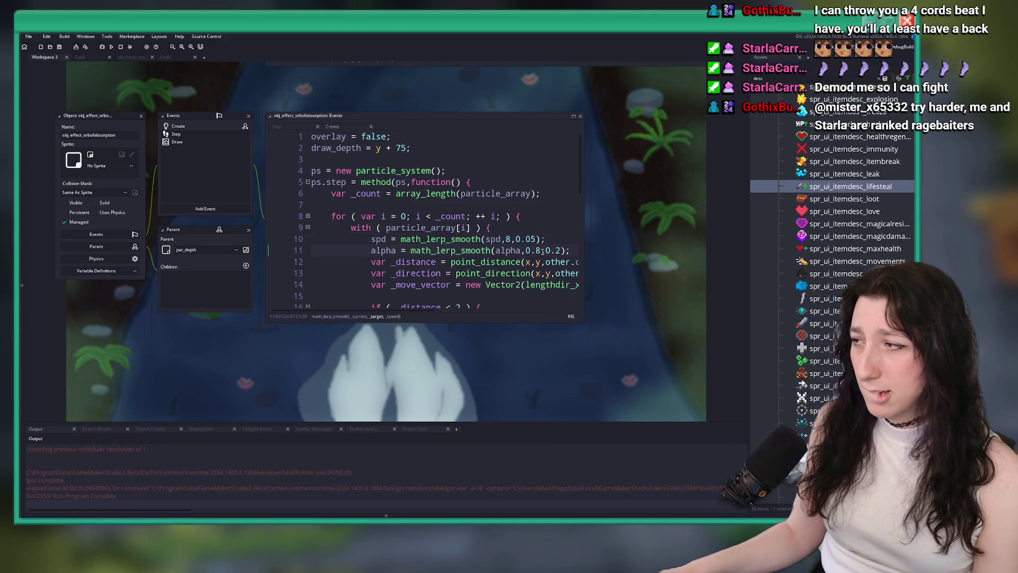
key("F5")
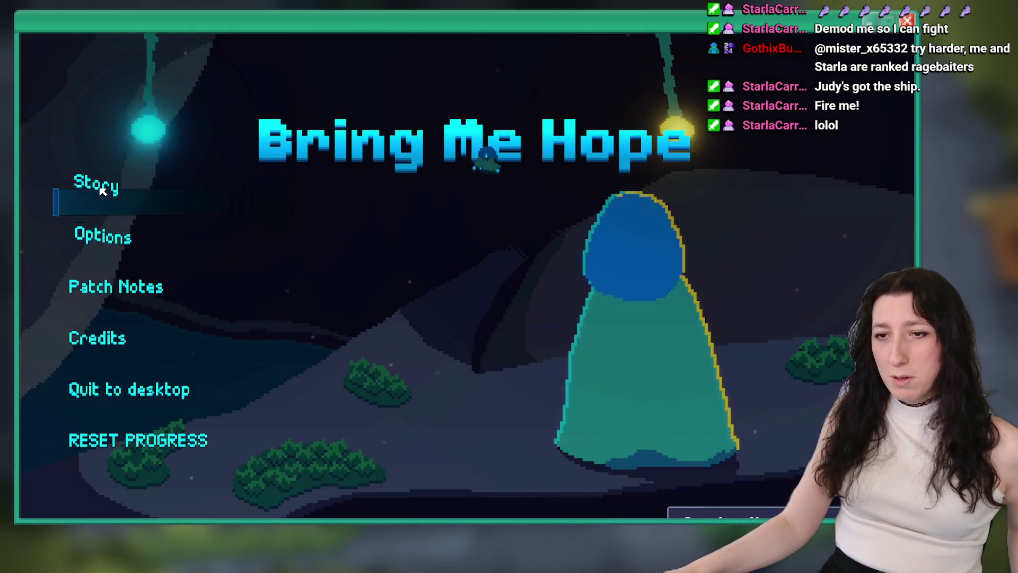
Step: Start Story mode, travel to the Frosted Caves, and cross the ice field
left_click(107, 185)
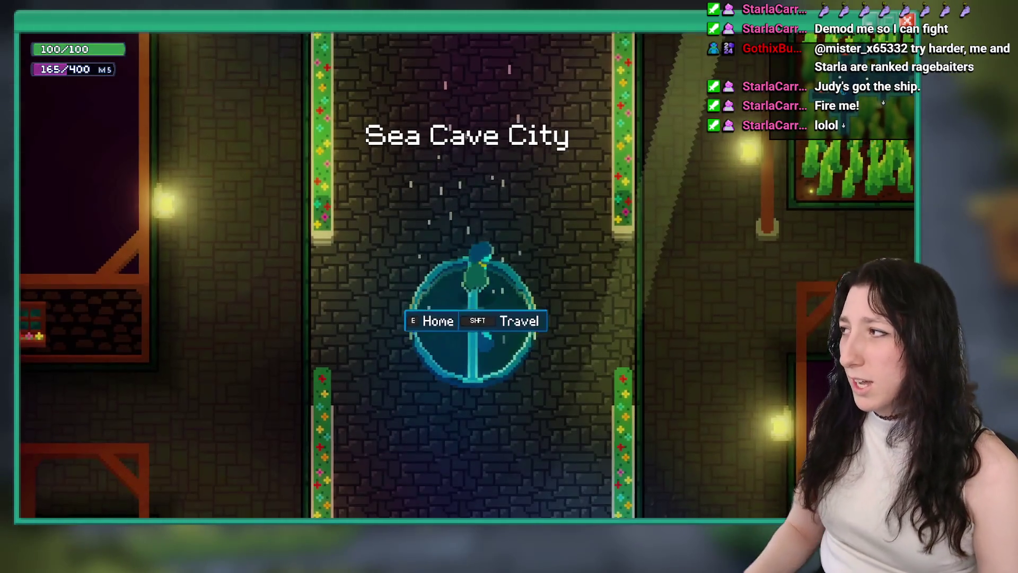
key("w")
key("d")
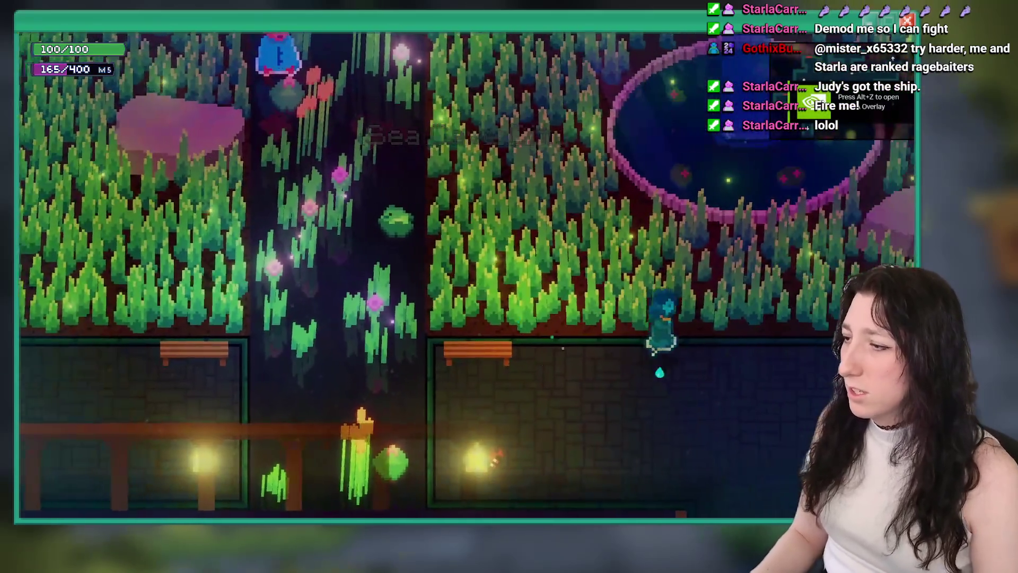
key("s")
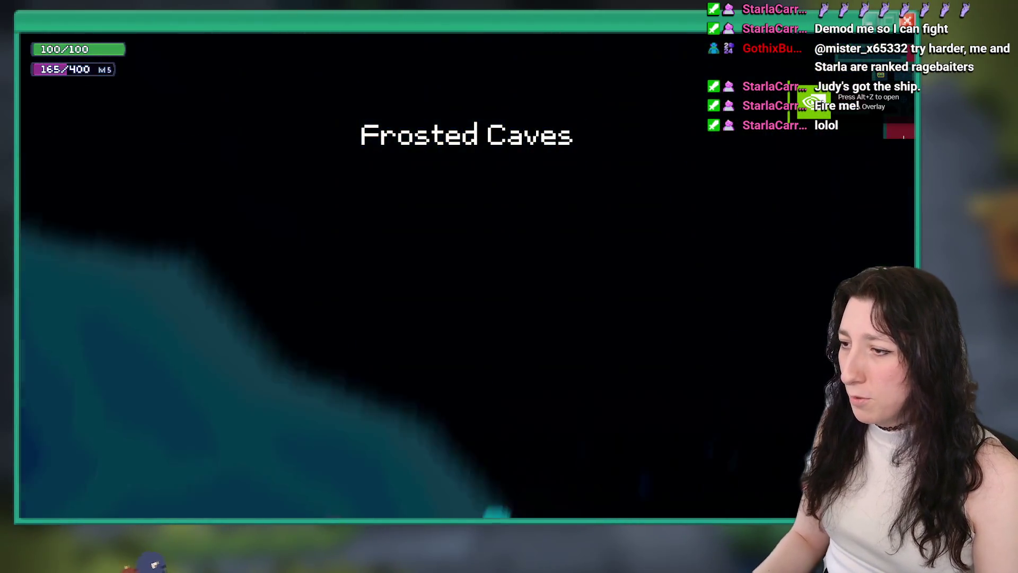
key("s")
key("a")
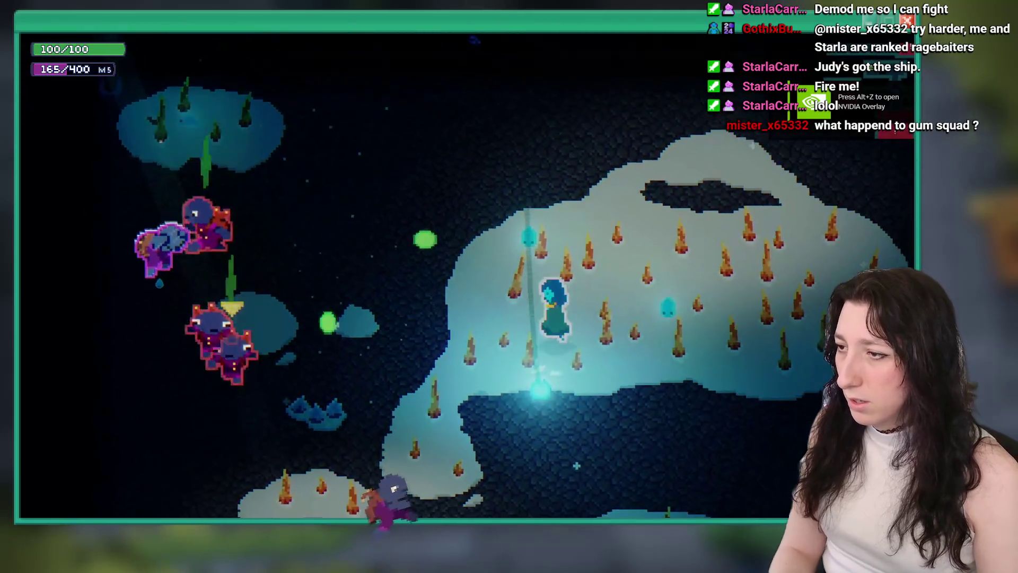
key("d")
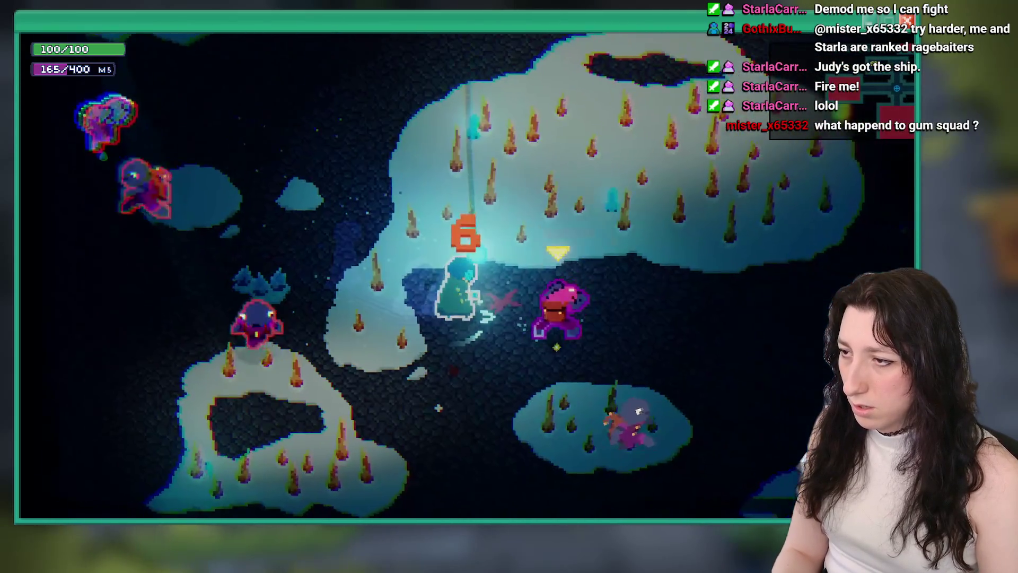
Step: Fight enemies around the spike field and dark cave, then close the game
key("a")
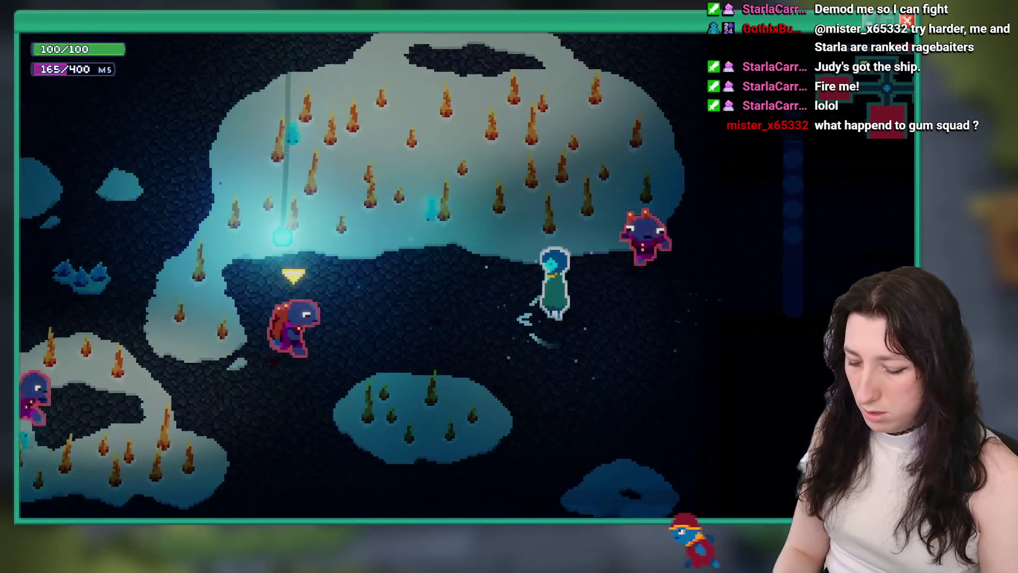
key("w")
key("a")
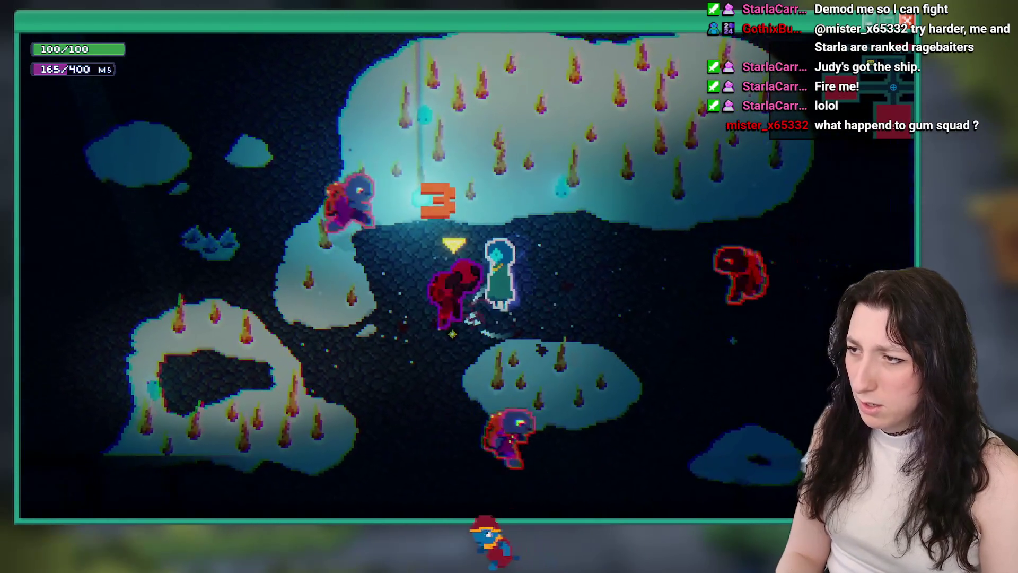
key("w")
key("a")
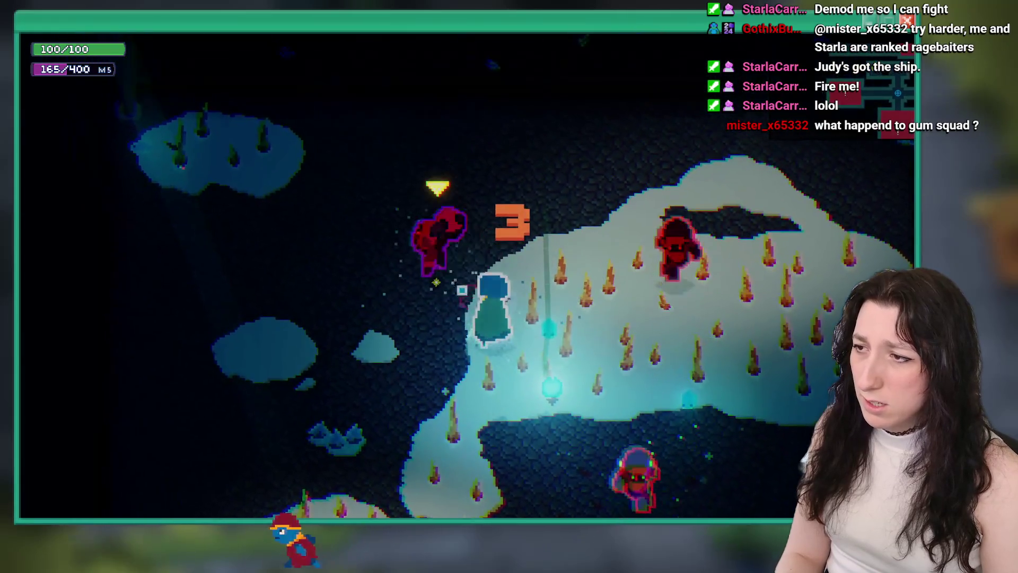
key("d")
key("s")
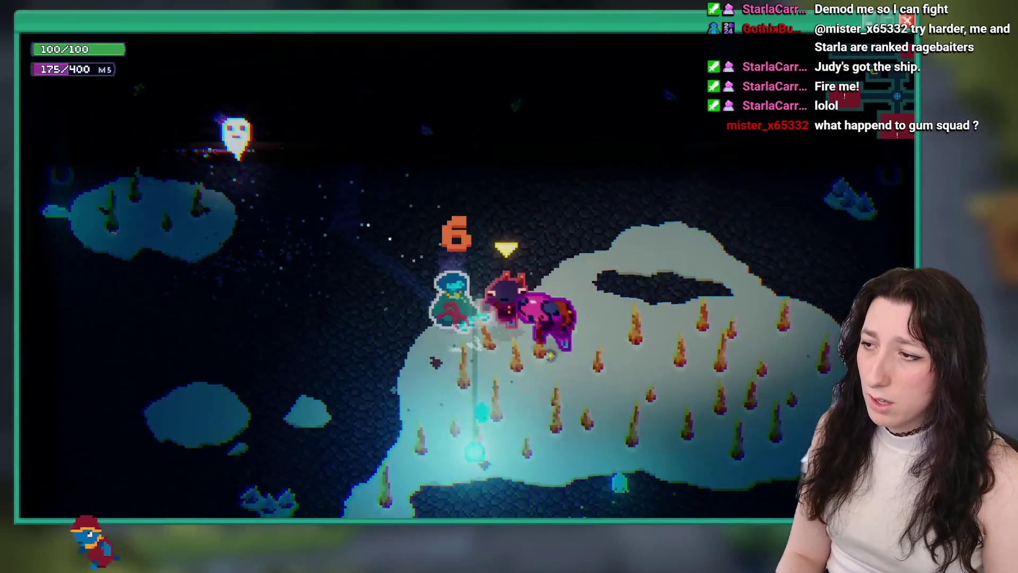
key("w")
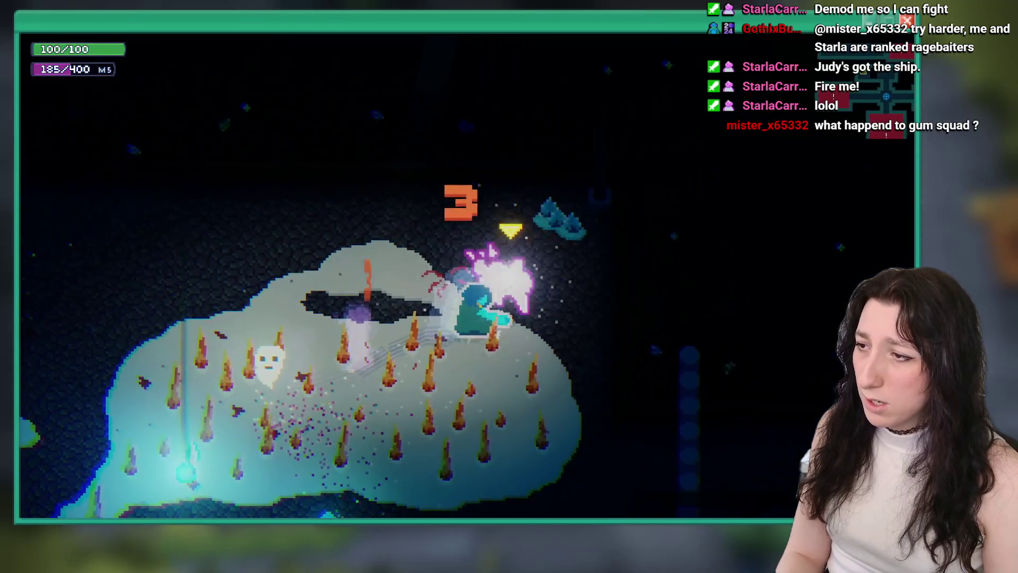
key("w")
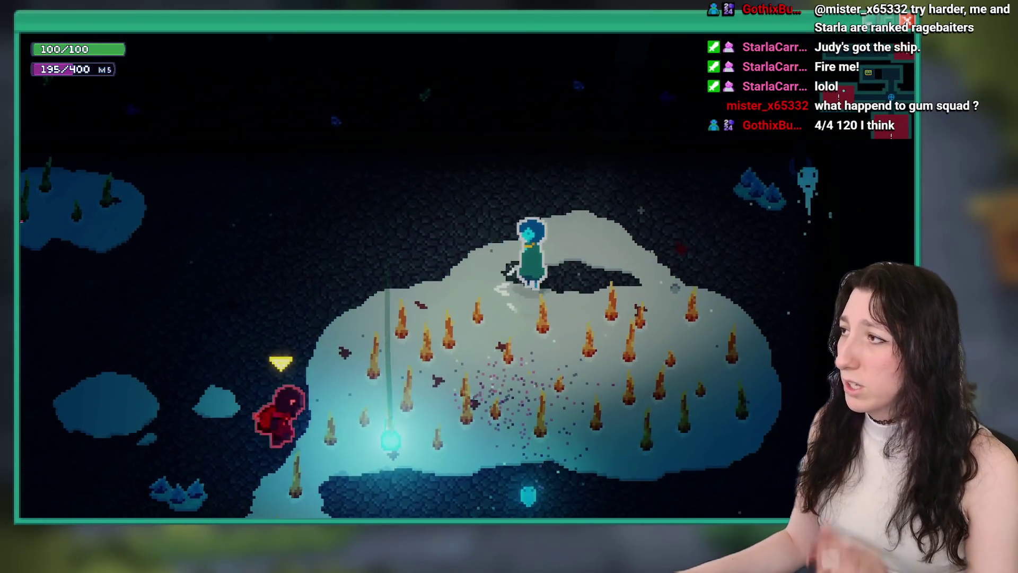
key("Escape")
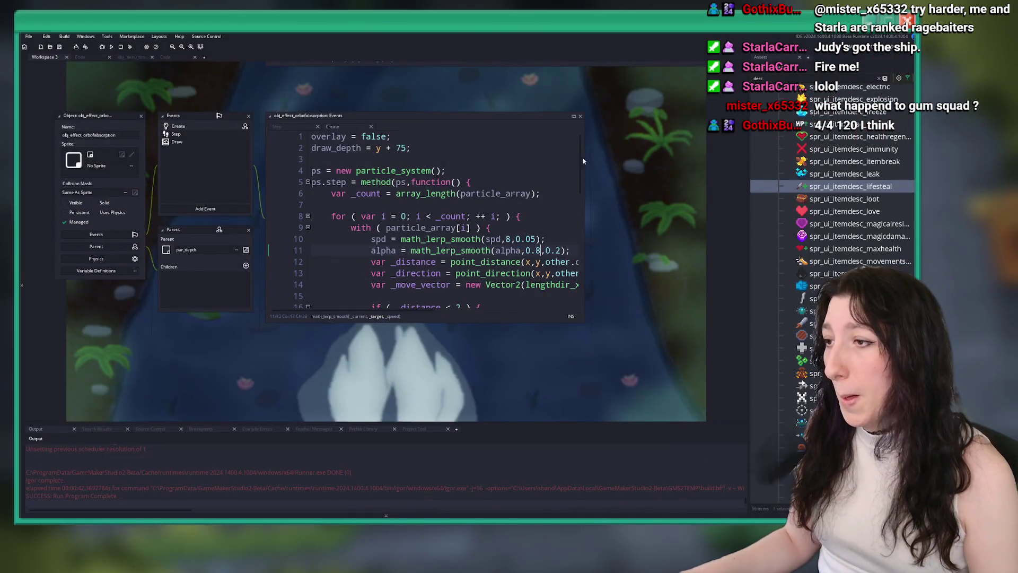
Step: Enlarge the Create event editor, then show the item script's particle-creation block
left_click(581, 171)
left_click_drag(449, 305, 584, 371)
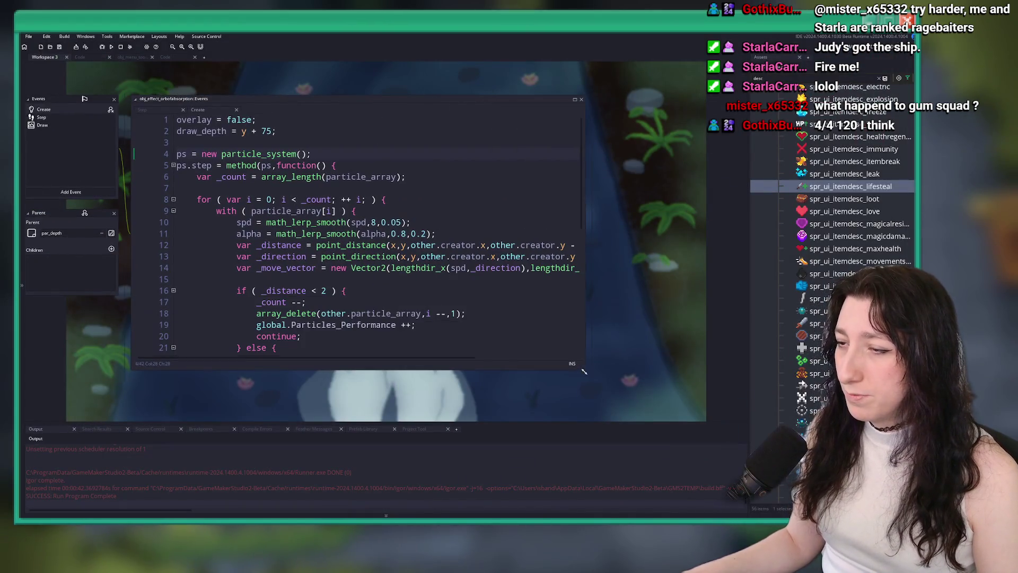
scroll(340, 235, "down", 7)
left_click(437, 192)
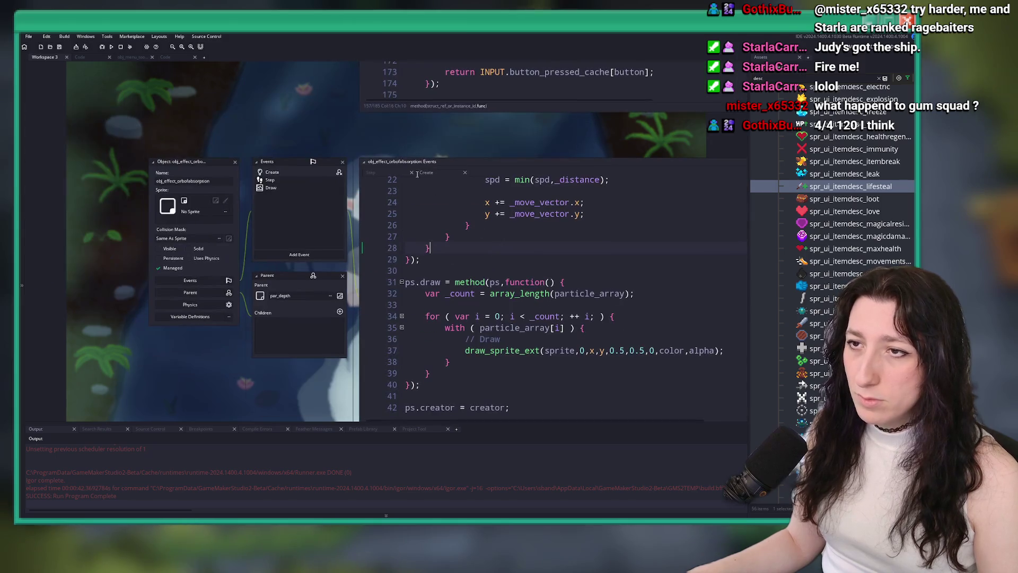
left_click(180, 57)
scroll(263, 265, "down", 1)
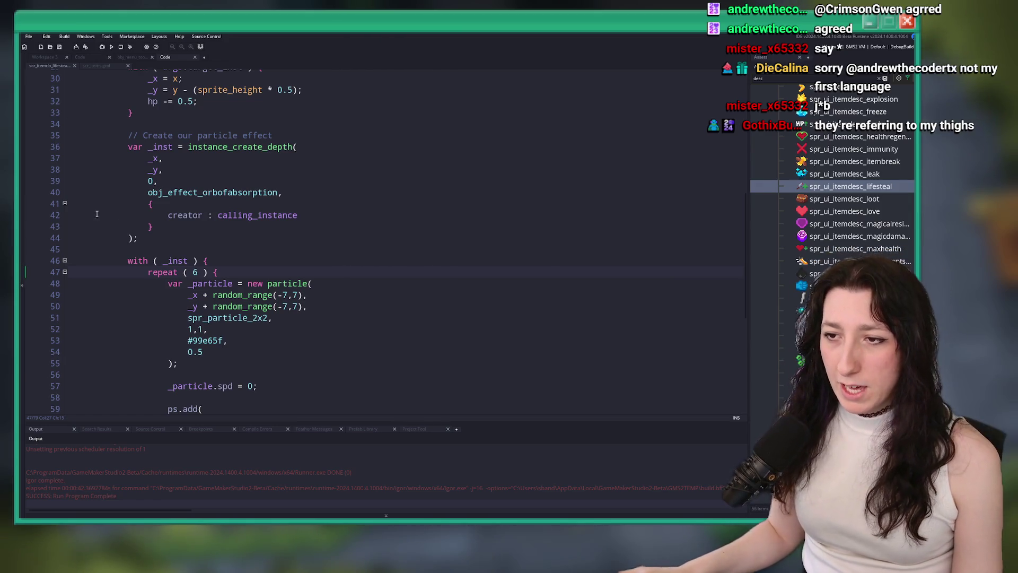
Step: Look over the script code around the repeat count on line 47
right_click(311, 277)
key("Escape")
right_click(347, 273)
left_click(335, 273)
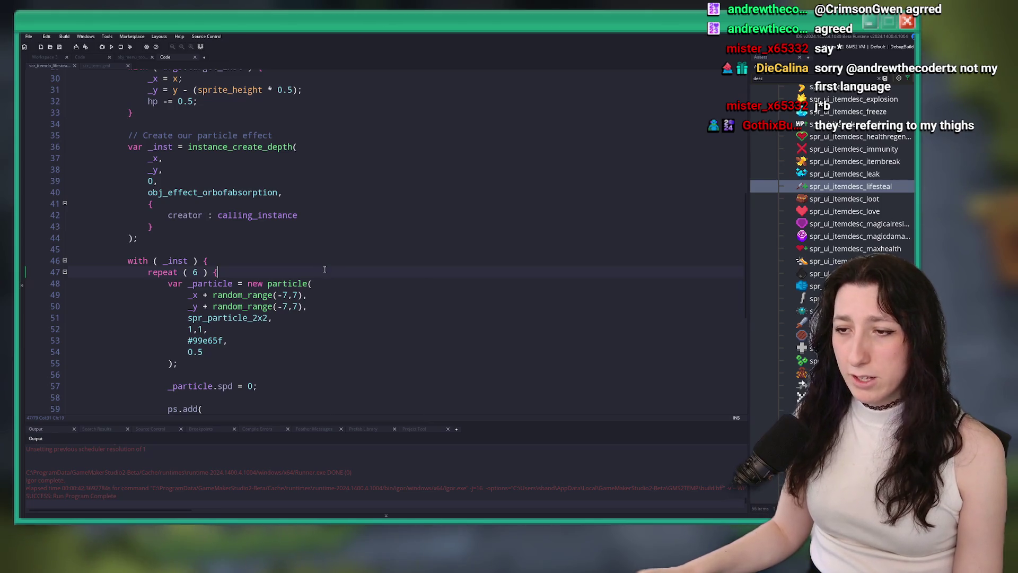
scroll(325, 270, "down", 2)
scroll(313, 260, "up", 1)
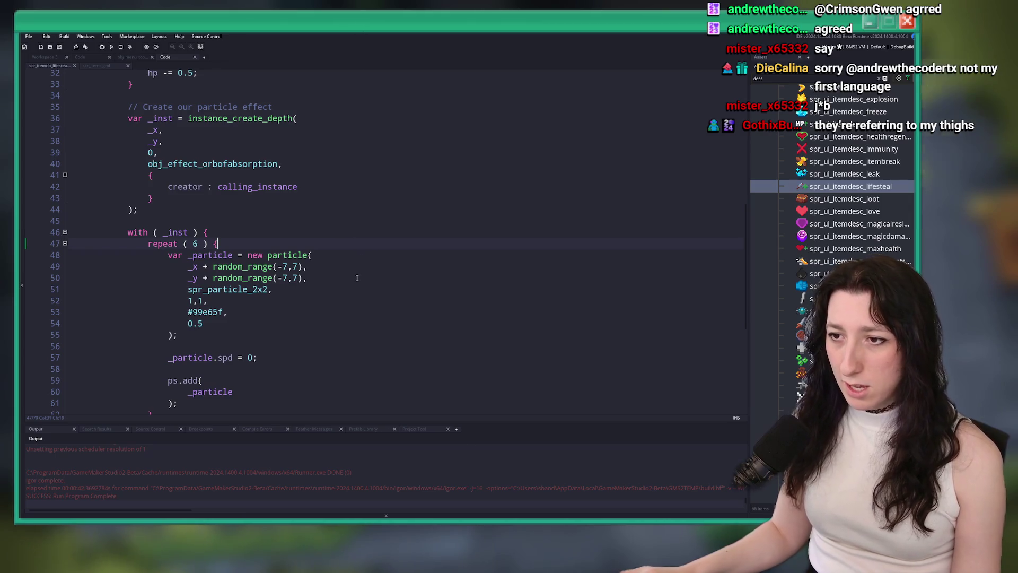
scroll(363, 250, "down", 3)
scroll(363, 251, "up", 5)
Step: Close the script, menu object and remaining code tabs to clear the workspace
middle_click(178, 58)
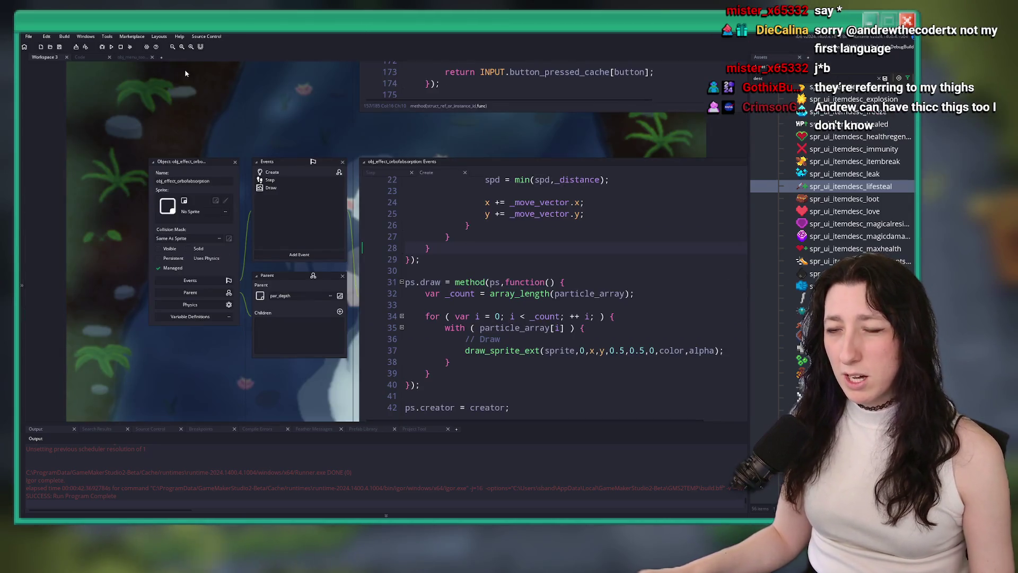
left_click_drag(186, 73, 177, 109)
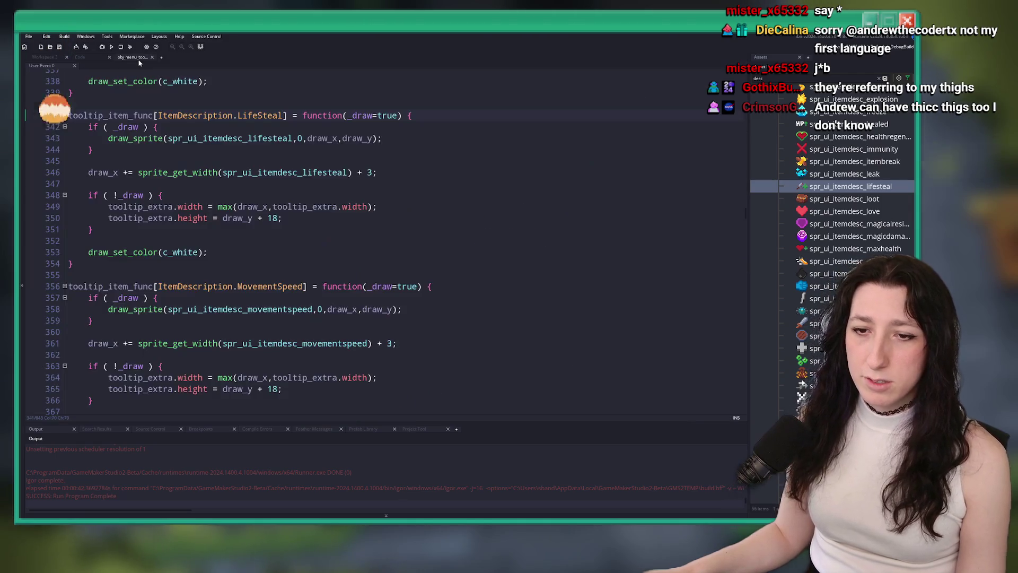
middle_click(136, 57)
middle_click(103, 59)
left_click(173, 46)
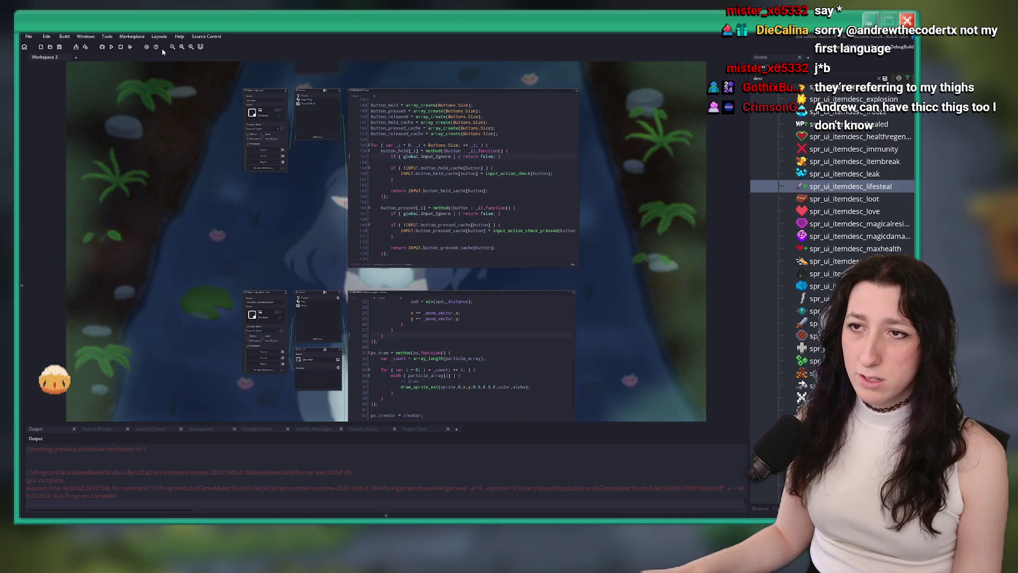
middle_click(45, 58)
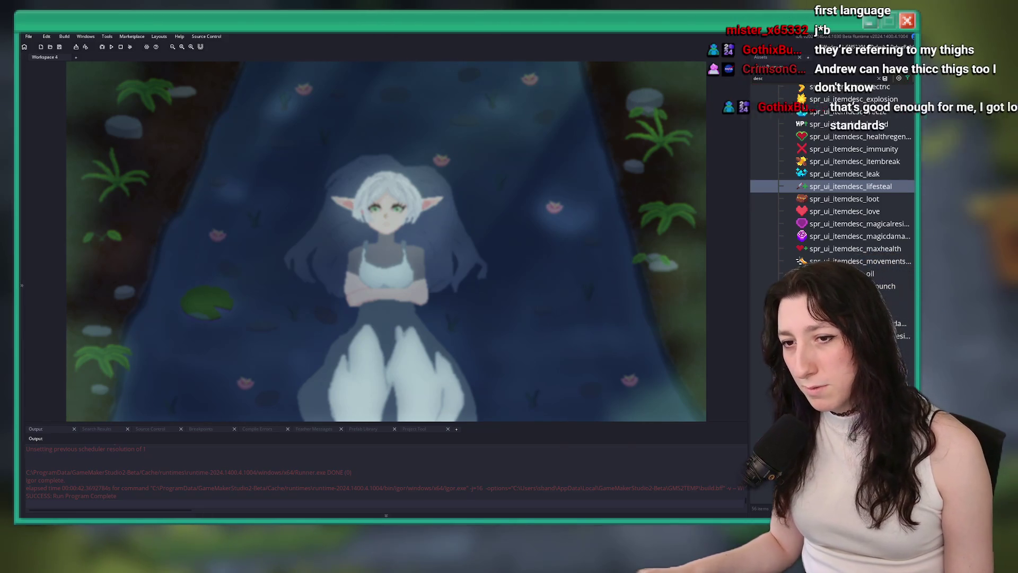
key("super")
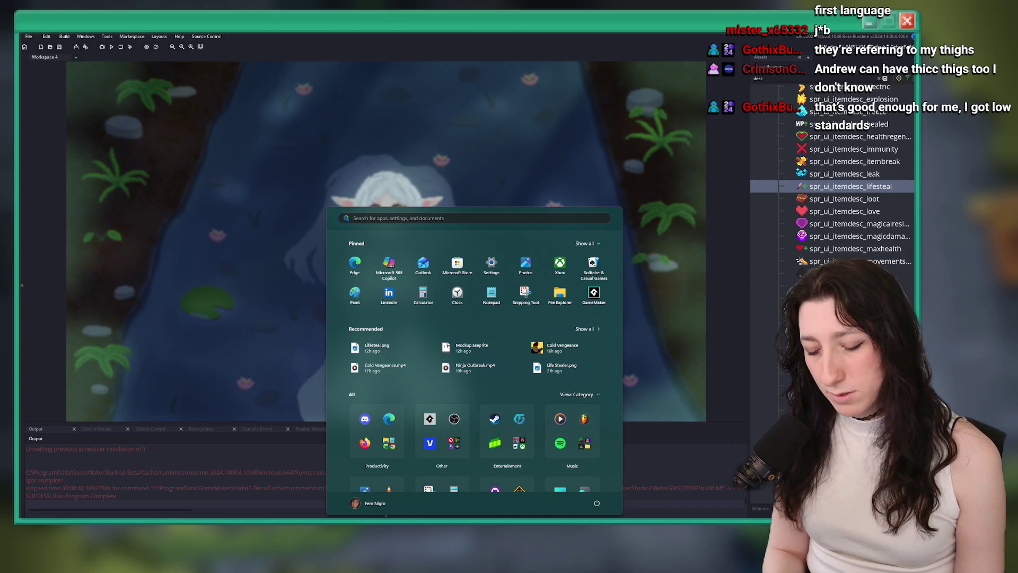
Step: Launch GitHub Desktop and enter the commit summary 'Life Stealerk'
type("gi")
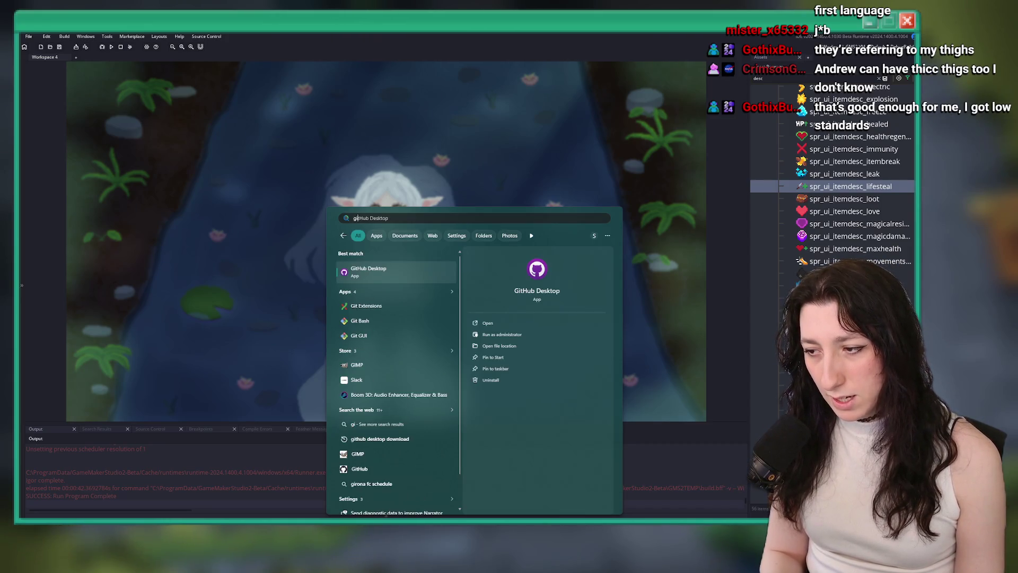
key("Return")
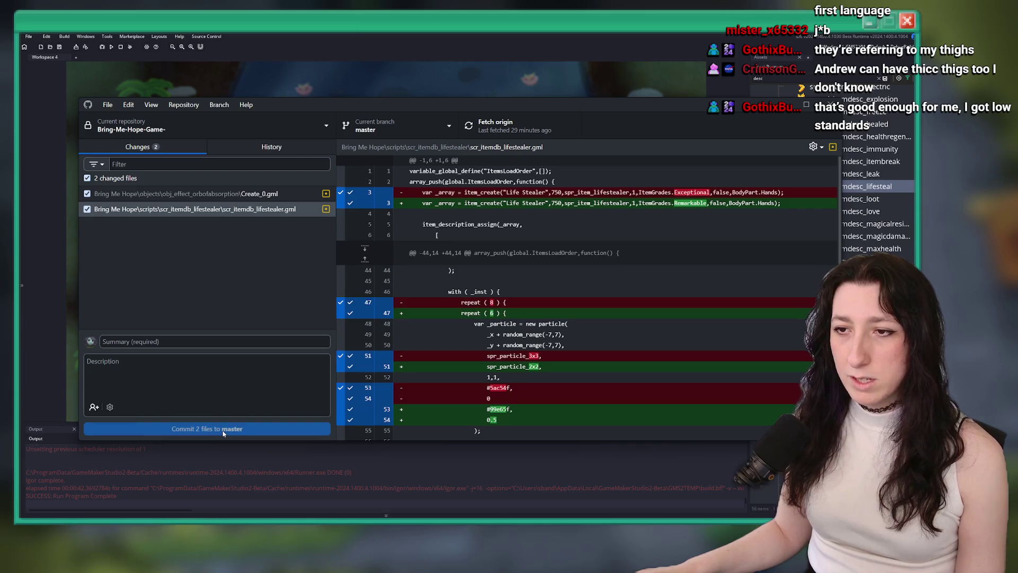
left_click(222, 341)
type("Life")
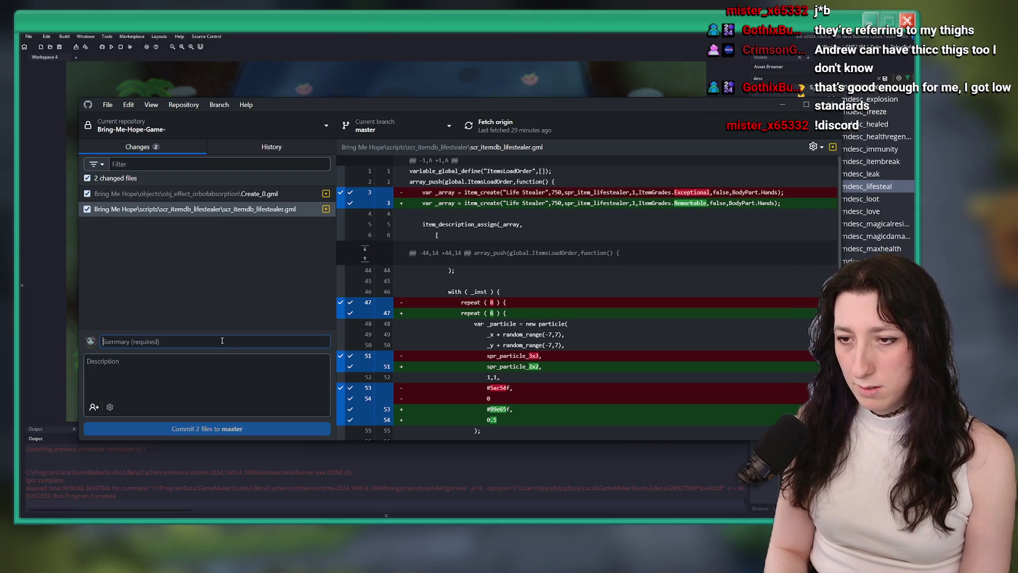
type(" Stealerk")
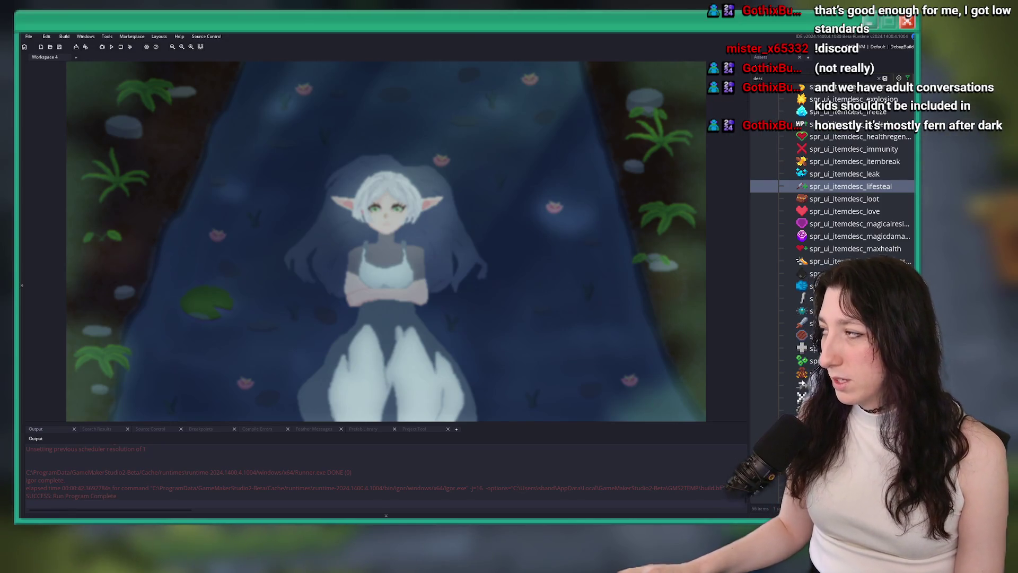
Step: Back in Aseprite's Mockup.aseprite, hide Layer 4 so the sword sprite disappears
key("alt+Tab")
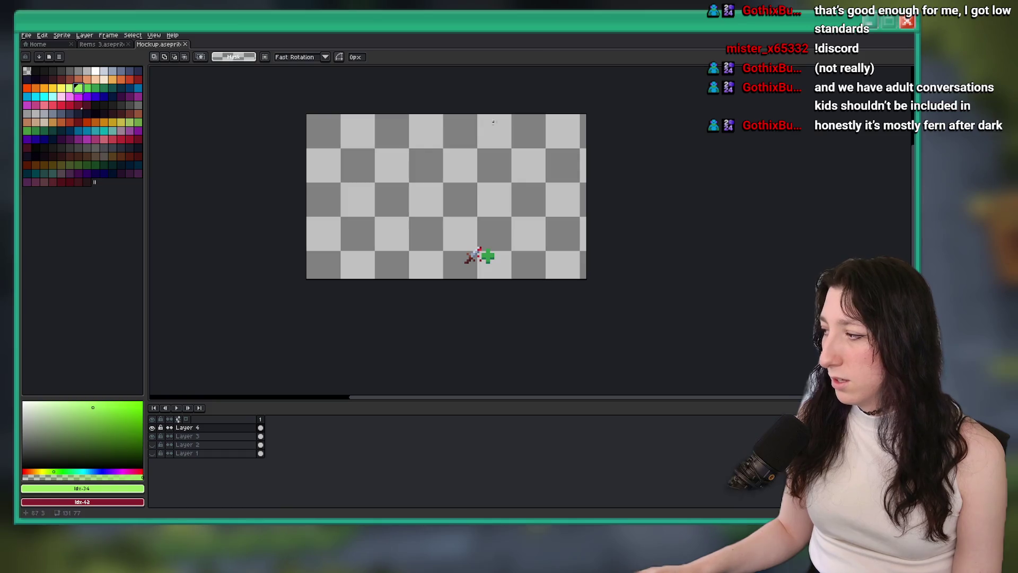
scroll(472, 207, "up", 1)
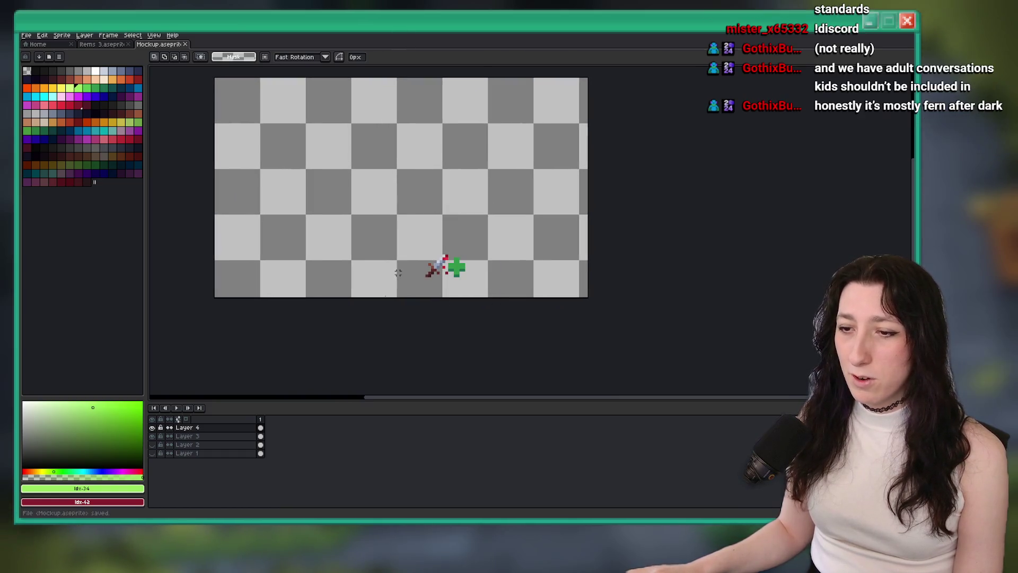
right_click(371, 460)
left_click(347, 455)
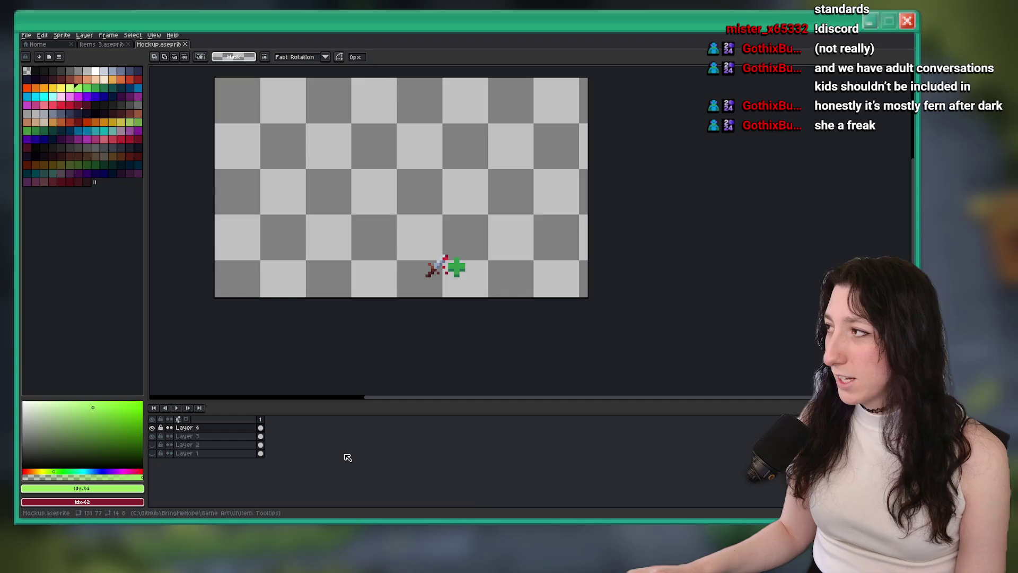
left_click(152, 427)
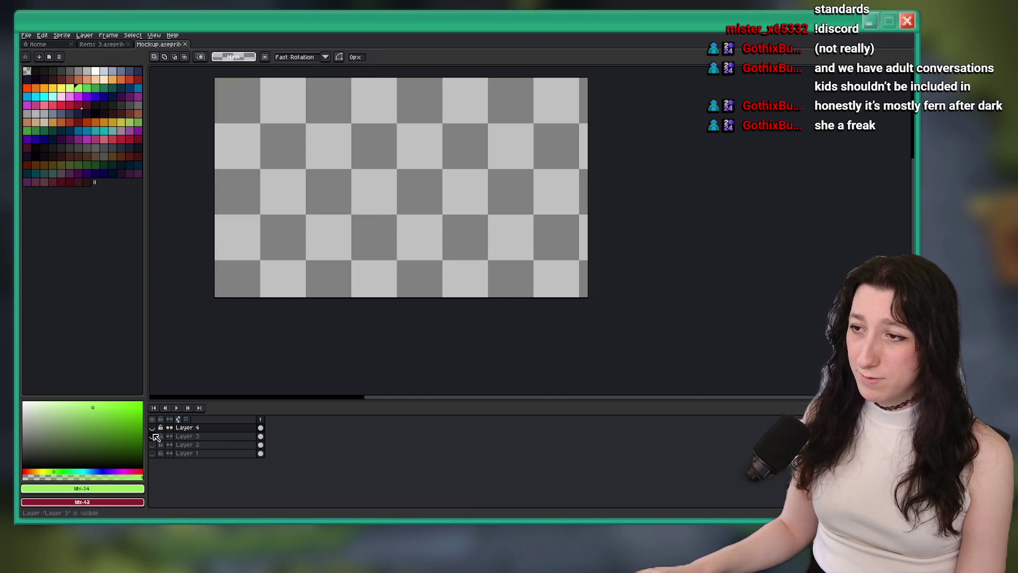
Step: Switch back to the Items 3 sprite file
left_click(100, 44)
left_click(58, 44)
left_click(105, 46)
Step: Add a new layer below Life Stealer and name it 'Life Borrower'
key("shift+n")
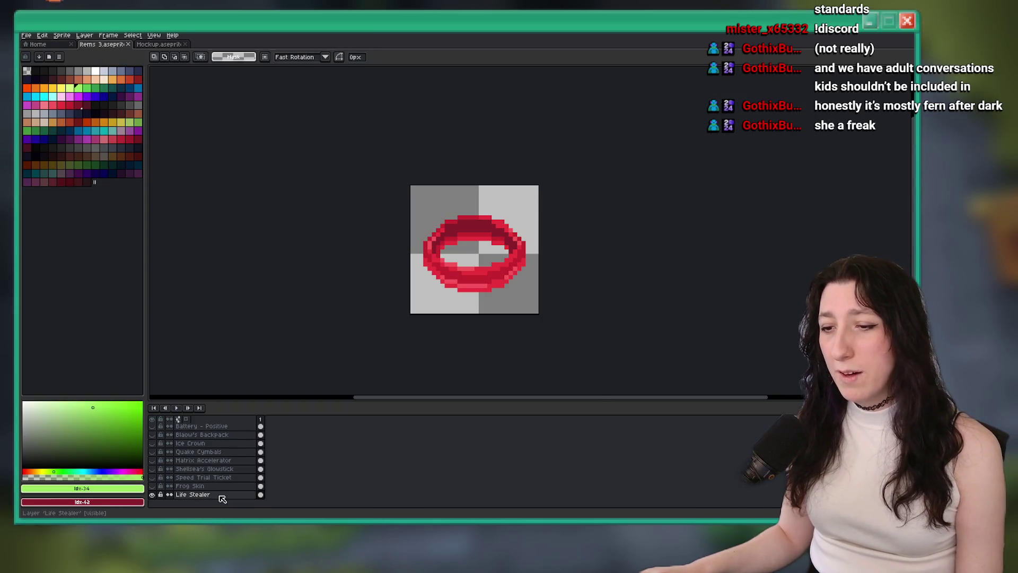
left_click_drag(227, 487, 239, 499)
double_click(239, 495)
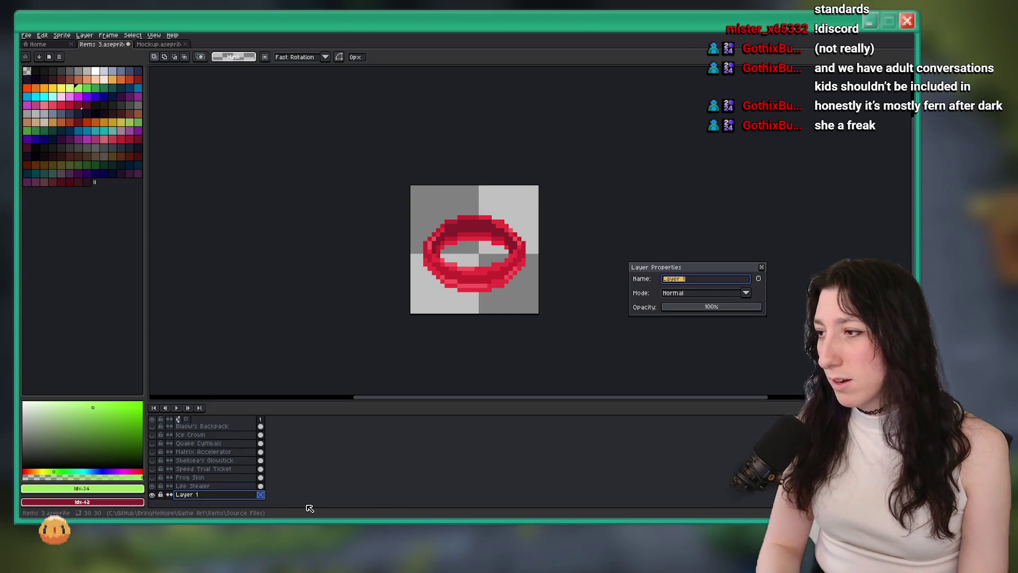
type("o")
key("BackSpace")
key("BackSpace")
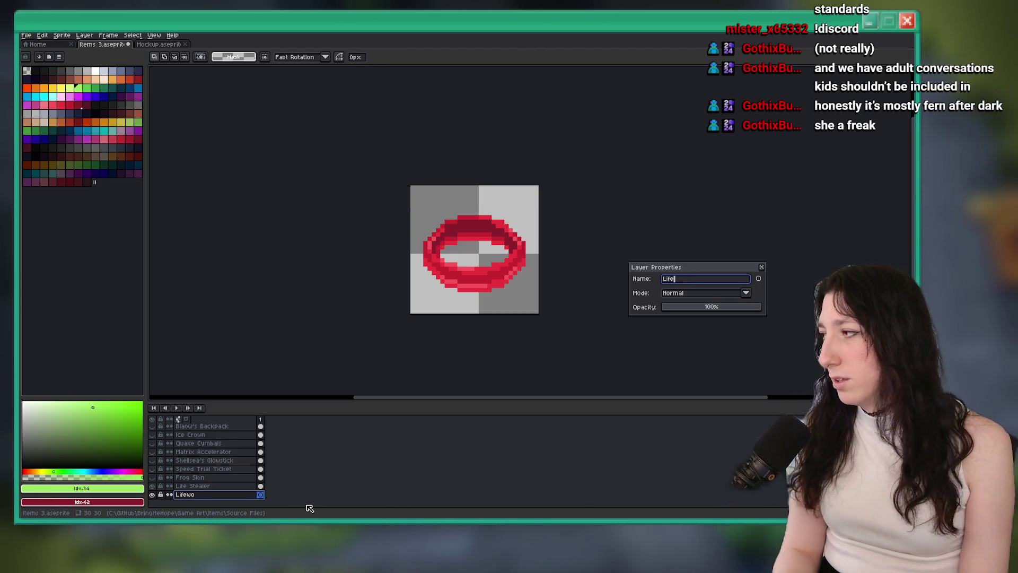
key("BackSpace")
type("WO")
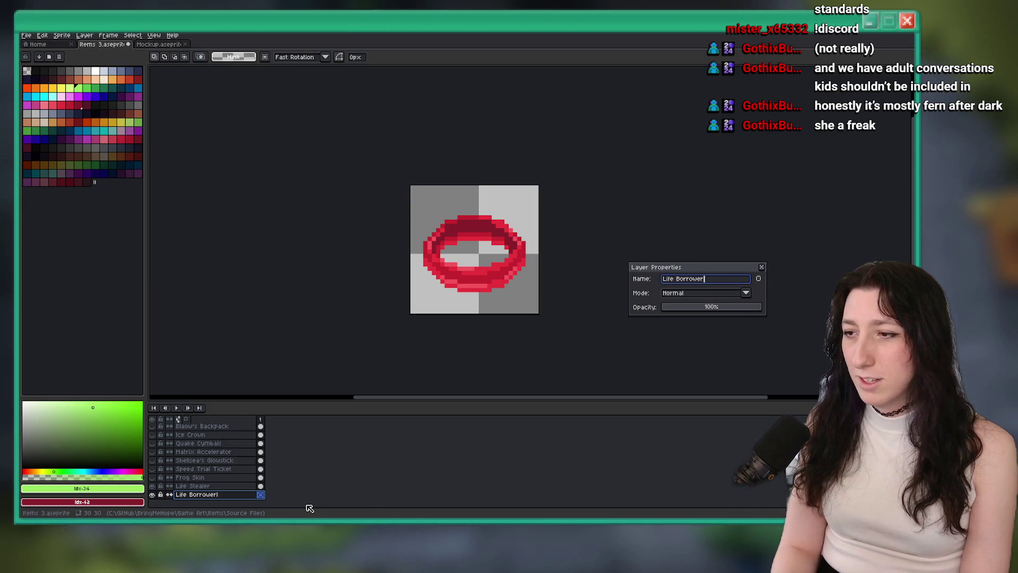
key("Return")
scroll(439, 199, "up", 1)
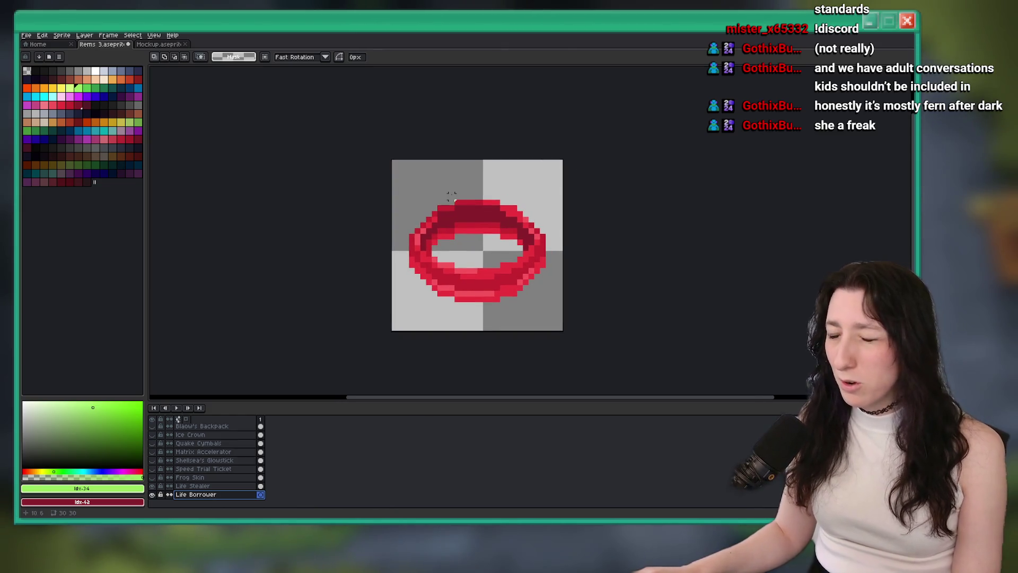
Step: Sample the Life Stealer ring's red as the drawing colour with the Eyedropper
scroll(451, 196, "up", 1)
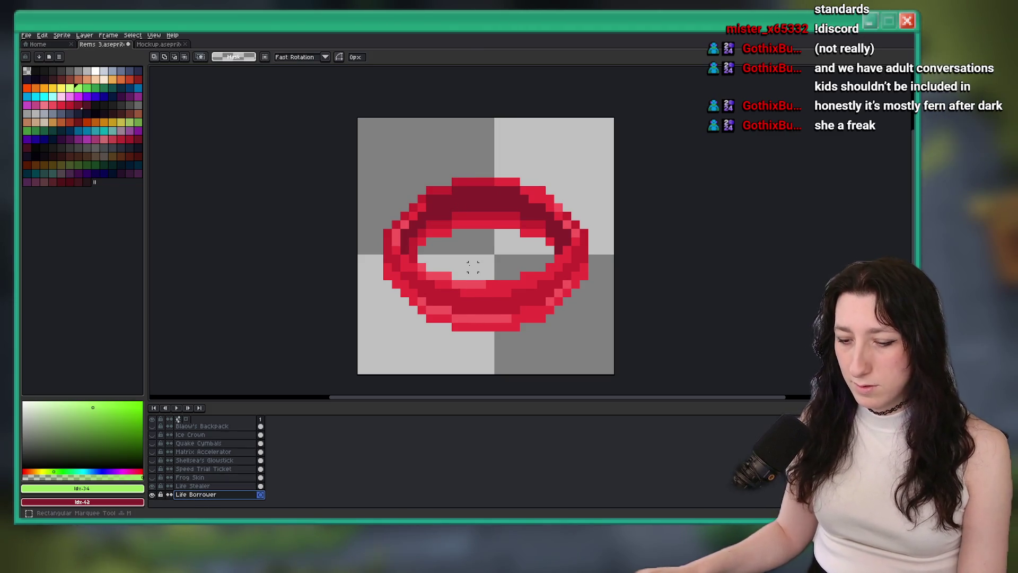
mouse_move(347, 132)
left_mouse_down()
mouse_move(622, 326)
mouse_move(619, 340)
left_mouse_up()
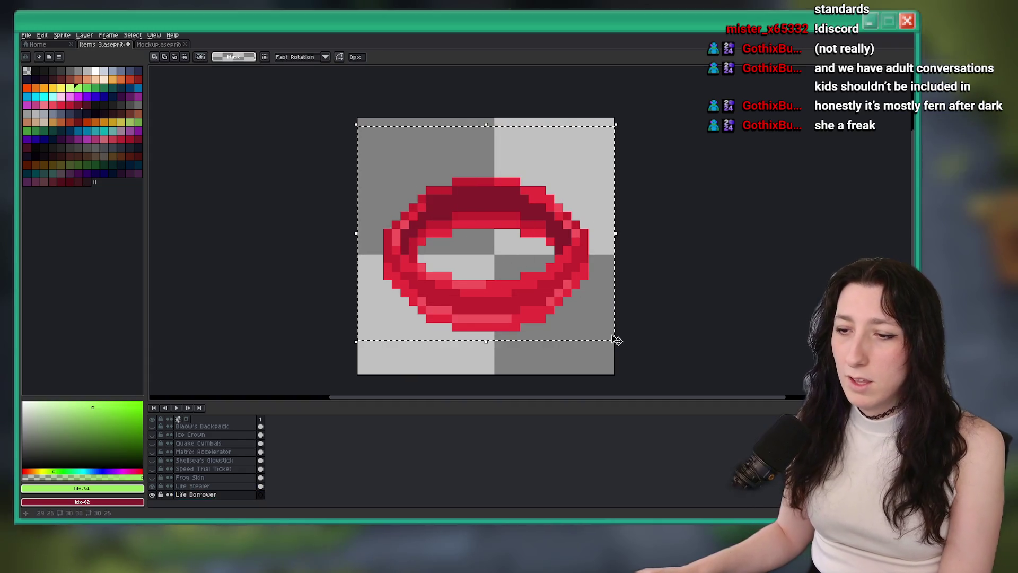
double_click(152, 486)
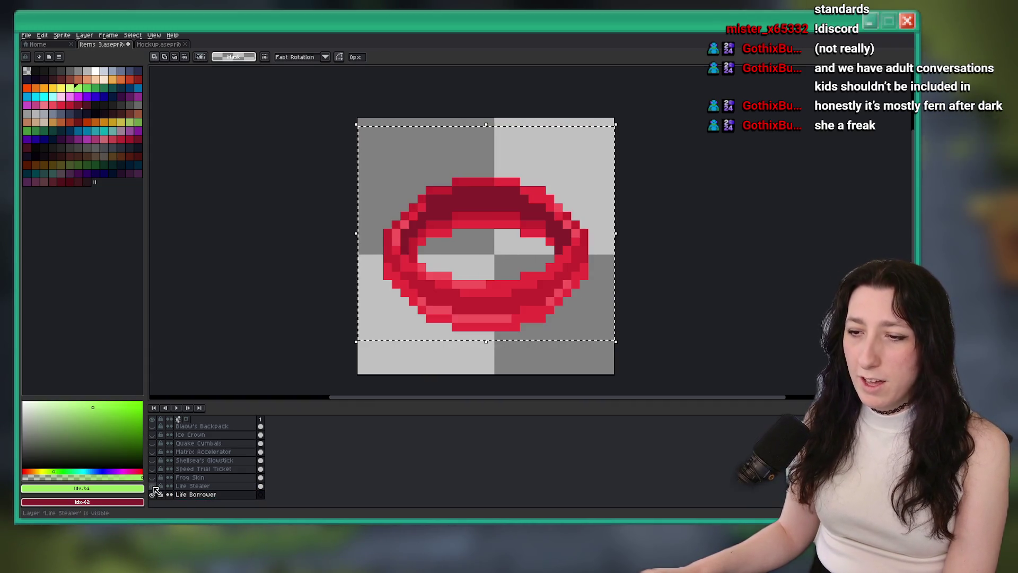
key("i")
scroll(488, 353, "up", 1)
left_click(488, 266)
scroll(472, 286, "down", 2)
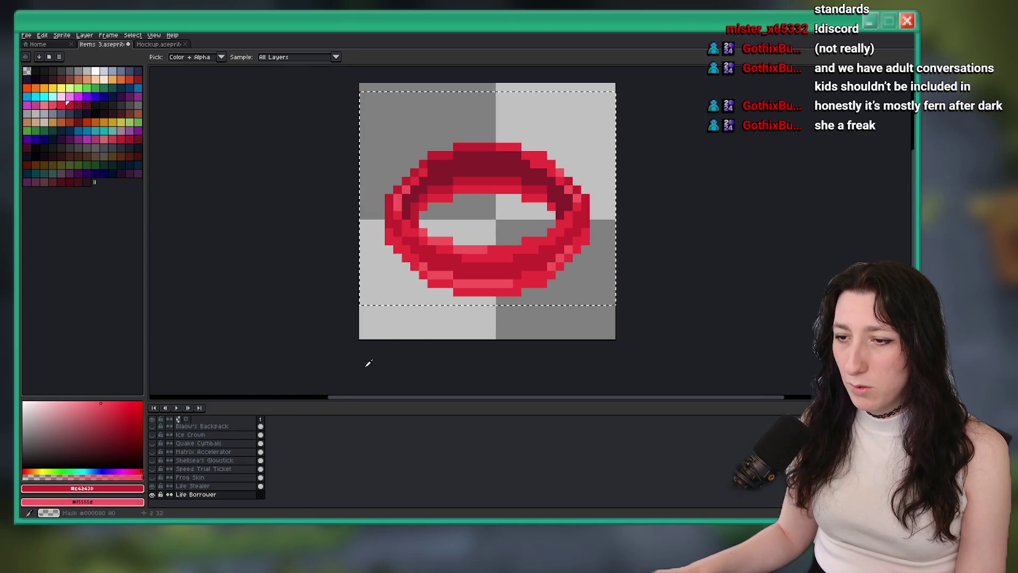
Step: Hide the Life Stealer layer and save Items 3.aseprite
double_click(153, 486)
left_click(154, 488)
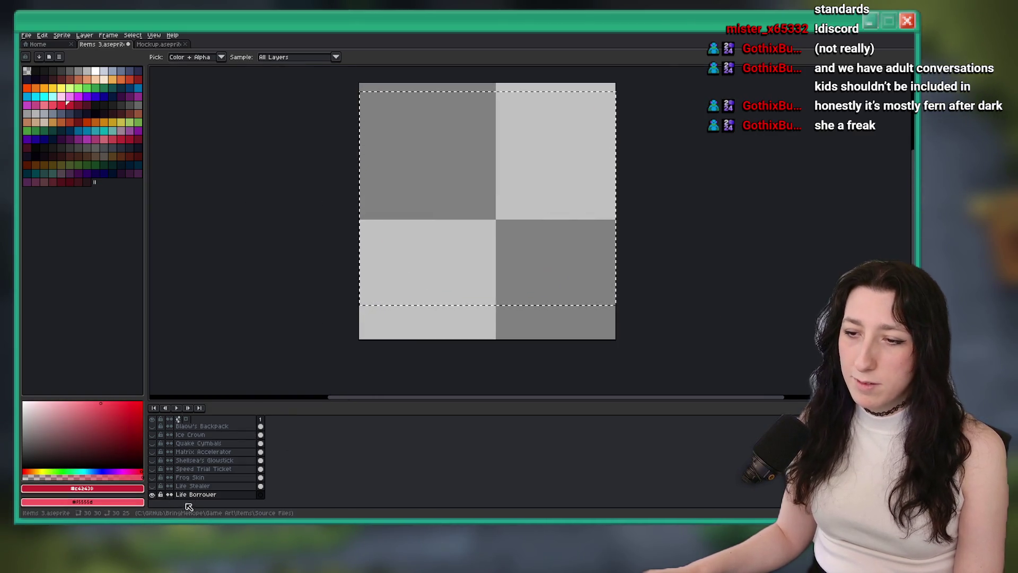
left_click_drag(416, 242, 410, 264)
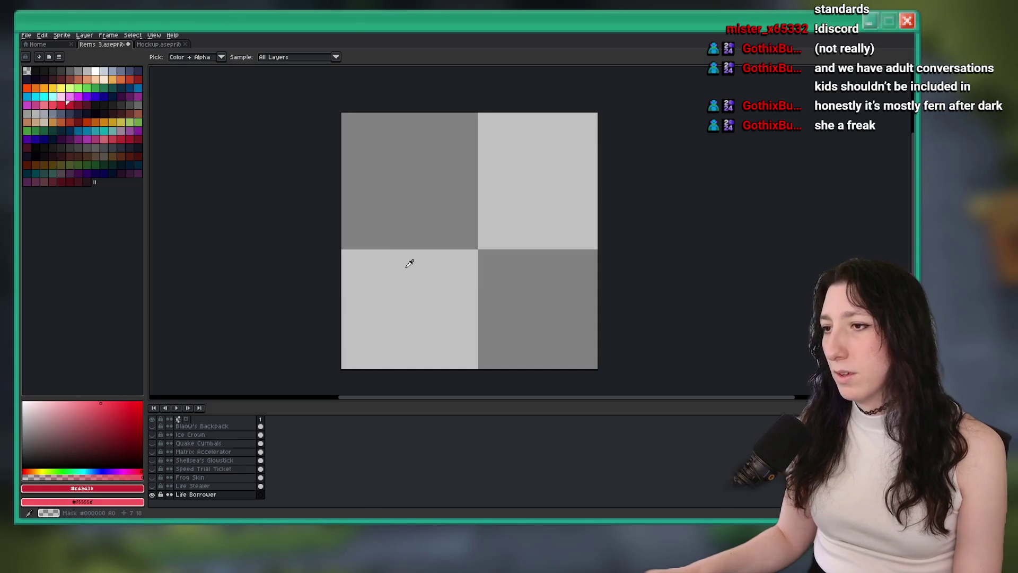
key("ctrl+s")
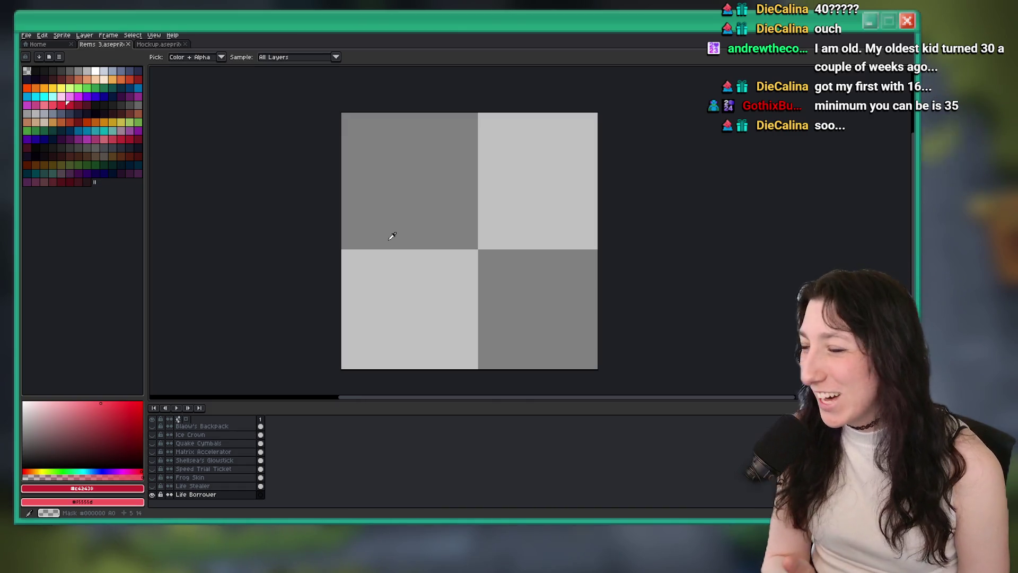
Step: Show Life Stealer again and sample its dark maroon as the second colour
left_click_drag(392, 236, 388, 235)
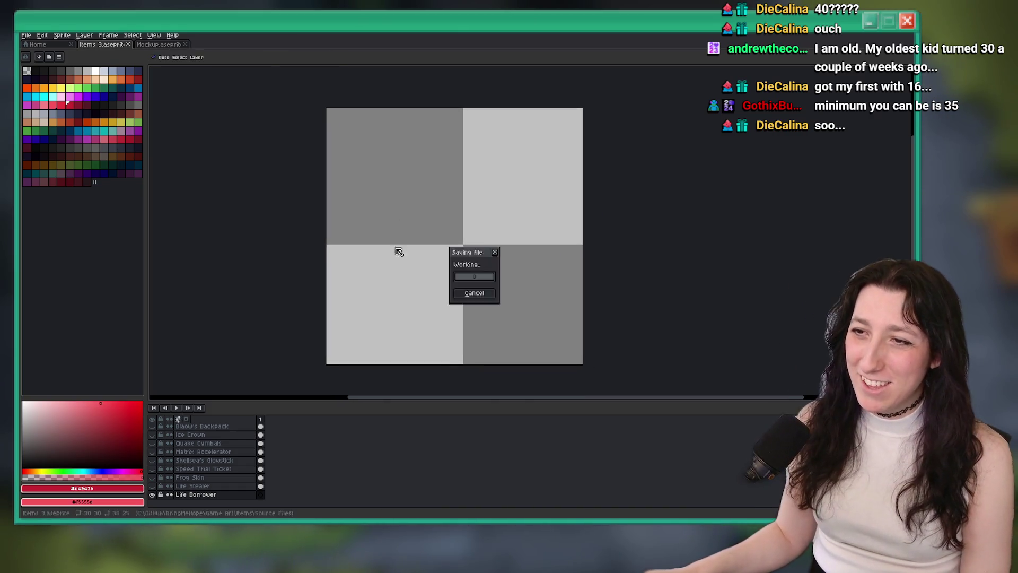
scroll(391, 234, "up", 1)
left_click(195, 487)
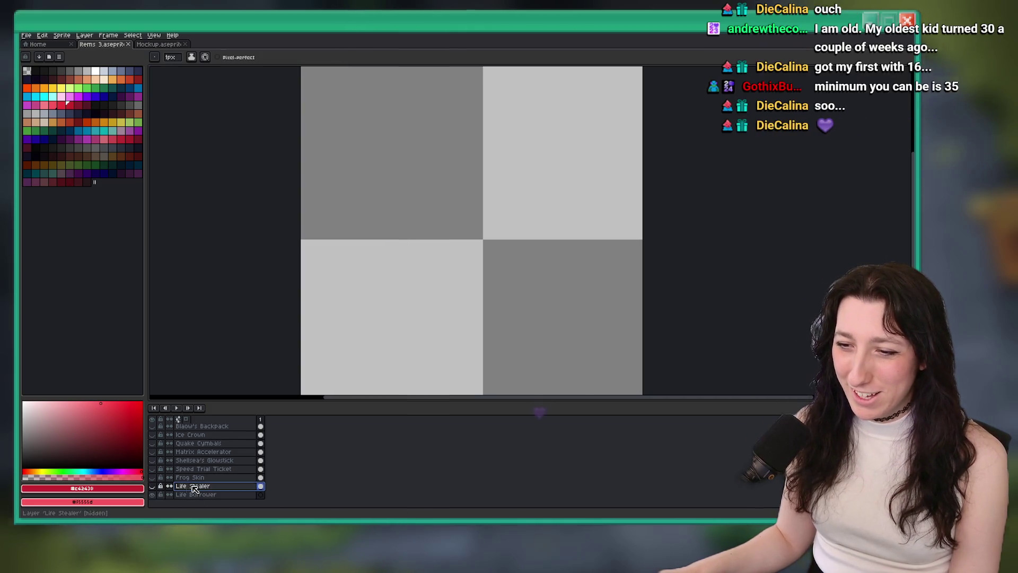
left_click(153, 486)
scroll(459, 160, "up", 1)
key("i")
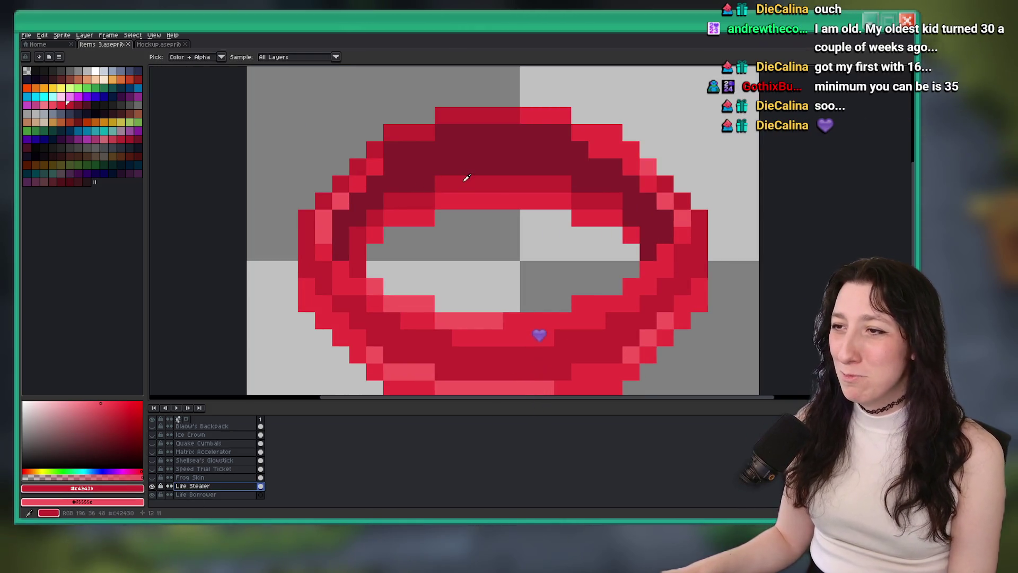
right_click(464, 163)
Step: Hide Life Stealer and make the Life Borrower layer visible and active
left_click(152, 486)
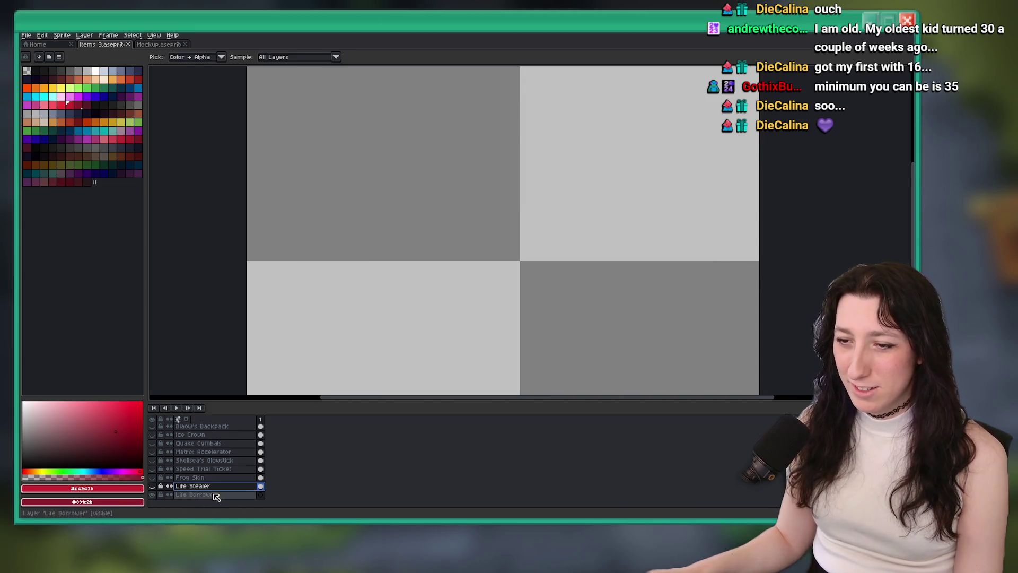
left_click(152, 494)
left_click(196, 494)
scroll(427, 286, "down", 2)
left_click_drag(435, 293, 433, 223)
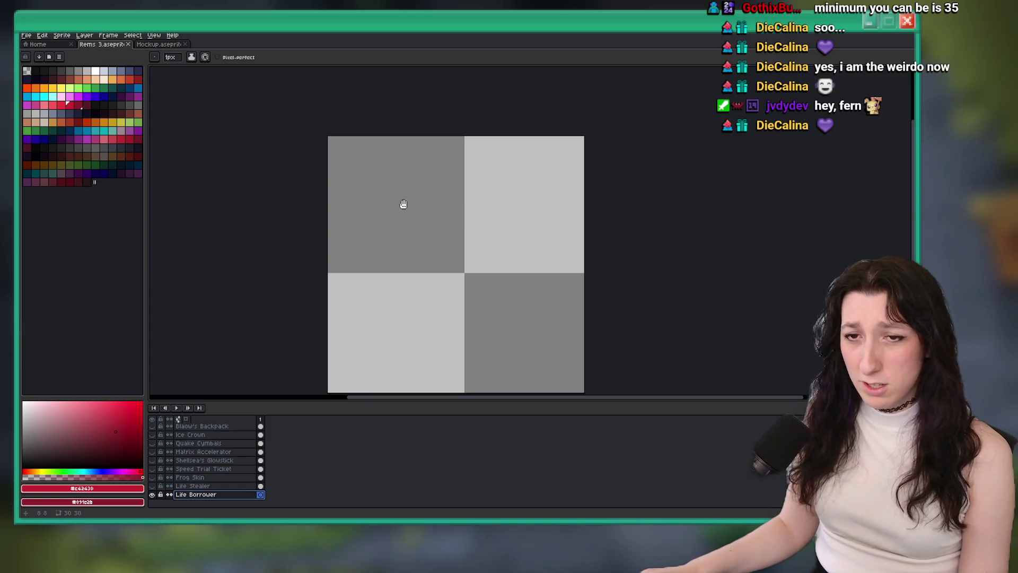
left_click_drag(408, 215, 356, 201)
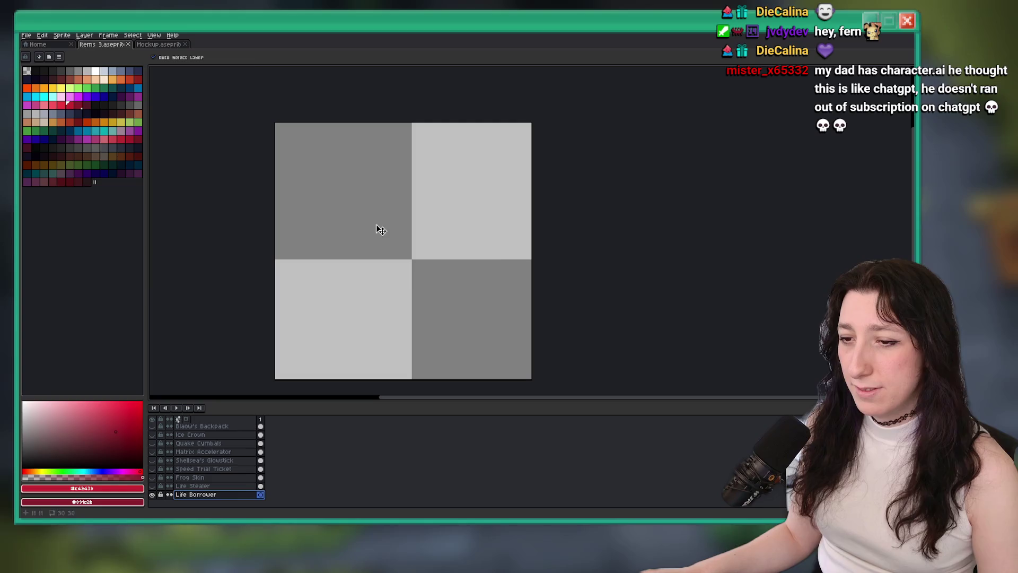
Step: Pencil the top edge and left side of the red cat-head outline
key("ctrl+s")
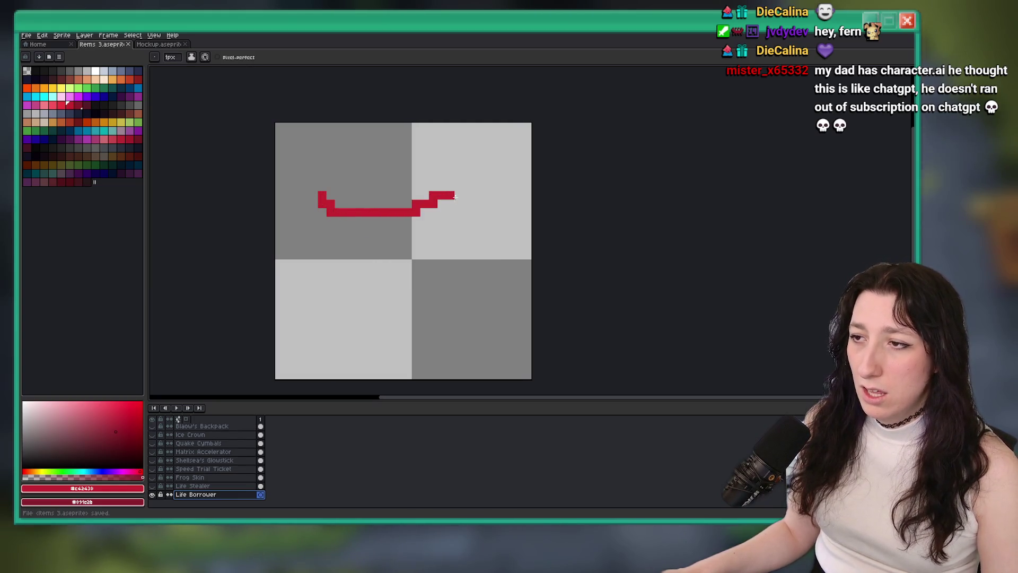
key("ctrl+z")
left_click_drag(318, 205, 428, 223)
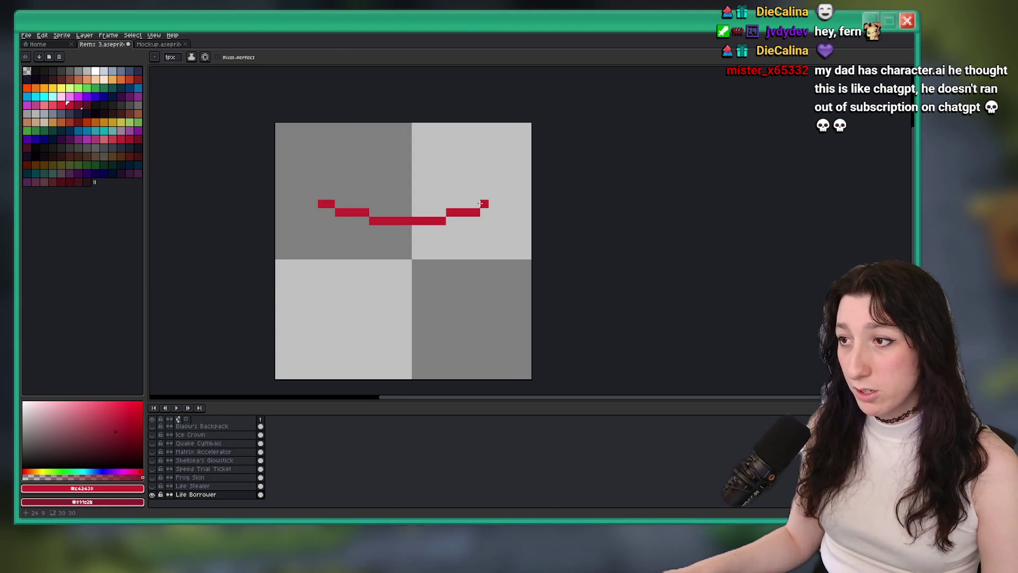
left_click_drag(476, 204, 484, 204)
scroll(304, 196, "up", 4)
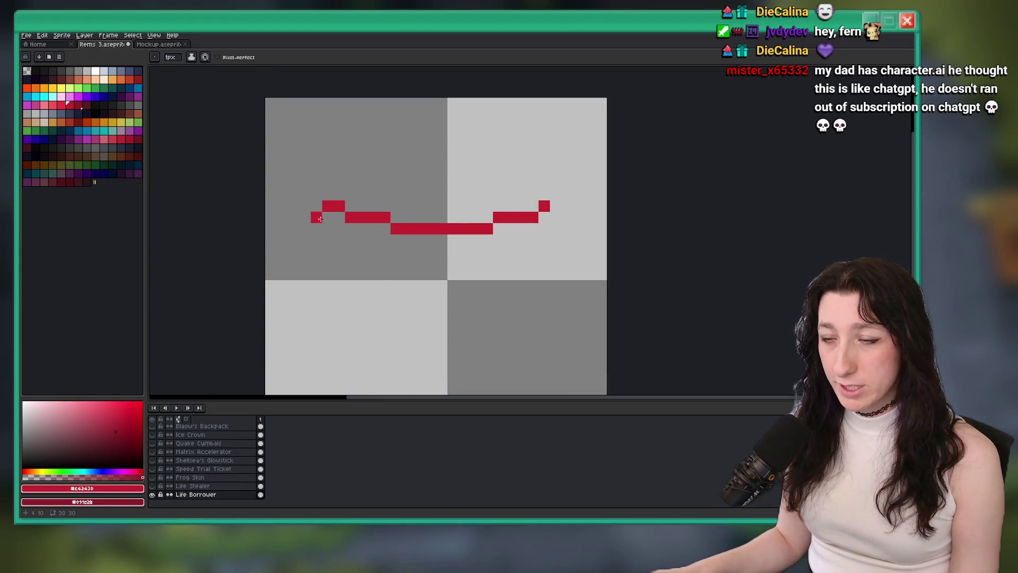
left_click_drag(303, 180, 275, 364)
scroll(275, 364, "down", 2)
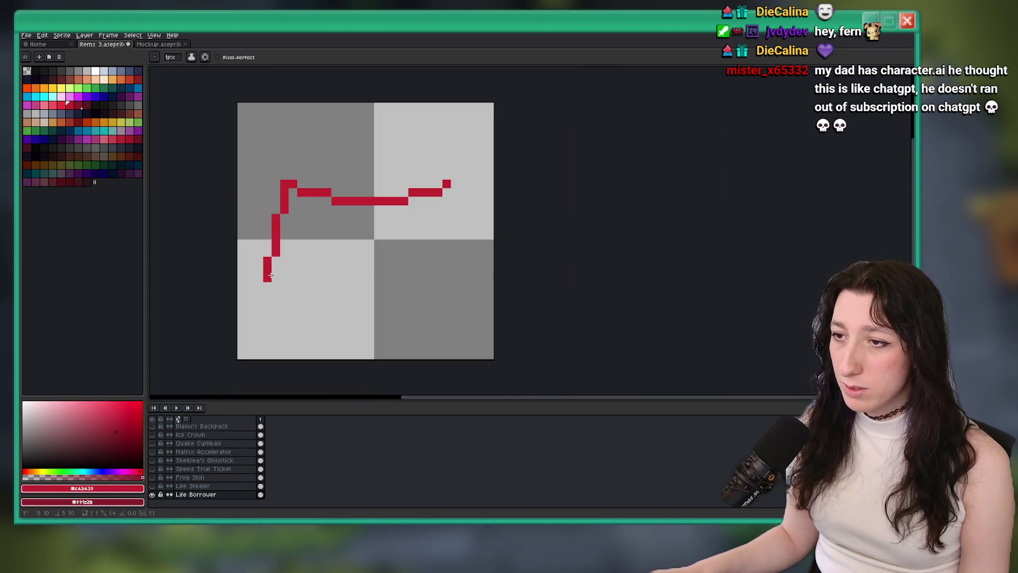
left_click_drag(269, 289, 295, 326)
left_click_drag(403, 330, 421, 321)
Step: Copy the left half, flip it horizontally and place it as the right half
key("m")
mouse_move(245, 162)
left_mouse_down()
mouse_move(376, 334)
mouse_move(374, 352)
left_mouse_up()
key("ctrl+c")
key("ctrl+v")
key("shift+h")
left_click_drag(344, 301, 469, 296)
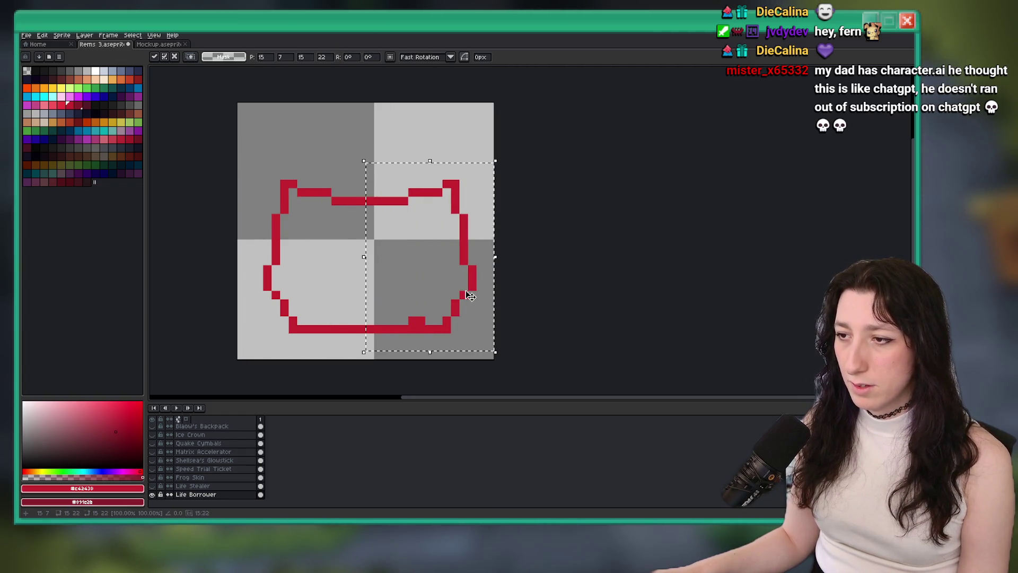
key("ctrl+d")
Step: Nudge the outline into place and rotate its lower part slightly
key("e")
scroll(413, 321, "down", 1)
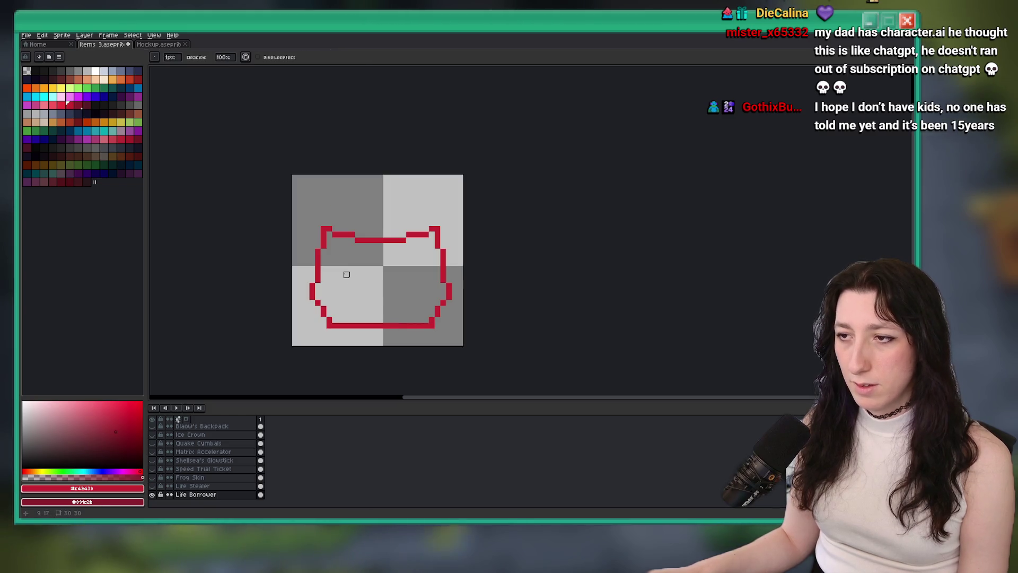
key("m")
mouse_move(292, 208)
left_mouse_down()
mouse_move(428, 330)
mouse_move(523, 349)
left_mouse_up()
key("Up")
key("Up")
key("Up")
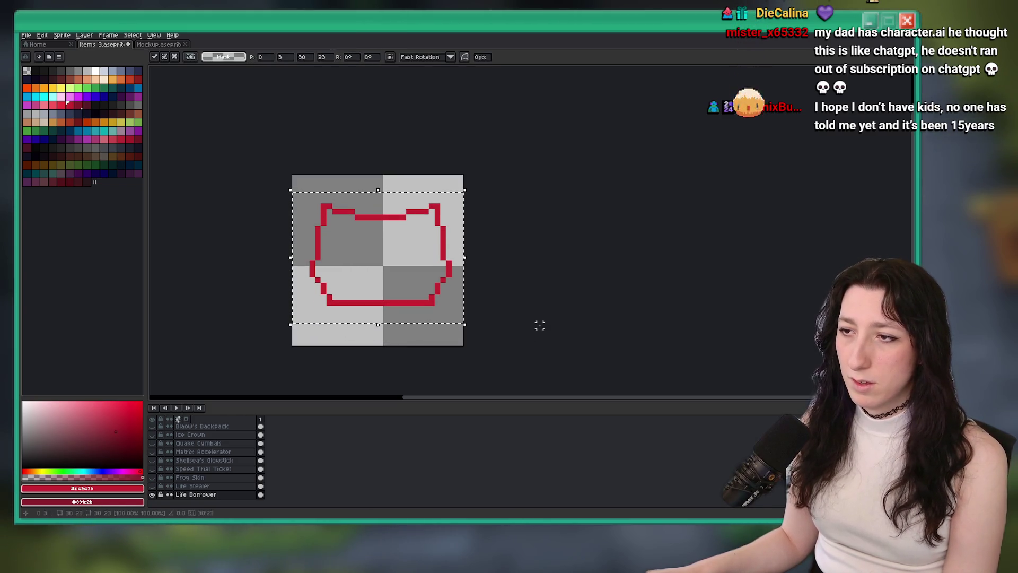
key("ctrl+d")
left_click_drag(382, 178, 465, 343)
key("Left")
mouse_move(551, 344)
left_mouse_down()
mouse_move(397, 329)
mouse_move(270, 258)
left_mouse_up()
left_click_drag(468, 297, 471, 303)
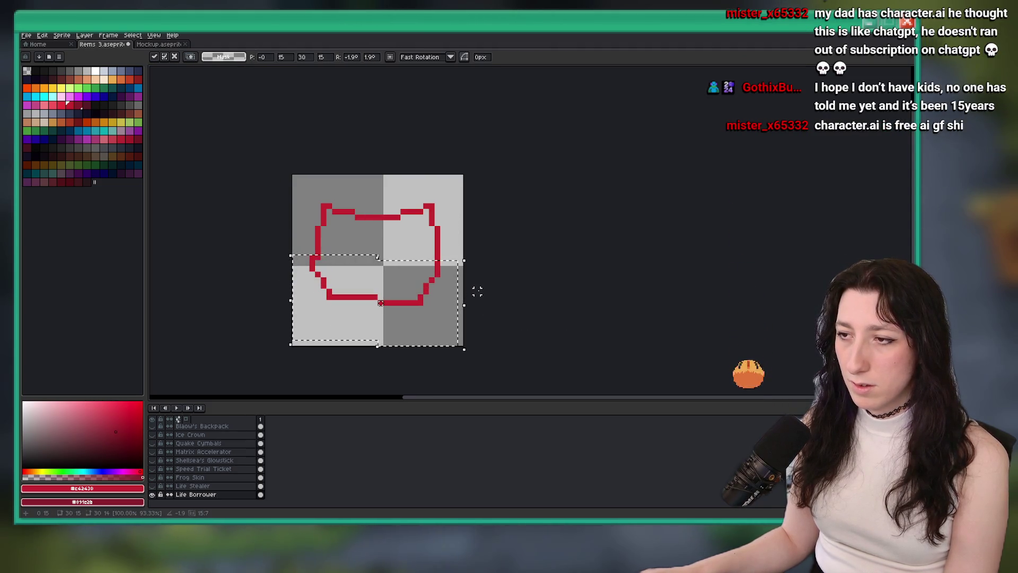
key("Return")
key("ctrl+d")
Step: Erase and redraw the bottom sides so they taper inward
scroll(326, 308, "up", 2)
key("e")
mouse_move(462, 308)
left_mouse_down()
mouse_move(541, 308)
mouse_move(505, 330)
left_mouse_up()
left_click(439, 330)
left_click_drag(355, 313, 350, 309)
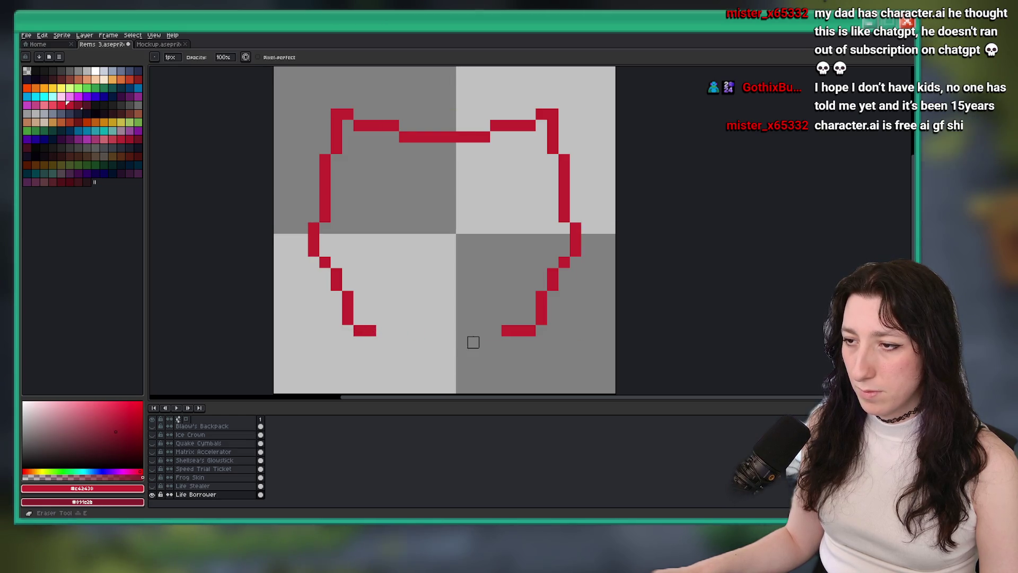
left_click_drag(502, 331, 518, 332)
left_click(370, 342)
left_click(380, 353)
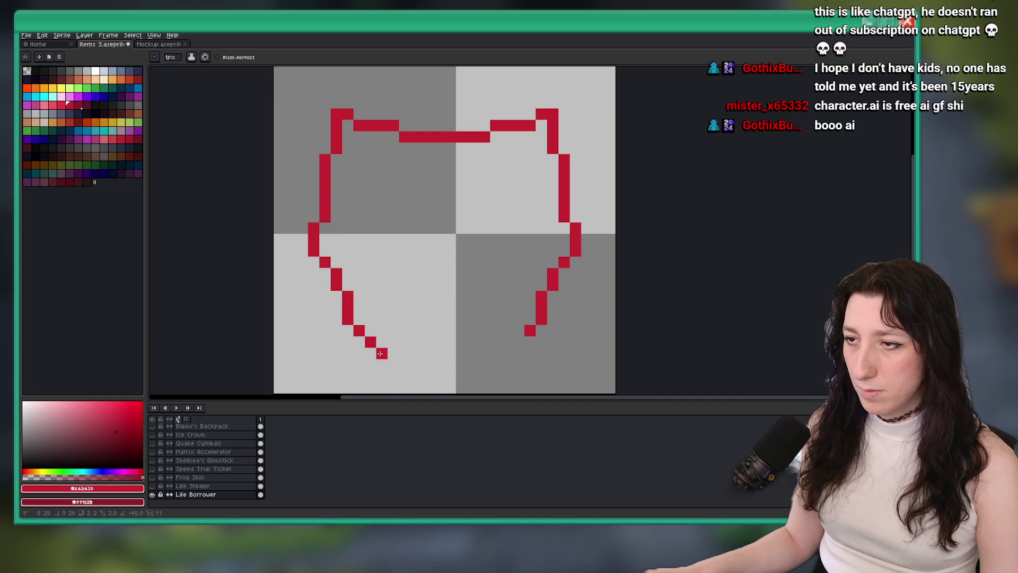
Step: Fill the cat outline with red, including the light gap in the lower left
key("g")
left_click(499, 318)
scroll(522, 342, "down", 6)
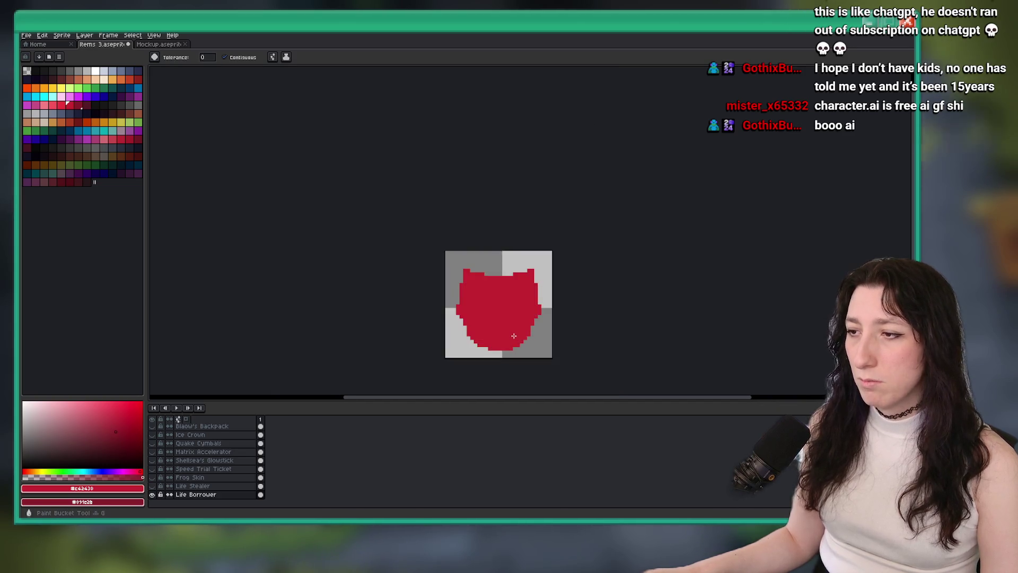
scroll(435, 303, "up", 4)
scroll(402, 296, "up", 2)
key("b")
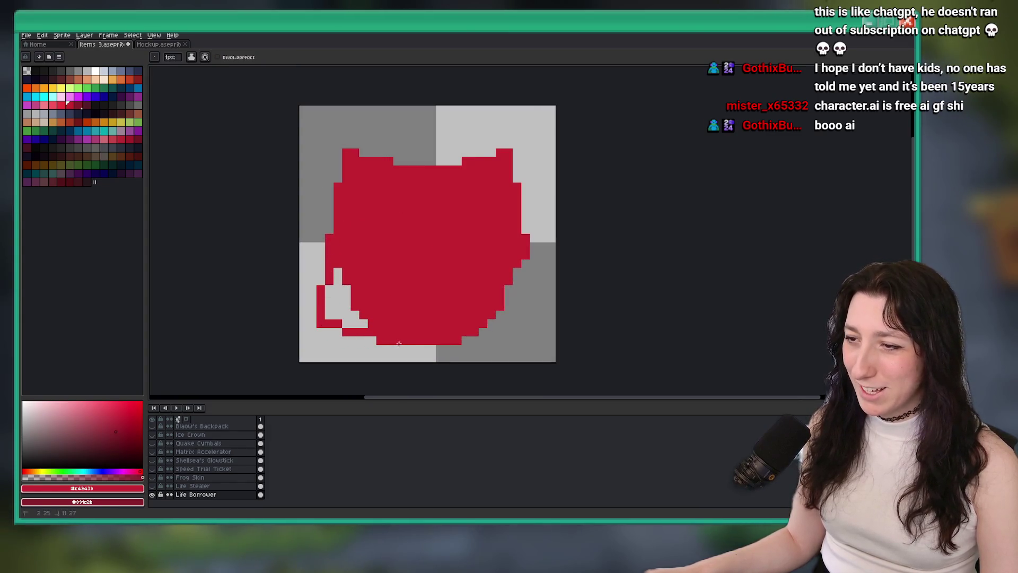
key("g")
left_click(339, 312)
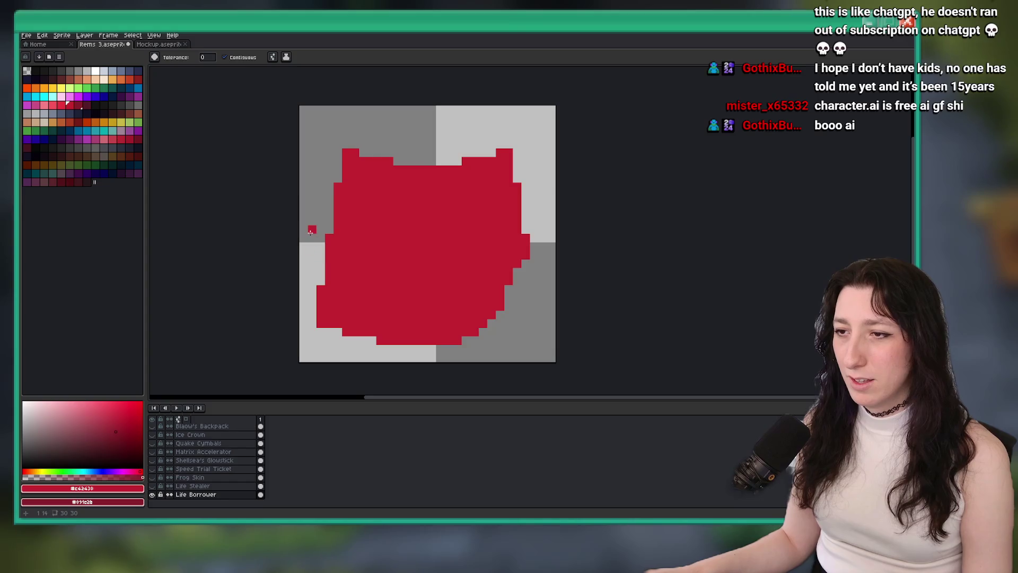
Step: Flip the cape's left half horizontally and move the mirror onto the right side
key("m")
mouse_move(298, 205)
left_mouse_down()
mouse_move(398, 357)
mouse_move(426, 357)
left_mouse_up()
key("shift+h")
left_click_drag(357, 276, 481, 273)
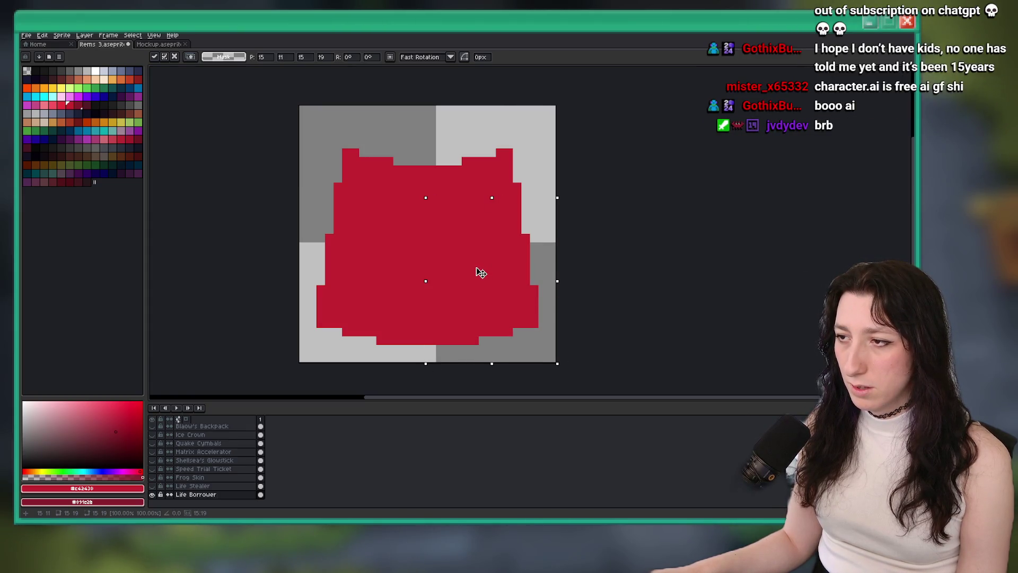
Step: Commit the mirrored right half onto the cape and clear the selection
left_click(636, 271)
mouse_move(530, 233)
left_mouse_down()
mouse_move(300, 215)
mouse_move(298, 230)
left_mouse_up()
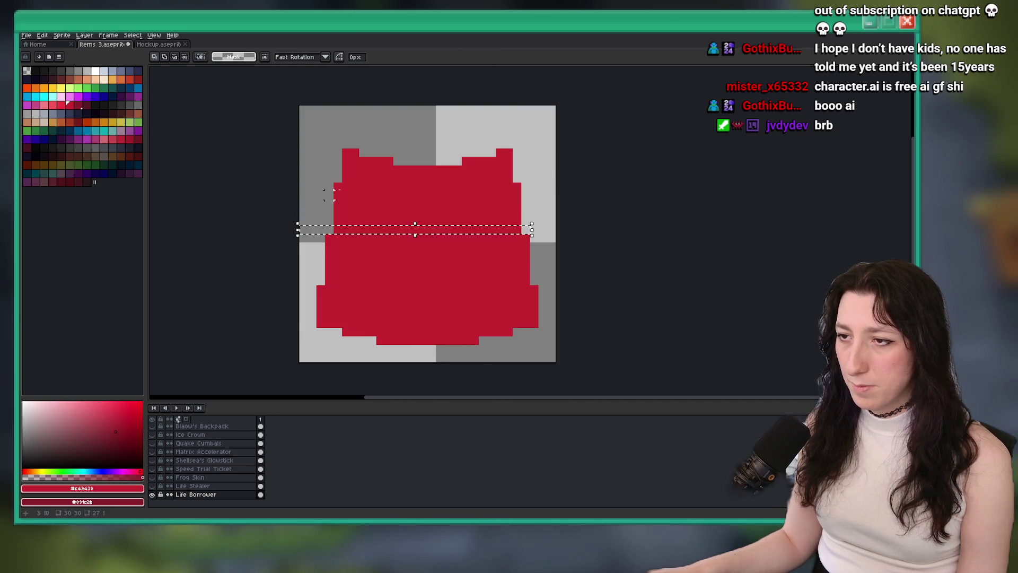
scroll(339, 223, "down", 5)
scroll(366, 243, "up", 1)
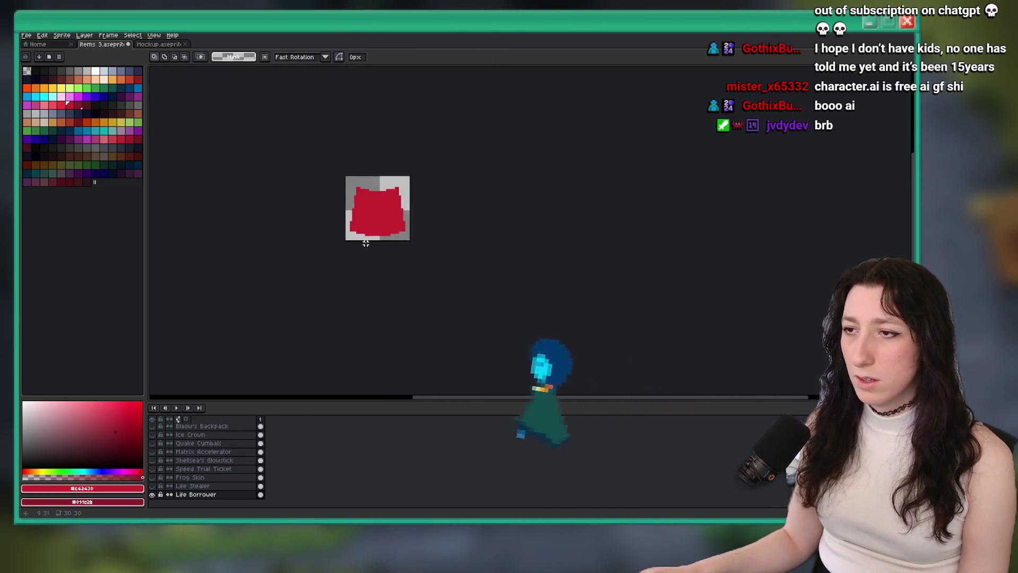
scroll(366, 243, "up", 5)
key("b")
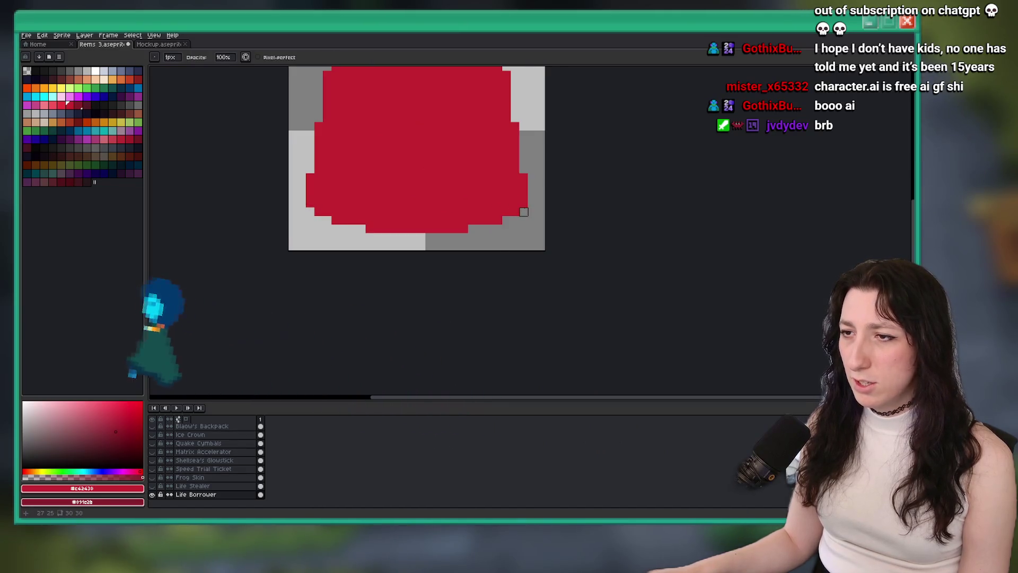
scroll(544, 232, "down", 3)
scroll(521, 229, "up", 1)
key("ctrl+a")
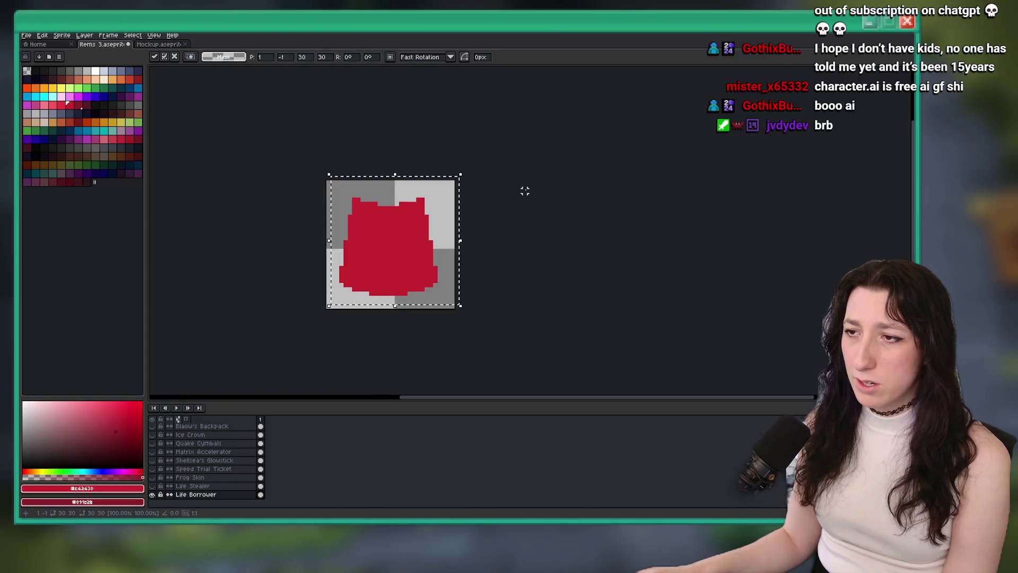
key("ctrl+d")
scroll(393, 185, "up", 3)
scroll(281, 244, "down", 2)
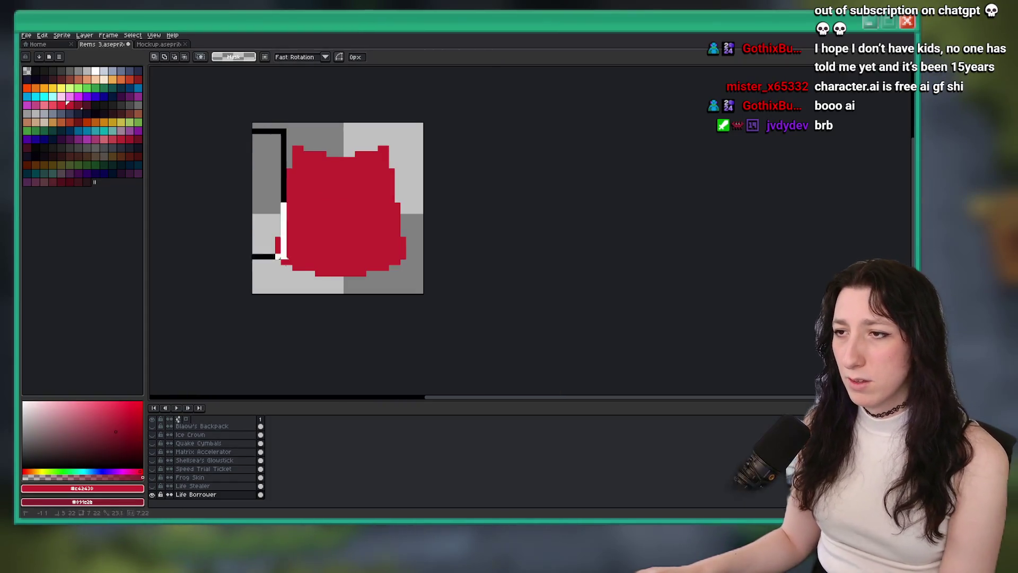
scroll(522, 227, "down", 3)
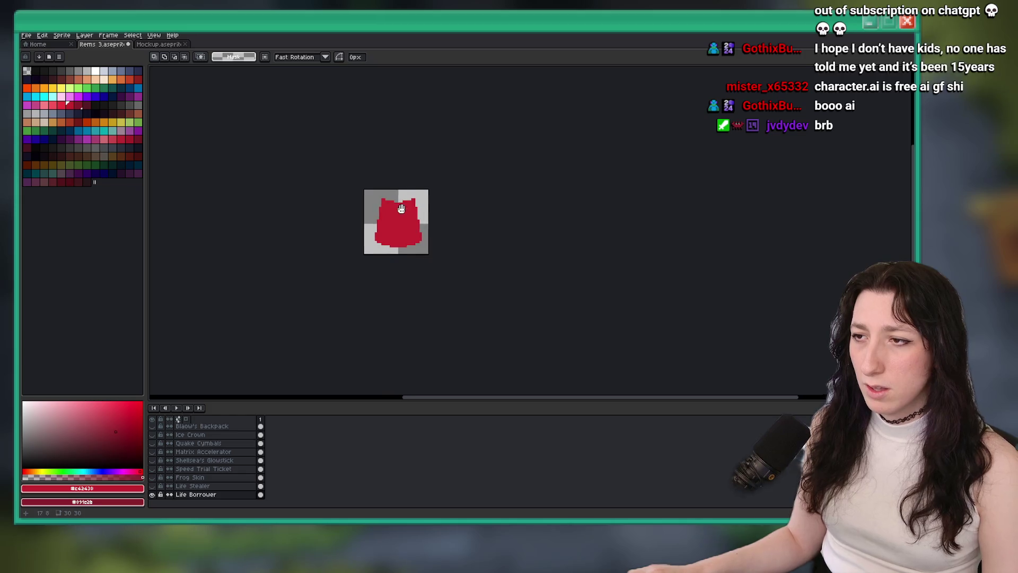
scroll(399, 207, "up", 5)
key("e")
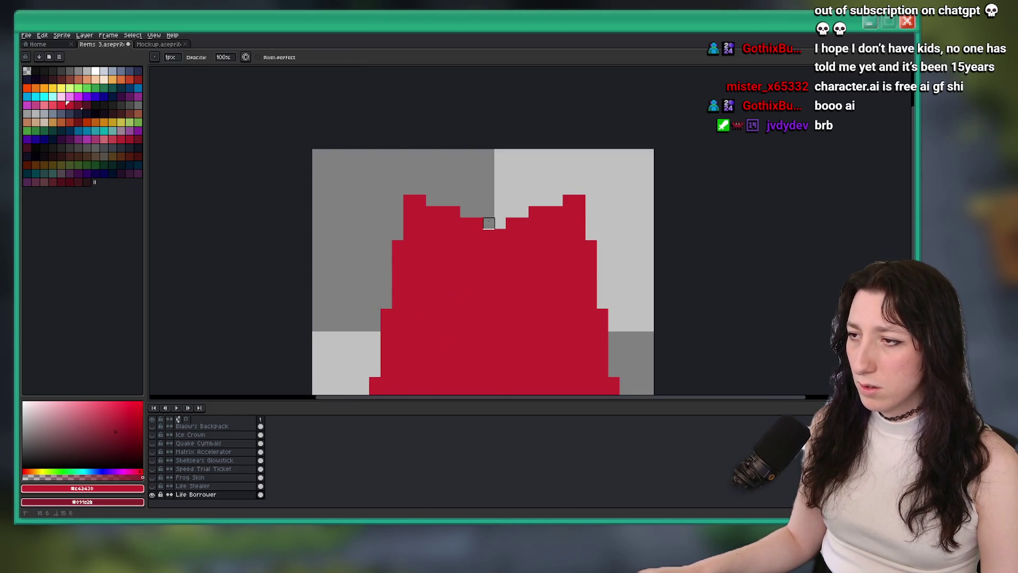
scroll(489, 223, "down", 5)
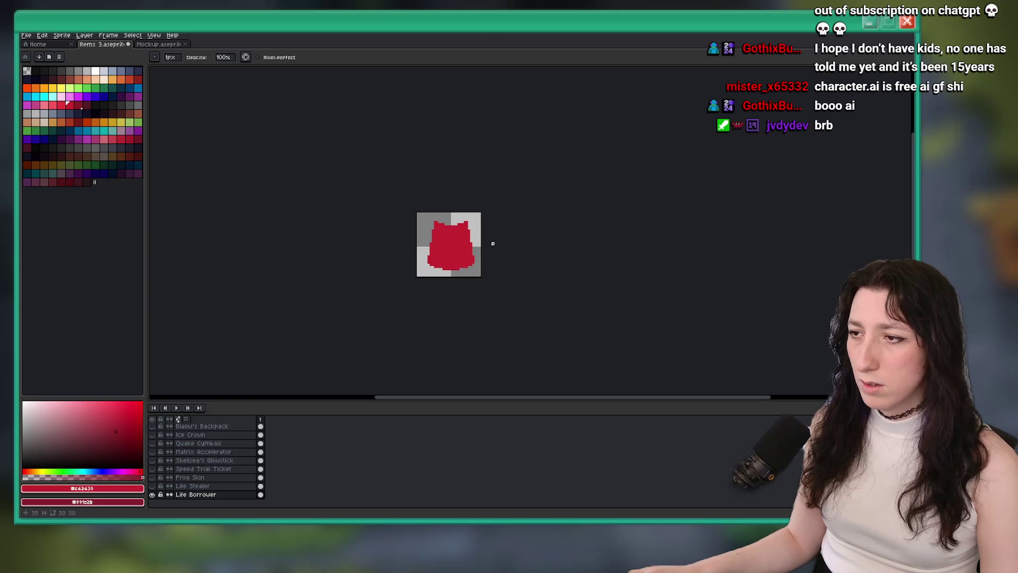
scroll(438, 225, "up", 4)
Step: Choose a lighter red and yellow, then paint a yellow pixel on the left ear tip
left_click(61, 105)
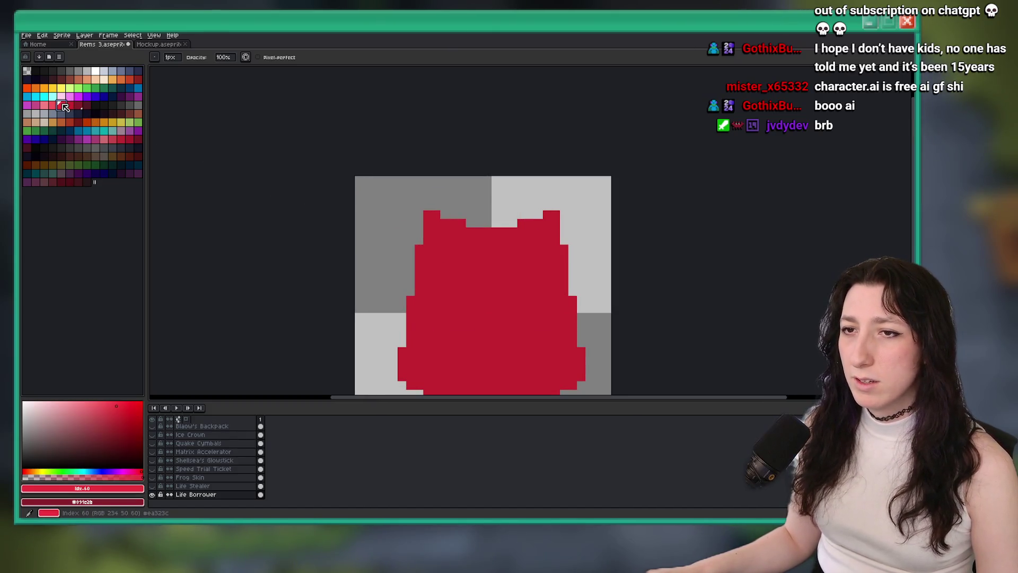
right_click(61, 88)
scroll(439, 223, "up", 3)
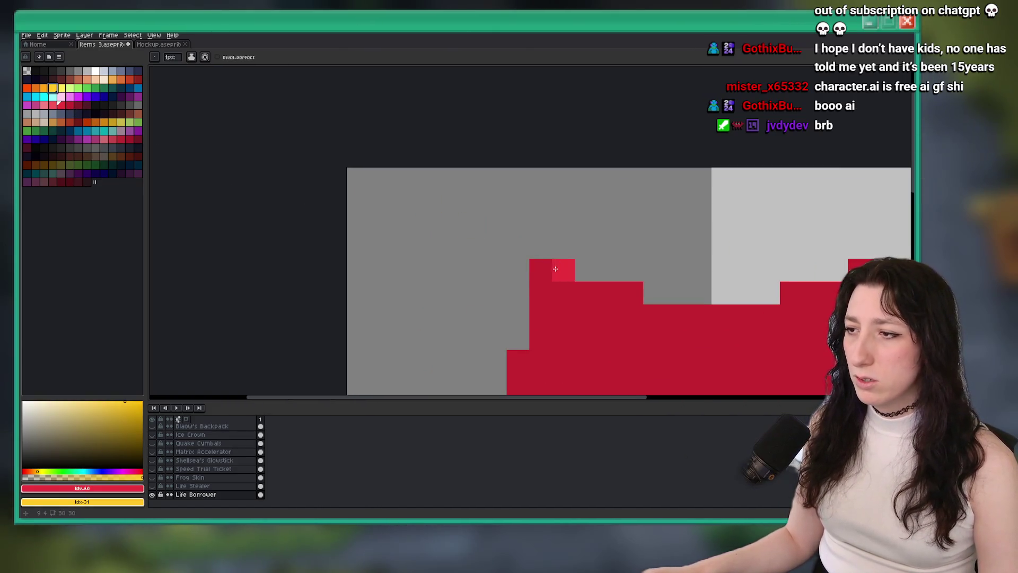
right_click(410, 291)
scroll(421, 278, "down", 4)
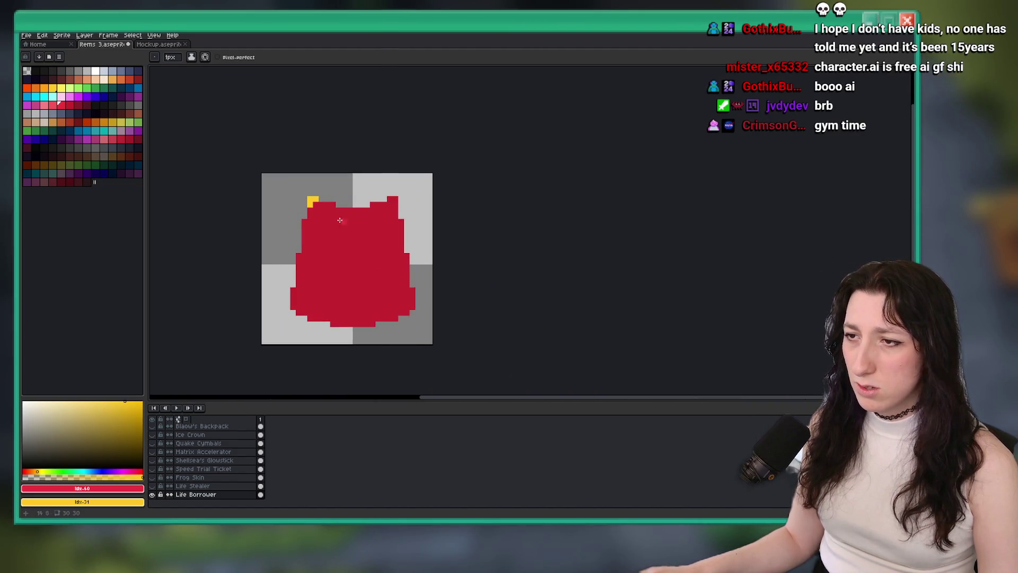
Step: Switch to orange and paint an orange L shape on the left ear tip
key("ctrl+z")
left_click(47, 89)
scroll(341, 222, "up", 2)
left_click(359, 208)
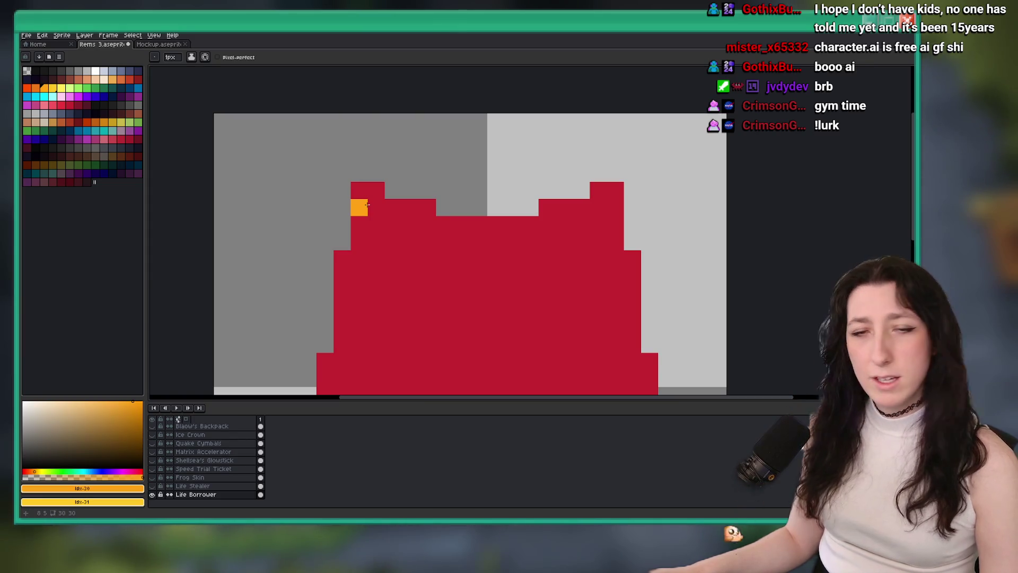
key("ctrl+z")
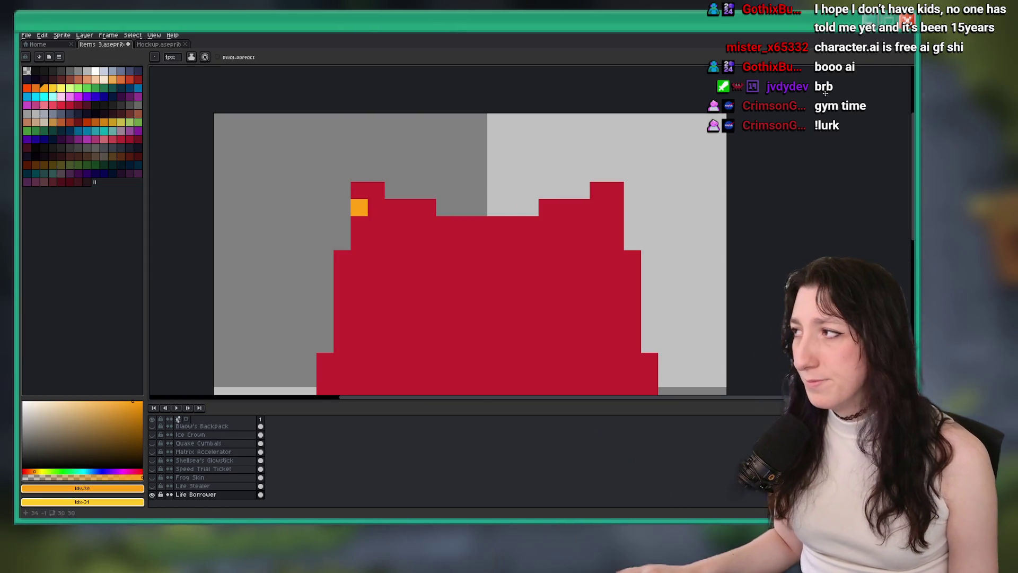
key("ctrl+z")
left_click(339, 186)
key("ctrl+z")
key("ctrl+z")
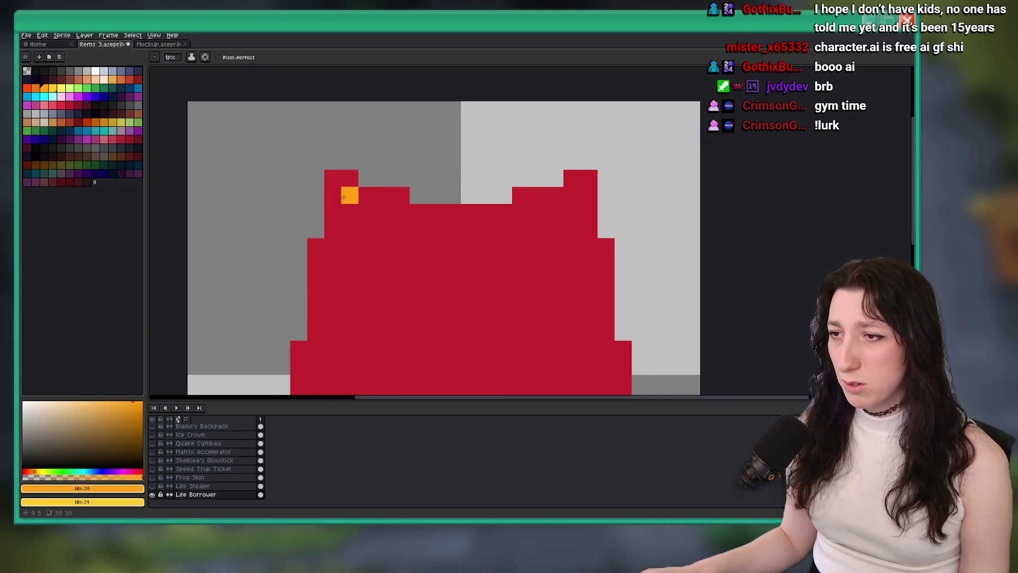
left_click(333, 195)
left_click(350, 179)
Step: Paint a matching orange L on the right ear tip with one extra orange pixel
scroll(383, 209, "down", 5)
scroll(386, 212, "up", 4)
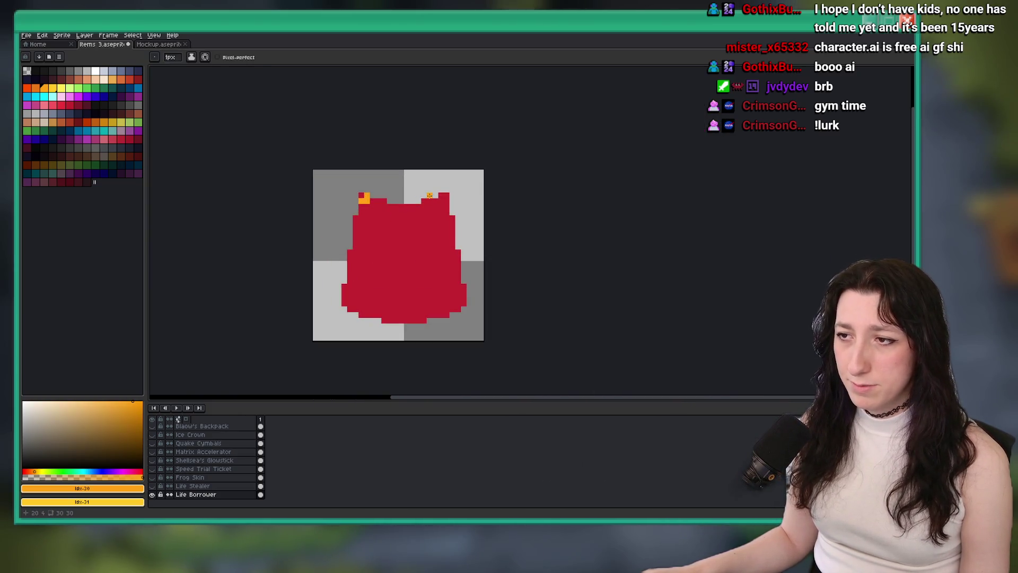
left_click(471, 212)
left_click(454, 212)
left_click(455, 194)
left_click_drag(297, 218, 412, 202)
left_click(321, 215)
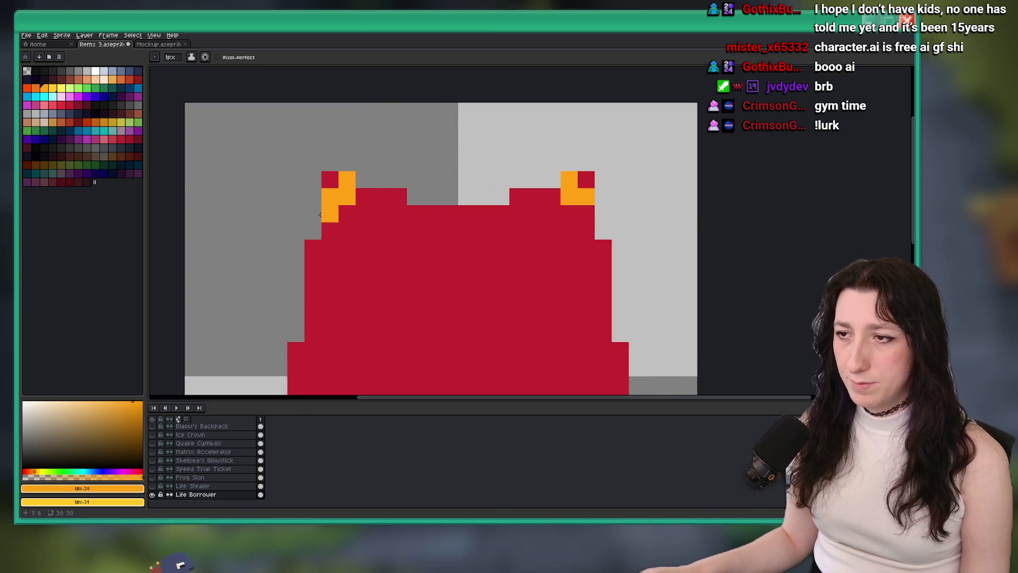
key("ctrl+z")
left_click(586, 214)
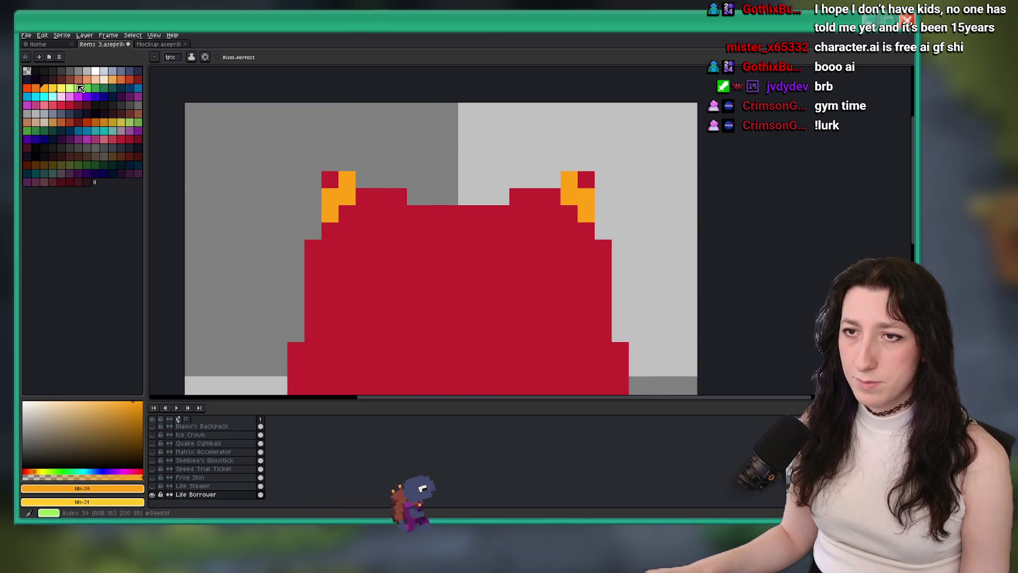
Step: Make the top corner pixel of both ears yellow
left_click(58, 89)
left_click(330, 179)
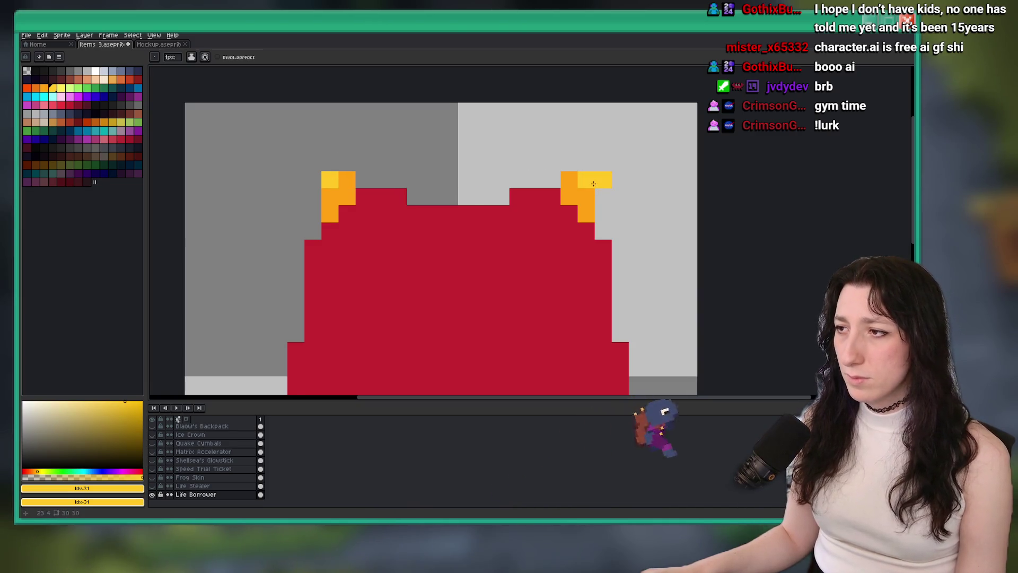
left_click(586, 180)
scroll(589, 181, "down", 6)
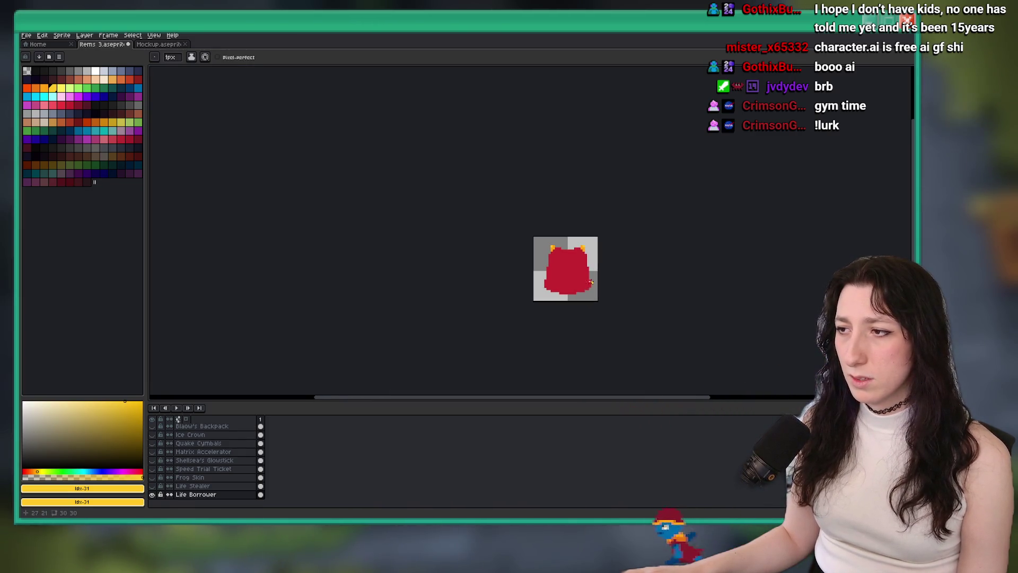
scroll(519, 233, "up", 2)
scroll(519, 233, "up", 4)
Step: Sample the ear's orange as second colour and add yellow and orange pixels beside the ear
left_click_drag(496, 195, 448, 243)
right_click(447, 243, "alt")
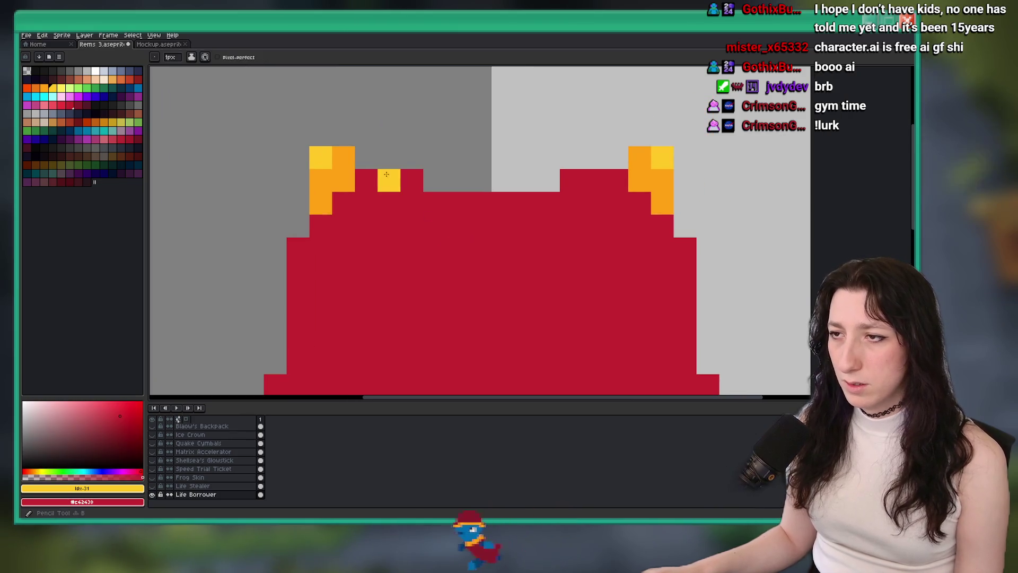
scroll(598, 245, "down", 10)
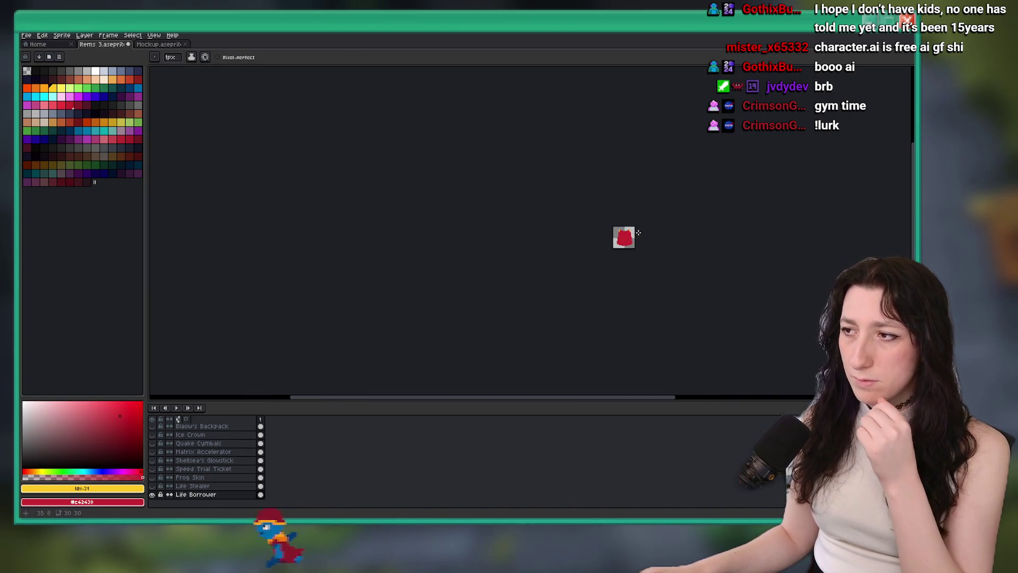
scroll(597, 244, "up", 10)
key("i")
right_click(523, 194)
key("b")
left_click(499, 171)
right_click(500, 194)
Step: Recentre the sprite and erase one orange pixel from the left ear
left_click_drag(536, 216, 335, 211)
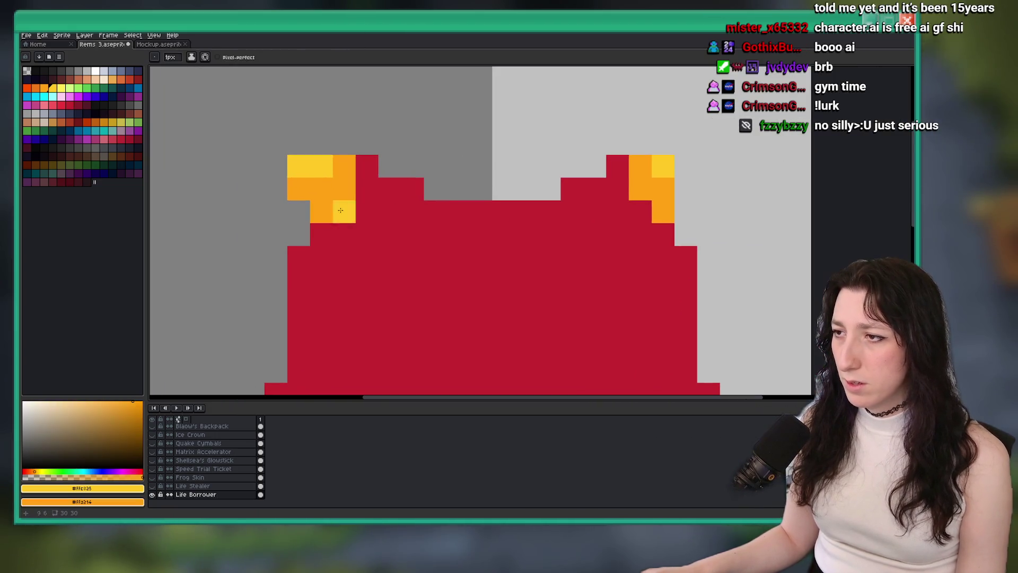
scroll(679, 189, "down", 8)
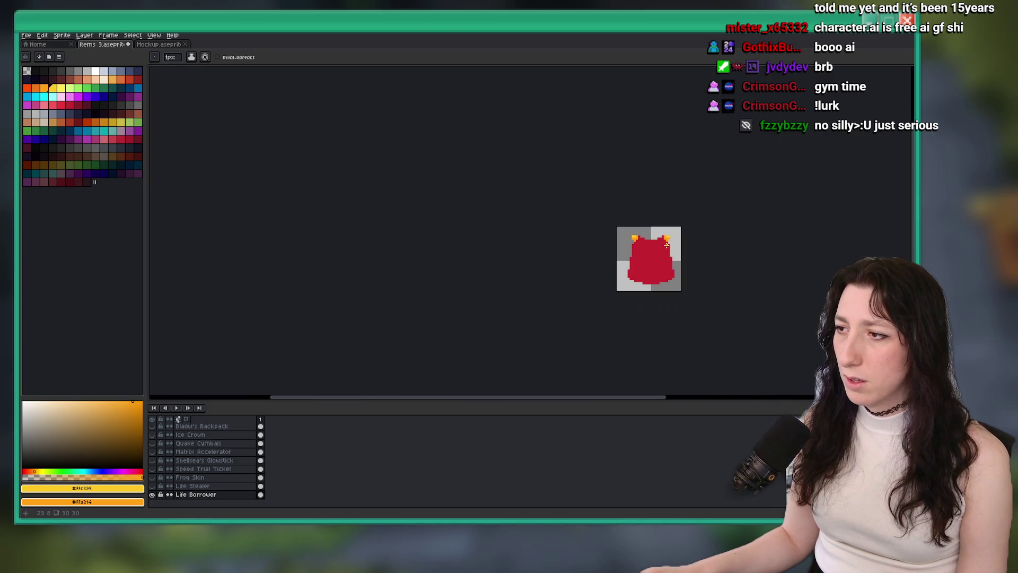
left_click_drag(667, 254, 549, 246)
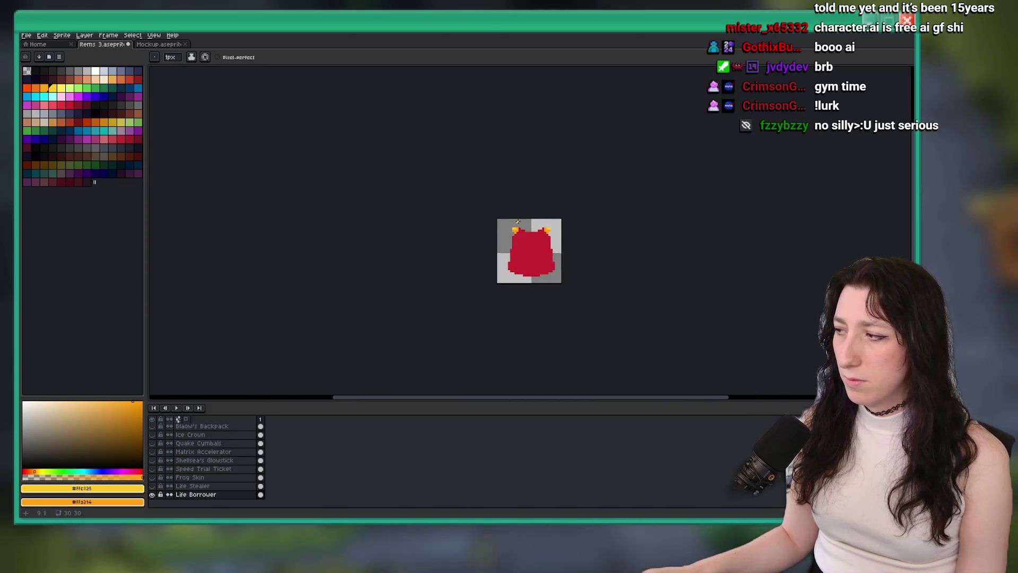
scroll(518, 223, "up", 3)
left_click_drag(617, 263, 505, 249)
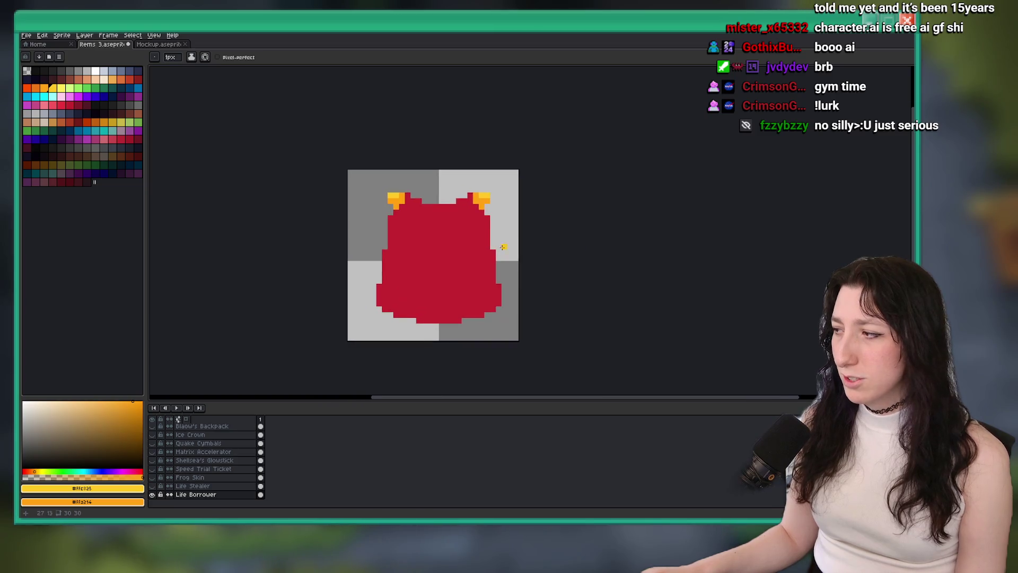
scroll(504, 250, "up", 3)
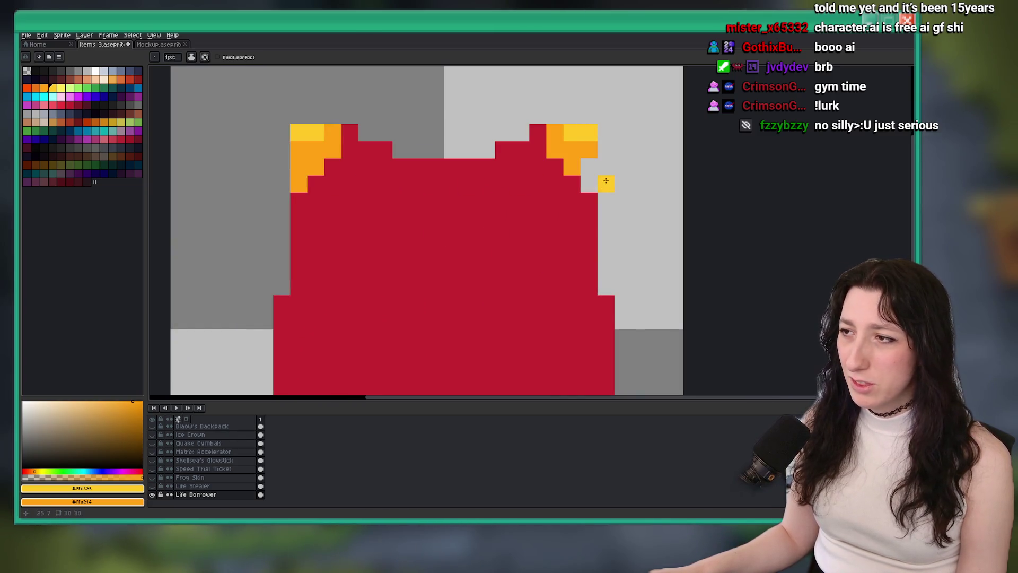
scroll(588, 184, "down", 7)
left_click_drag(596, 244, 518, 294)
scroll(505, 297, "up", 6)
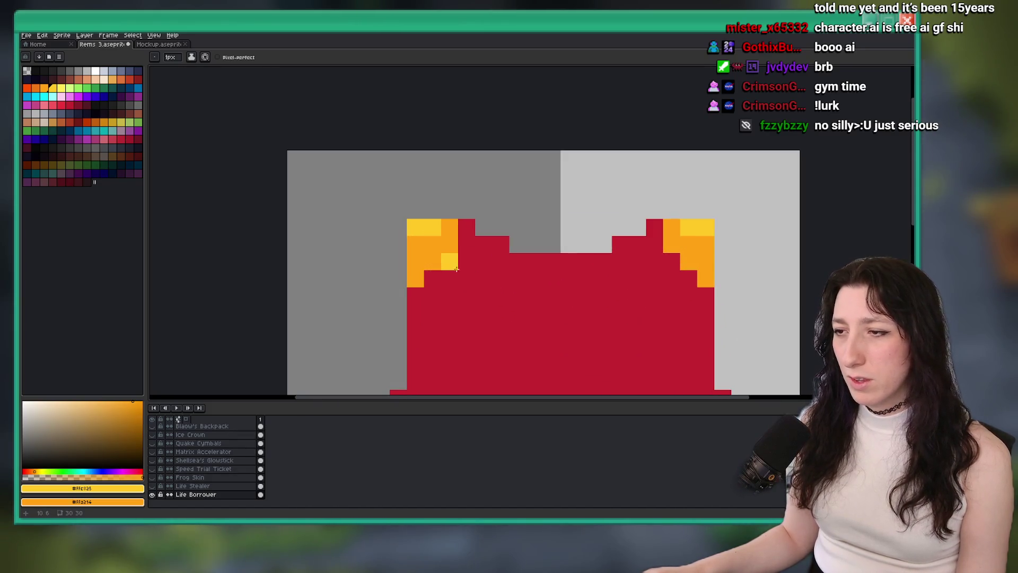
key("e")
left_click(416, 261)
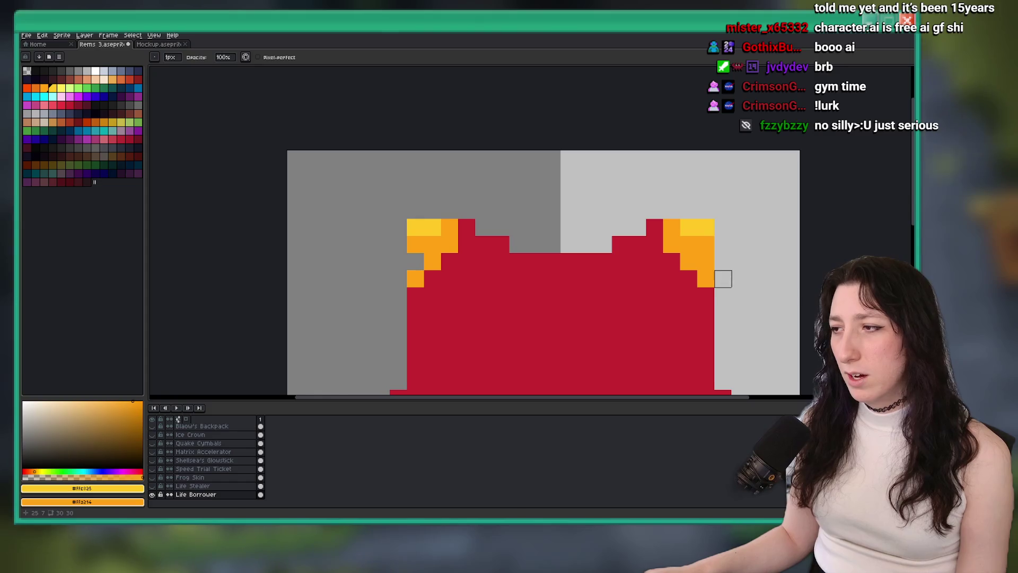
Step: Eyedrop the darker orange and add orange pixels on the outer side of each ear
scroll(706, 262, "down", 5)
scroll(601, 275, "down", 2)
key("i")
scroll(555, 243, "up", 4)
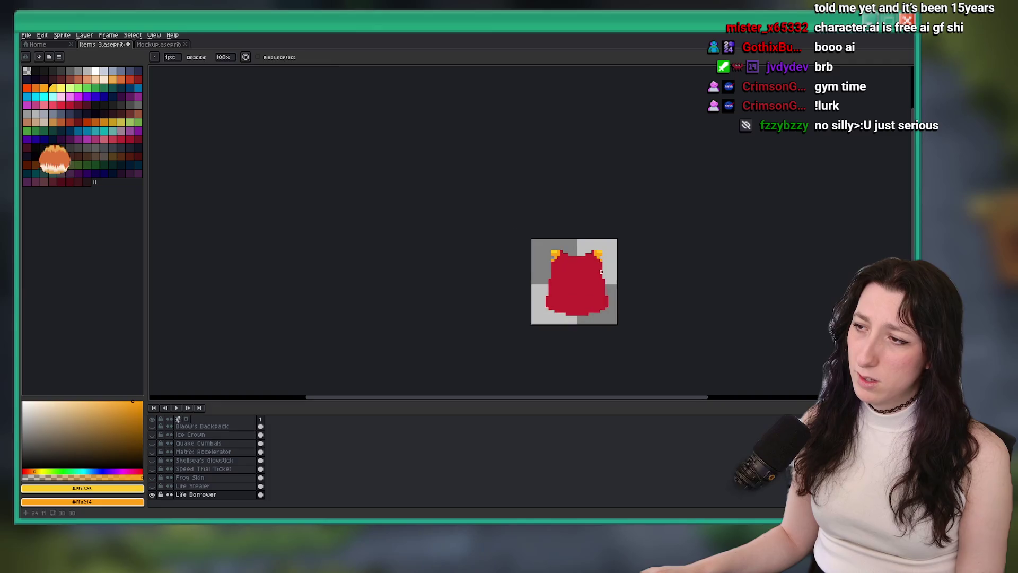
left_click(509, 241)
key("b")
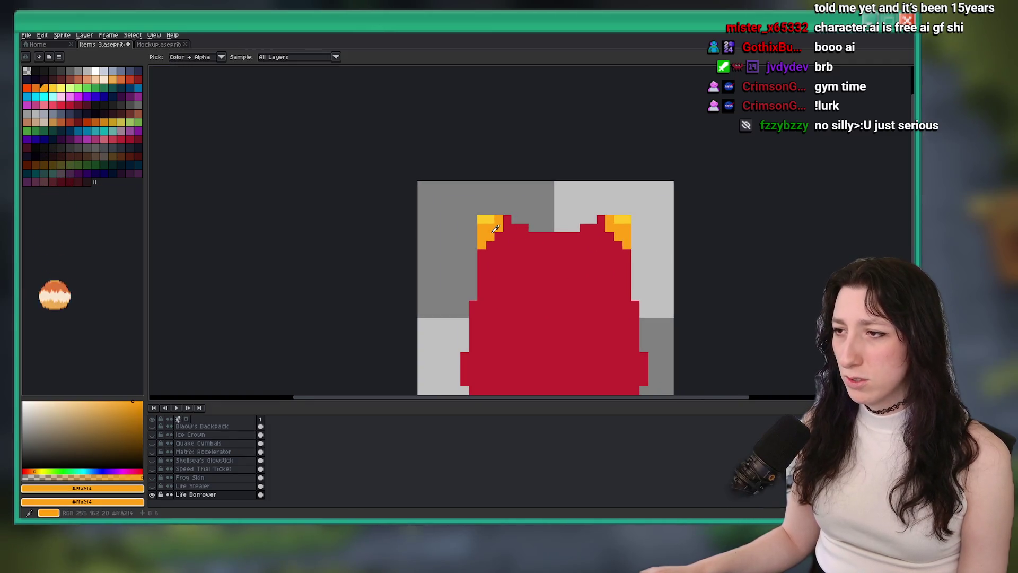
scroll(467, 239, "up", 2)
left_click_drag(459, 223, 459, 242)
left_click_drag(784, 224, 783, 242)
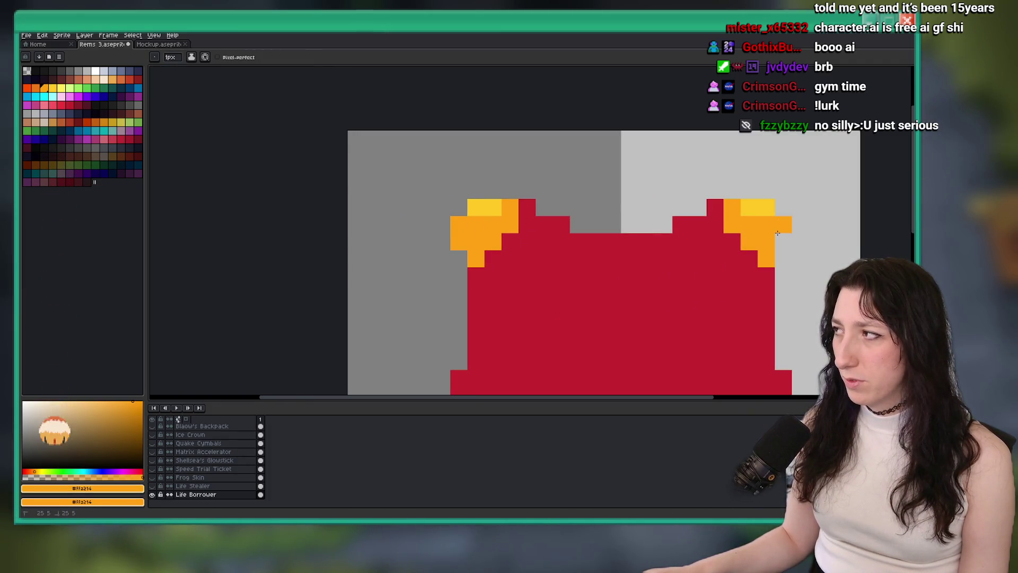
Step: Sample the body red and paint red pixels along the body edges
scroll(778, 235, "down", 10)
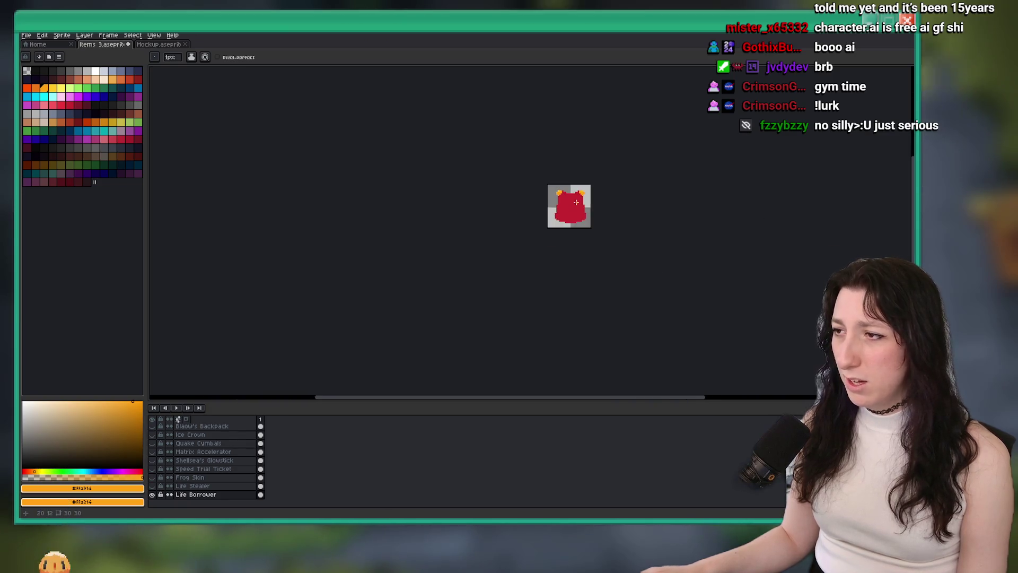
scroll(568, 215, "up", 6)
left_click(515, 255, "alt")
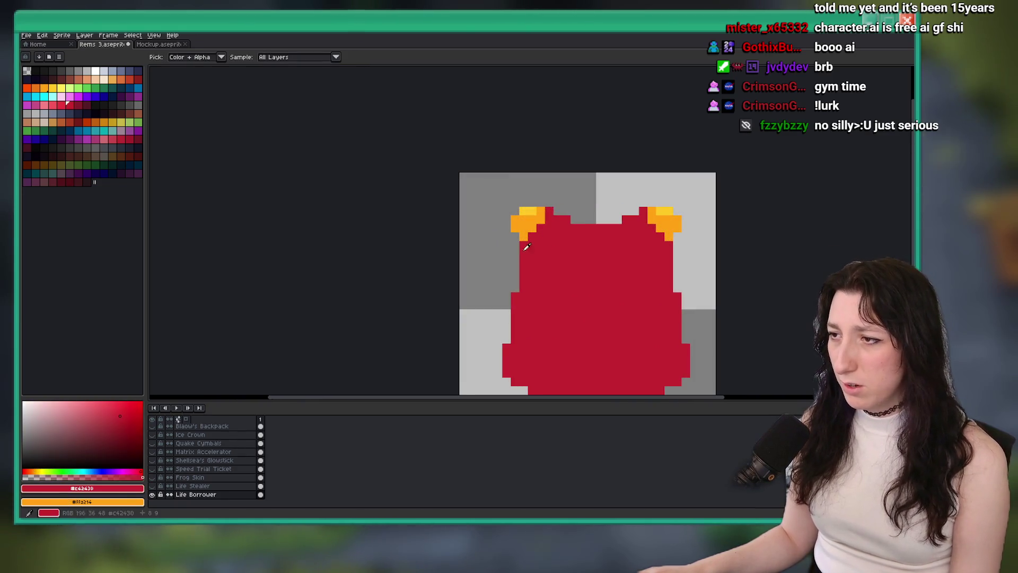
scroll(515, 255, "up", 2)
scroll(513, 212, "down", 3)
mouse_move(515, 255)
left_mouse_down()
mouse_move(512, 212)
mouse_move(573, 234)
left_mouse_up()
scroll(587, 227, "up", 3)
left_click(248, 242)
Step: Undo the stray red edge pixels and save the sprite
scroll(248, 242, "down", 4)
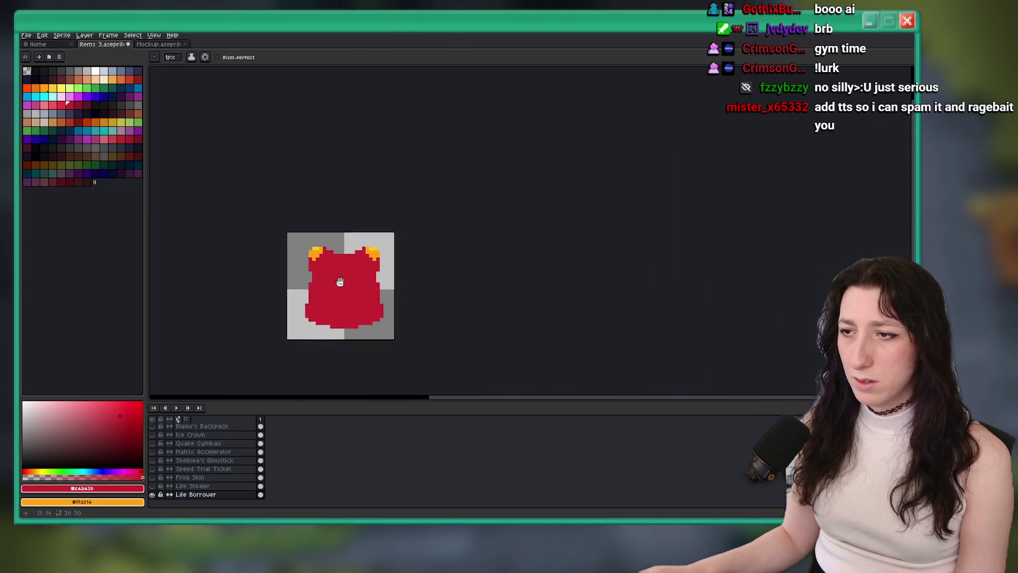
scroll(385, 256, "up", 2)
key("ctrl+z")
key("v")
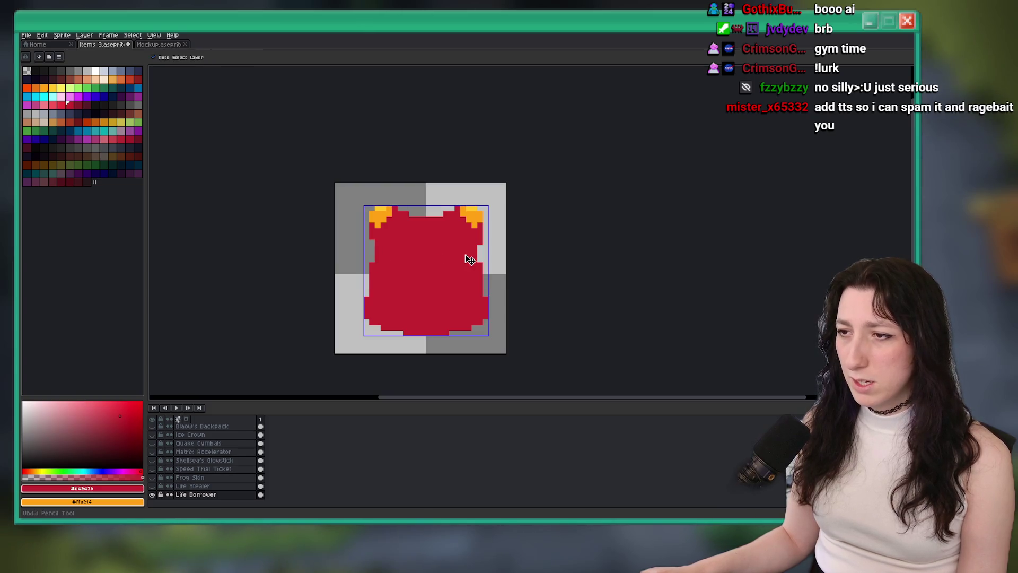
key("ctrl+z")
key("b")
key("ctrl+s")
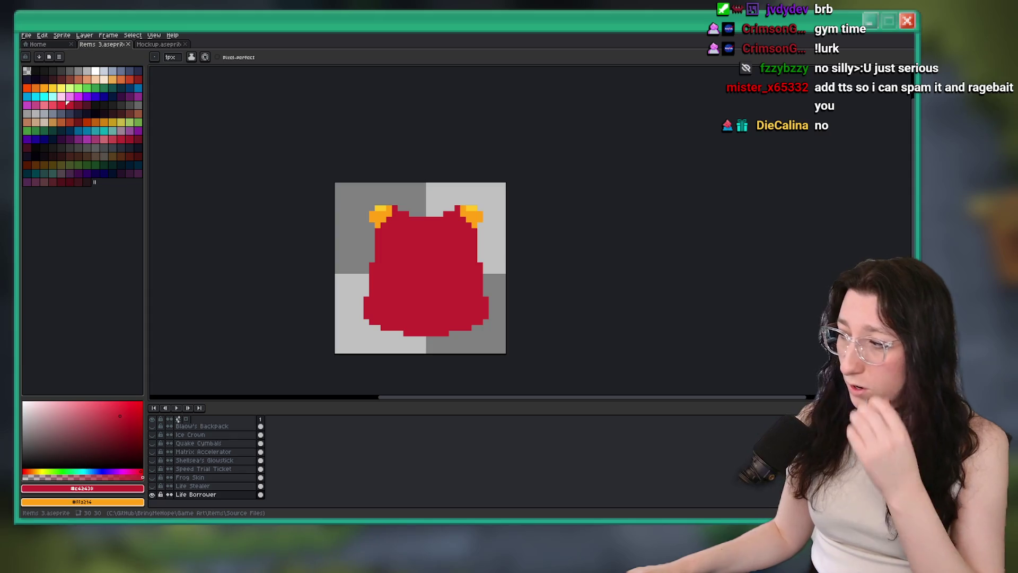
Step: Zoom the canvas to re-examine the saved Items 3.aseprite sprite
scroll(424, 250, "up", 1)
Step: Pick the lighter red and paint rim pixels along the top edge and right ear's top
key("i")
left_click(66, 109)
key("b")
scroll(314, 167, "up", 1)
left_click(352, 174)
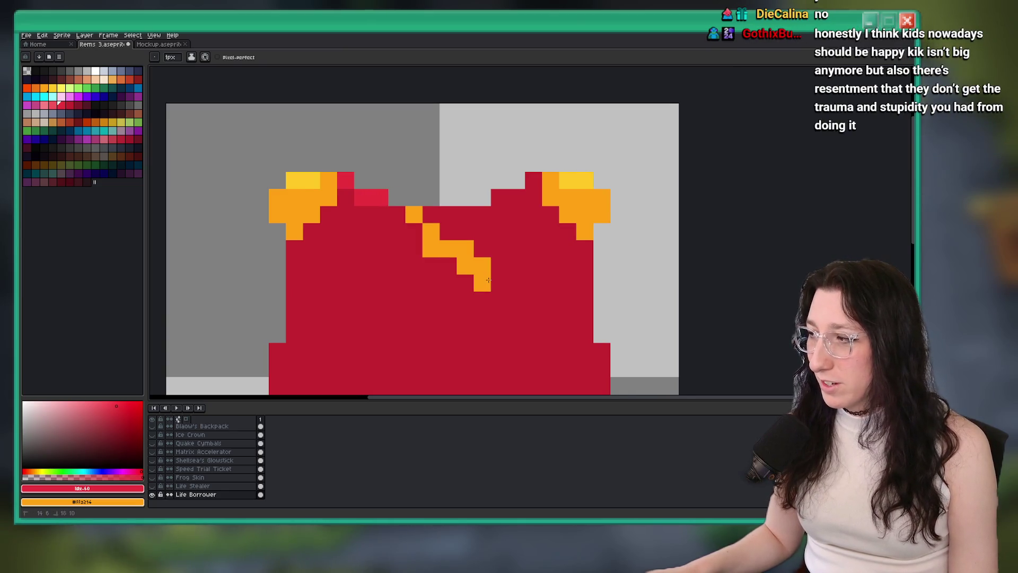
left_click(401, 215, "shift")
left_click(393, 207)
left_click(408, 213)
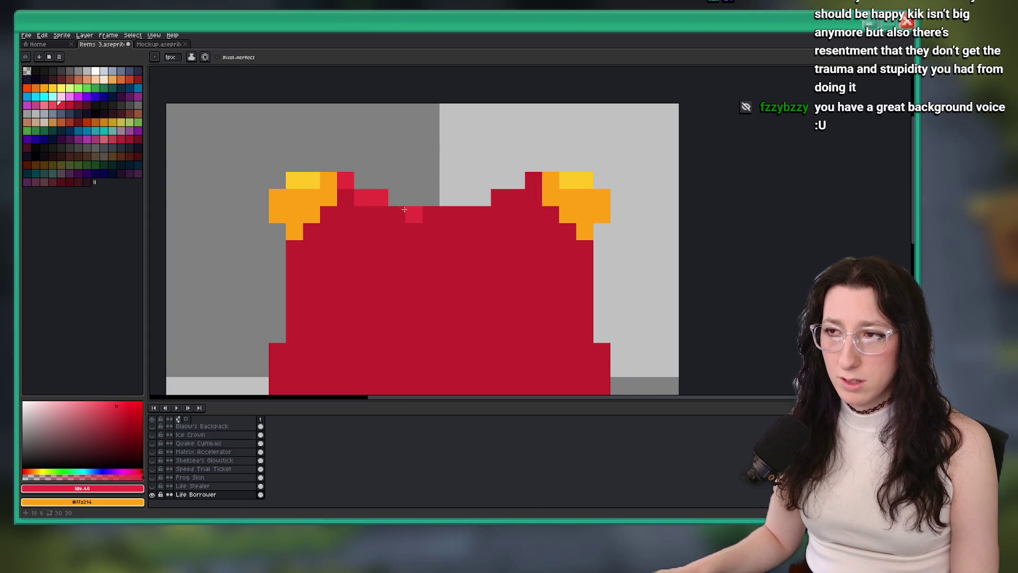
left_click(480, 211)
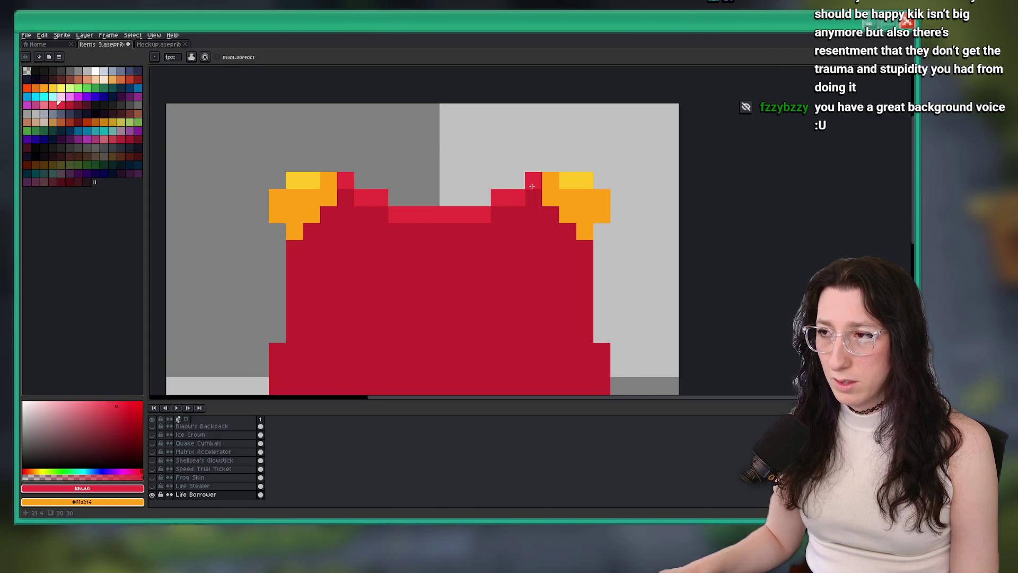
left_click(531, 188)
Step: Paint a lighter-red row across the top, trim its end with darker red, and recentre
scroll(531, 188, "down", 4)
scroll(422, 210, "up", 5)
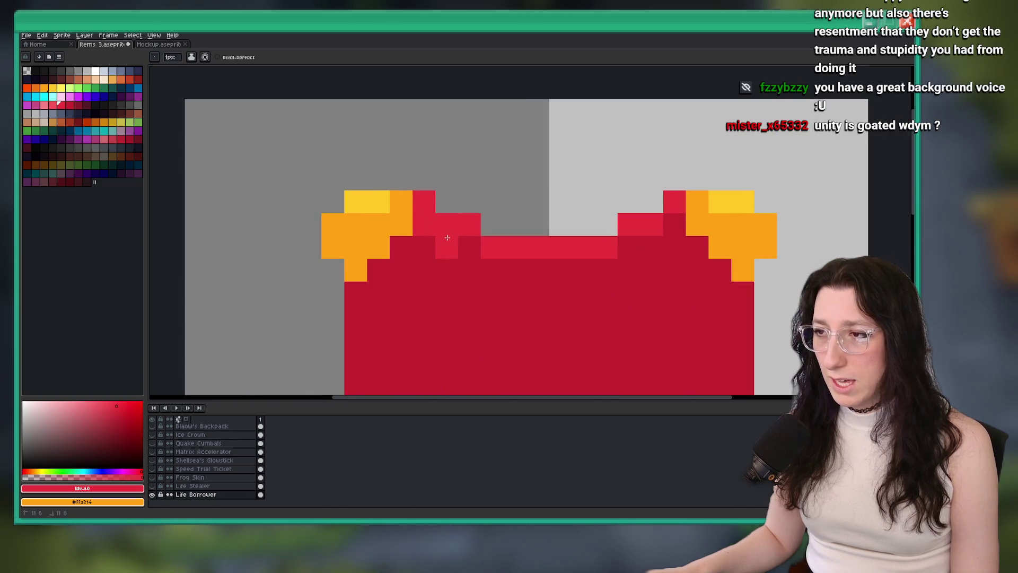
left_click_drag(470, 270, 568, 265)
left_click_drag(579, 265, 541, 266)
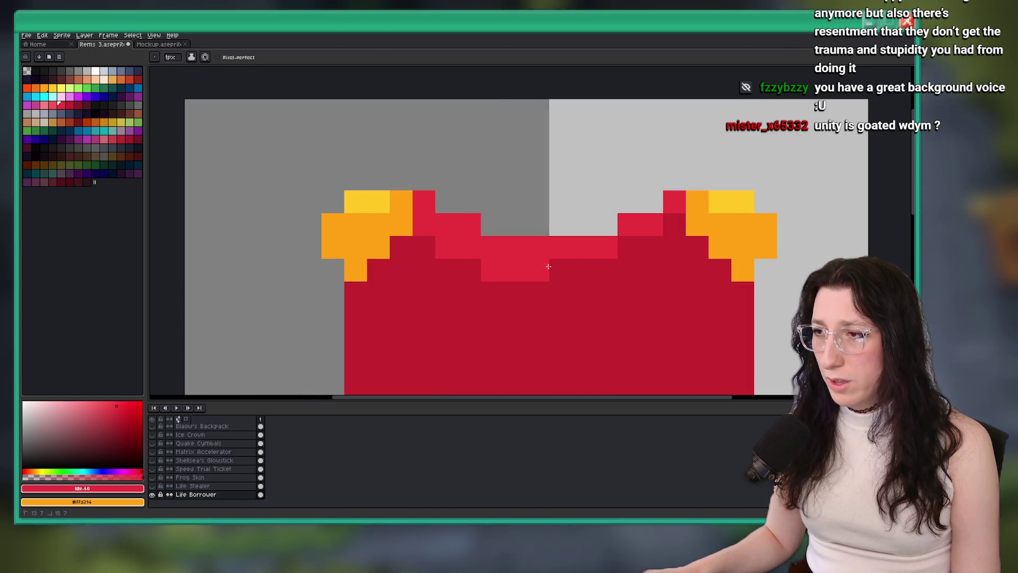
scroll(647, 235, "down", 6)
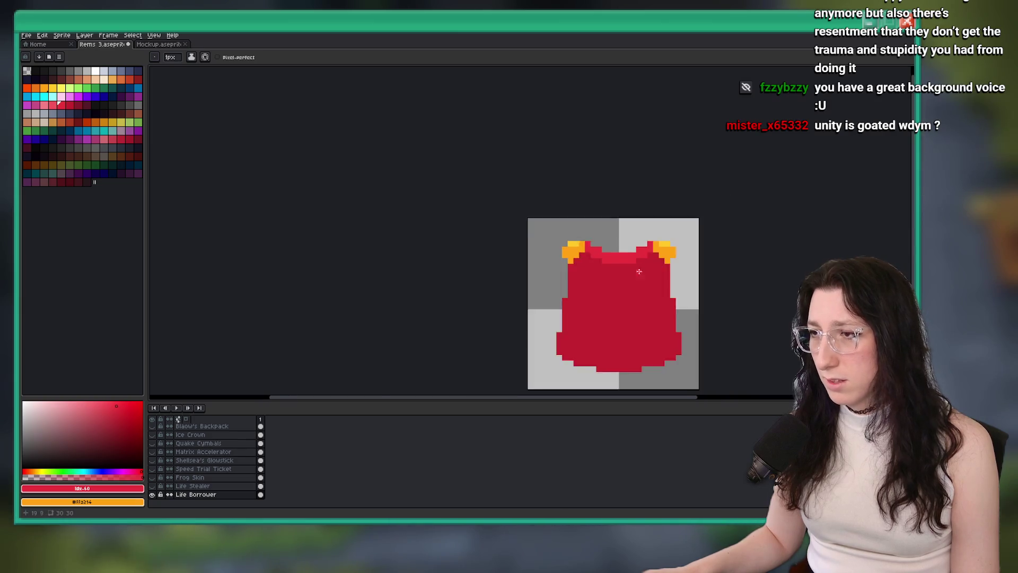
left_click_drag(555, 276, 509, 254)
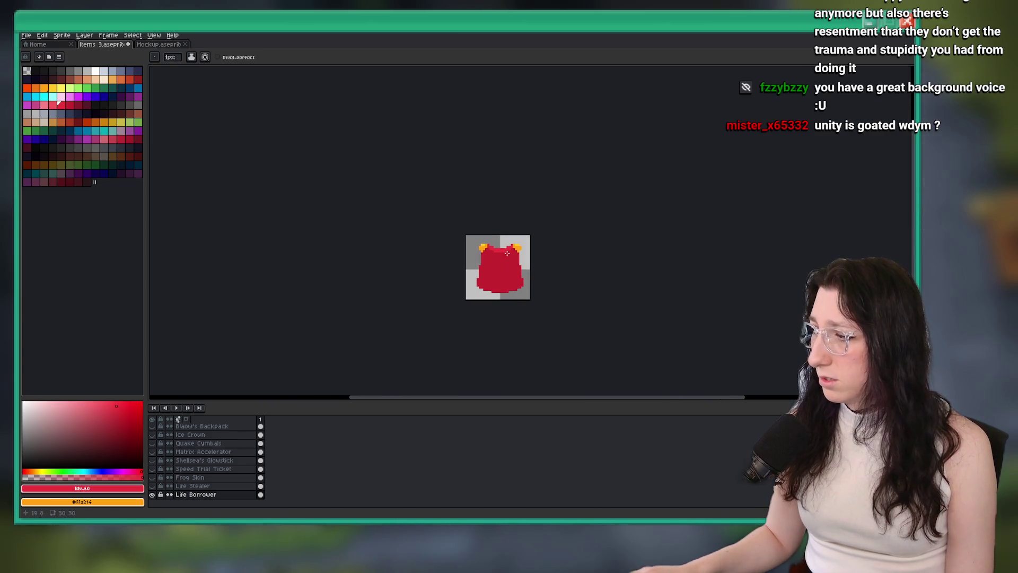
scroll(470, 226, "up", 3)
left_click_drag(464, 223, 397, 171)
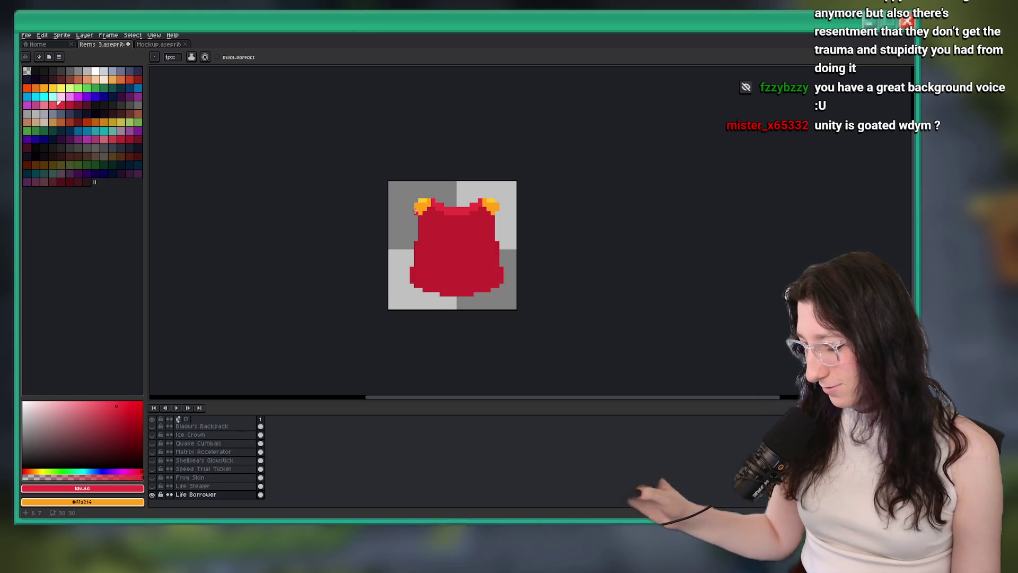
scroll(453, 217, "up", 3)
Step: Pick the lighter red and paint shading across the blob's lower left
left_click(449, 179, "alt")
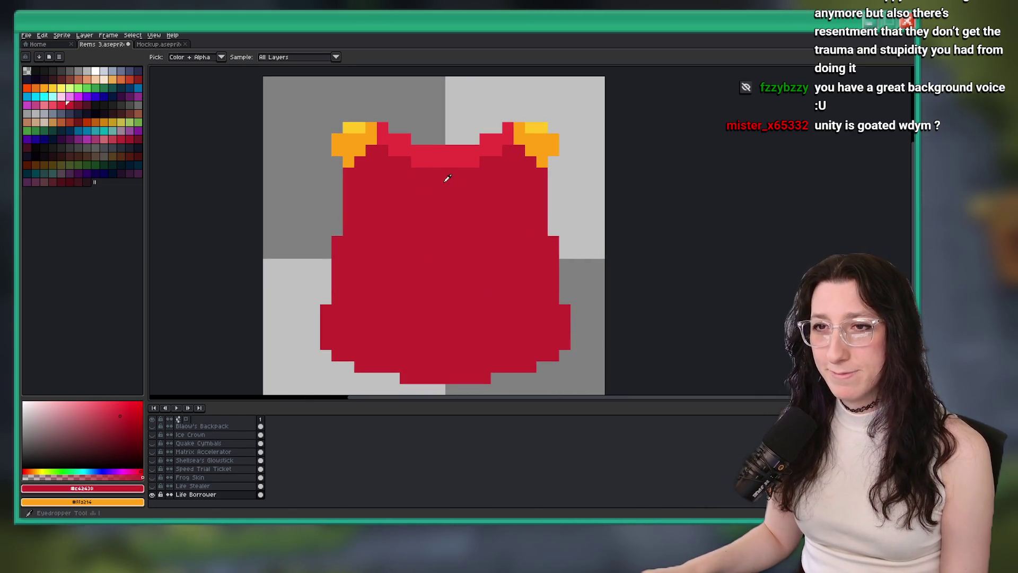
left_click(58, 105)
scroll(316, 252, "up", 2)
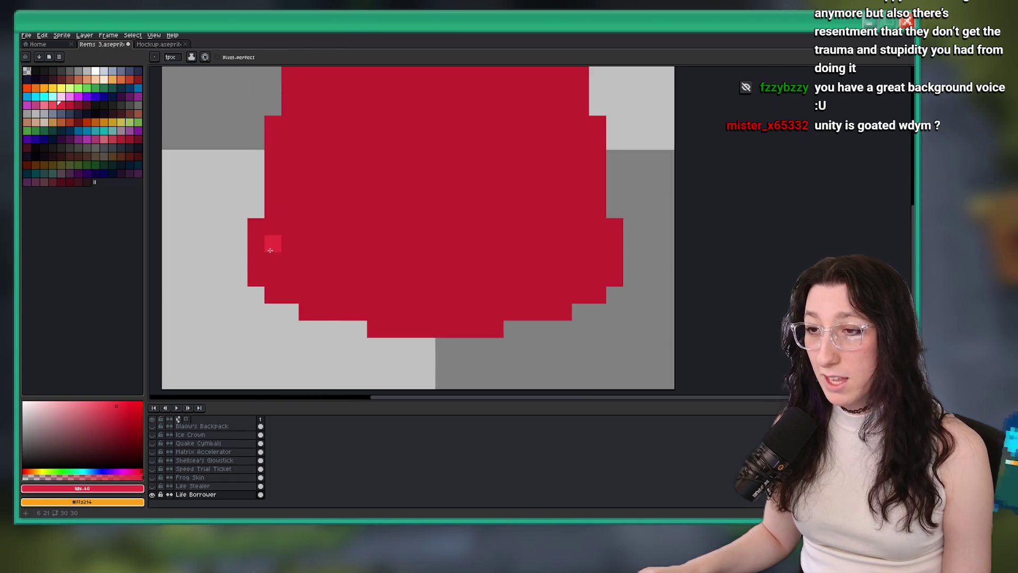
mouse_move(264, 256)
left_mouse_down()
mouse_move(276, 259)
mouse_move(273, 295)
mouse_move(290, 242)
left_mouse_up()
key("g")
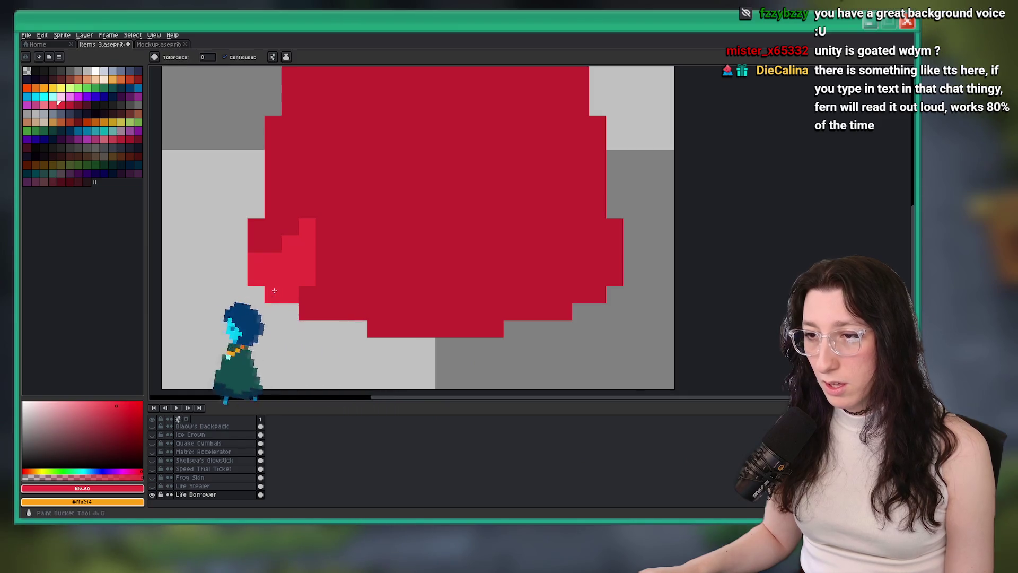
scroll(291, 277, "down", 4)
scroll(290, 278, "up", 5)
key("b")
Step: Undo the stray lighter-red pixel and the lighter-red vertical strip
scroll(277, 311, "down", 3)
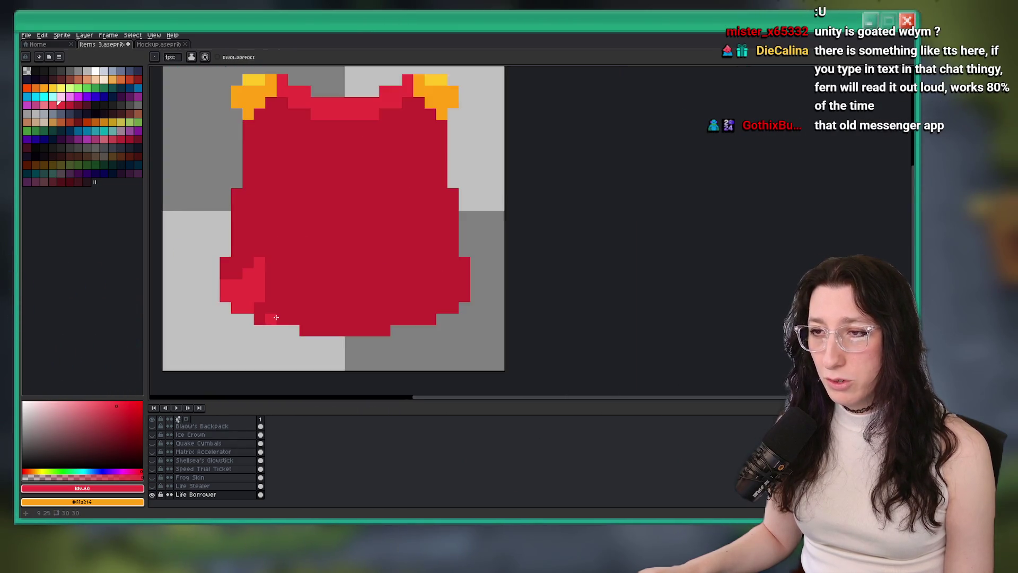
scroll(277, 311, "up", 2)
scroll(273, 239, "down", 6)
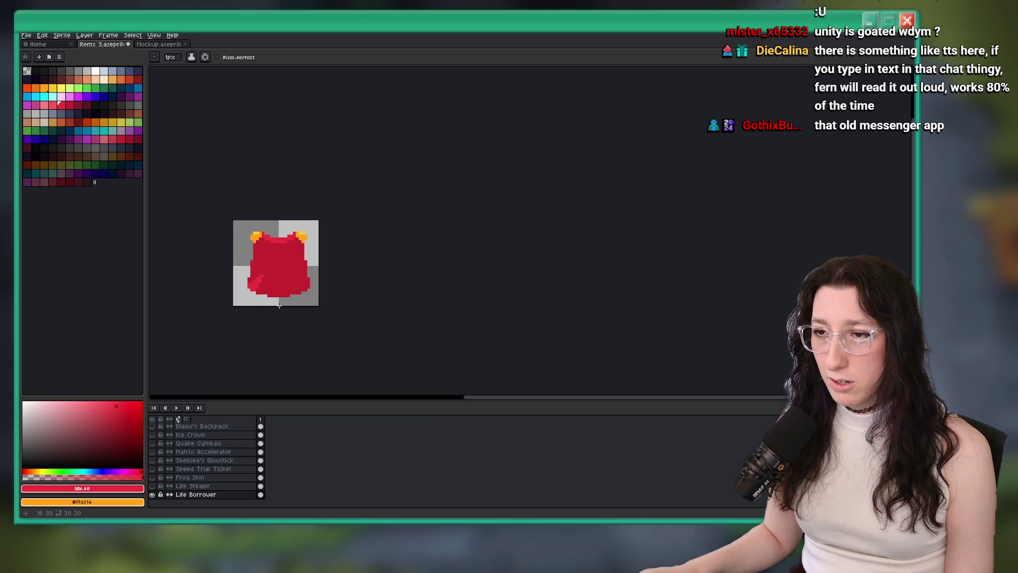
scroll(266, 276, "up", 4)
scroll(318, 297, "down", 2)
scroll(297, 276, "up", 2)
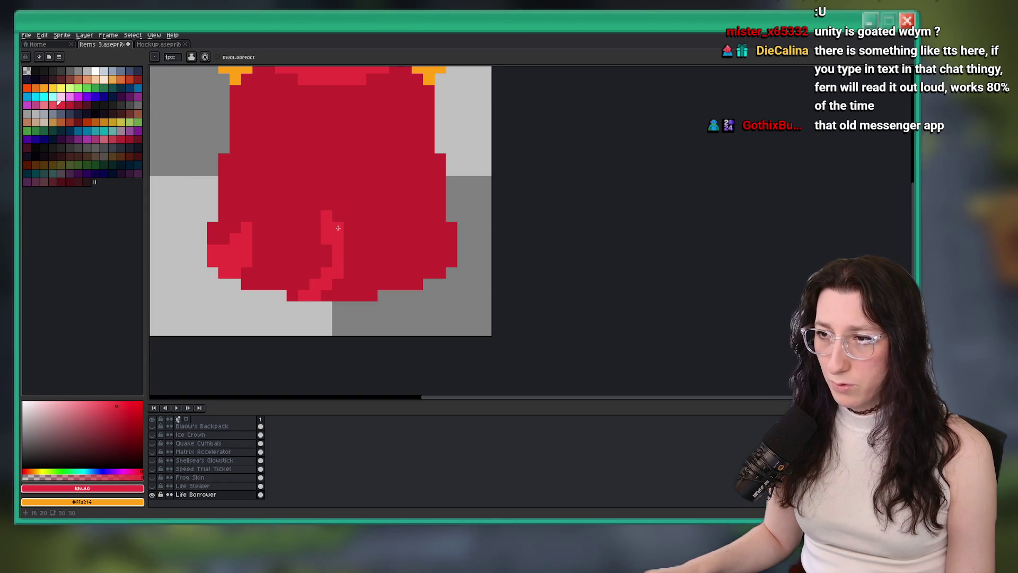
key("g")
scroll(339, 287, "down", 6)
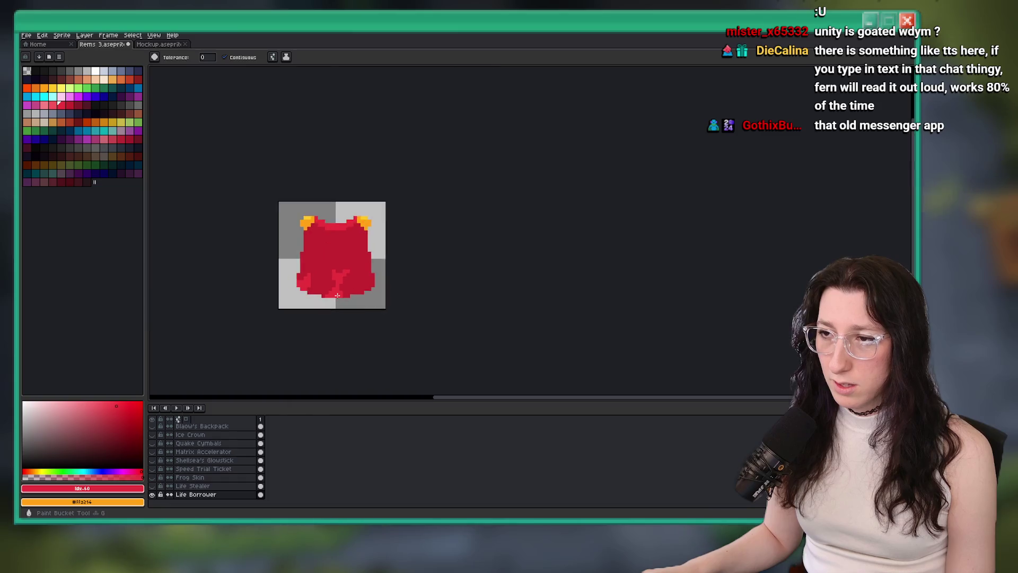
key("b")
scroll(336, 290, "up", 5)
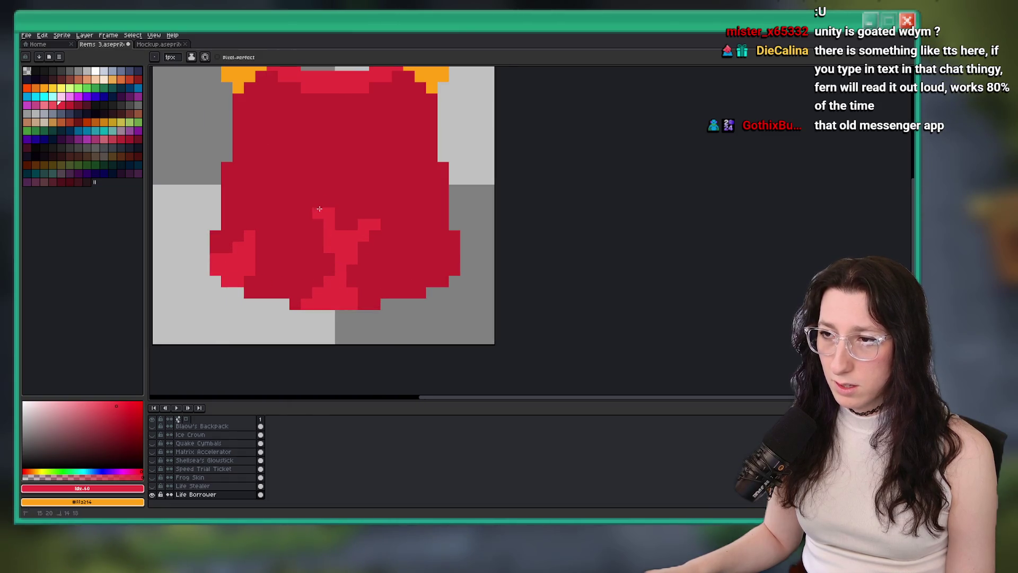
scroll(322, 212, "down", 5)
scroll(297, 244, "up", 6)
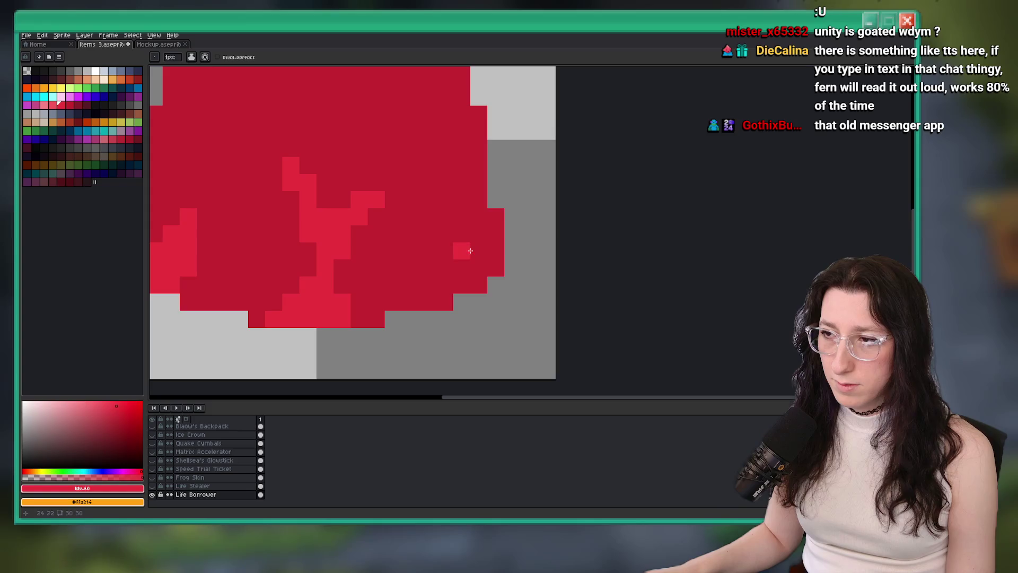
key("ctrl+z")
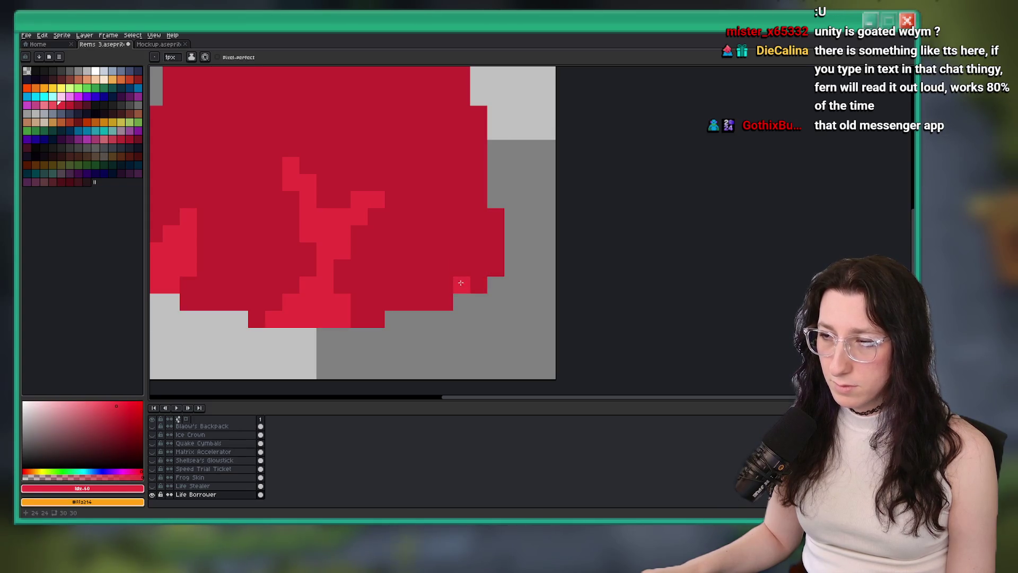
key("ctrl+z")
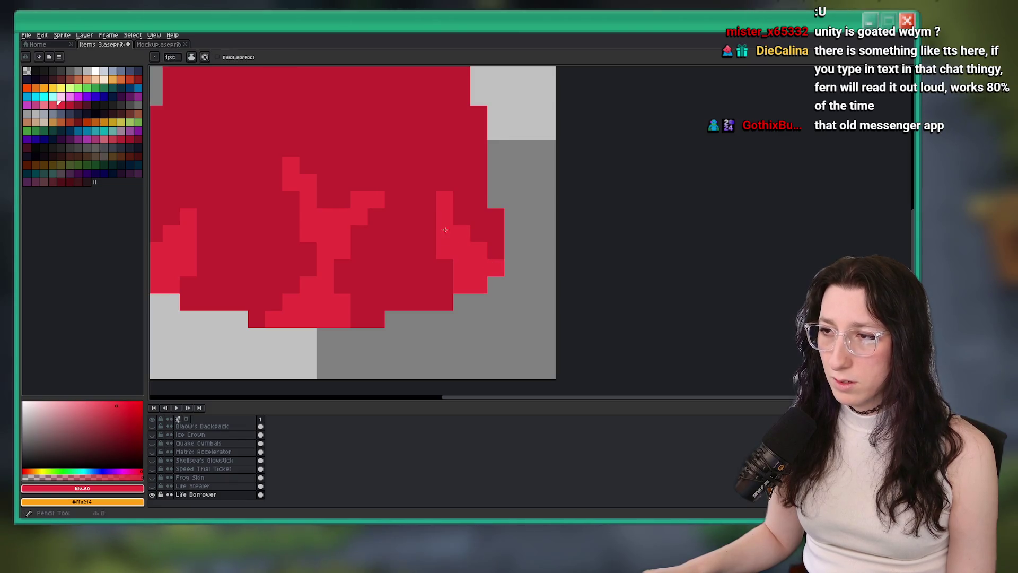
scroll(449, 238, "down", 8)
scroll(400, 230, "up", 8)
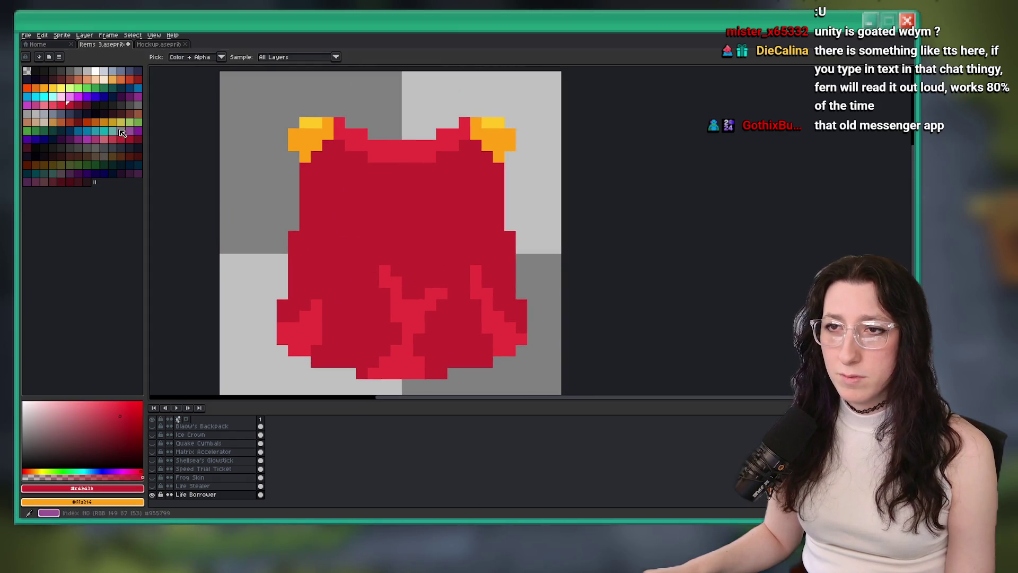
Step: Pick a new palette colour and place a pixel on the cape
left_click(82, 111)
key("b")
left_click(407, 271)
Step: Undo the stray pixel, pick dark red #891e2b, and draw a diagonal fold line on the lower cape
key("ctrl+z")
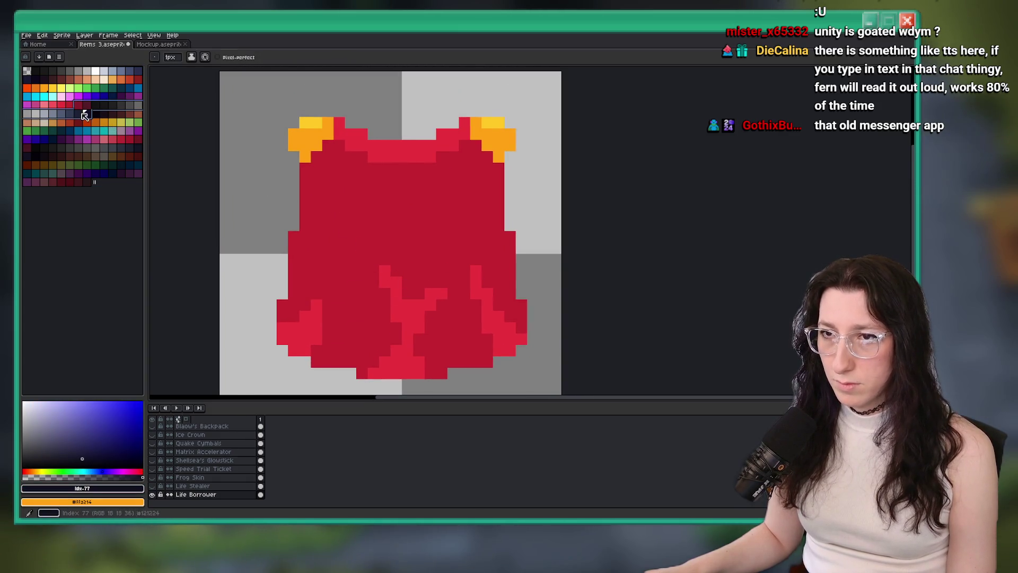
left_click(80, 106)
scroll(427, 325, "down", 5)
key("g")
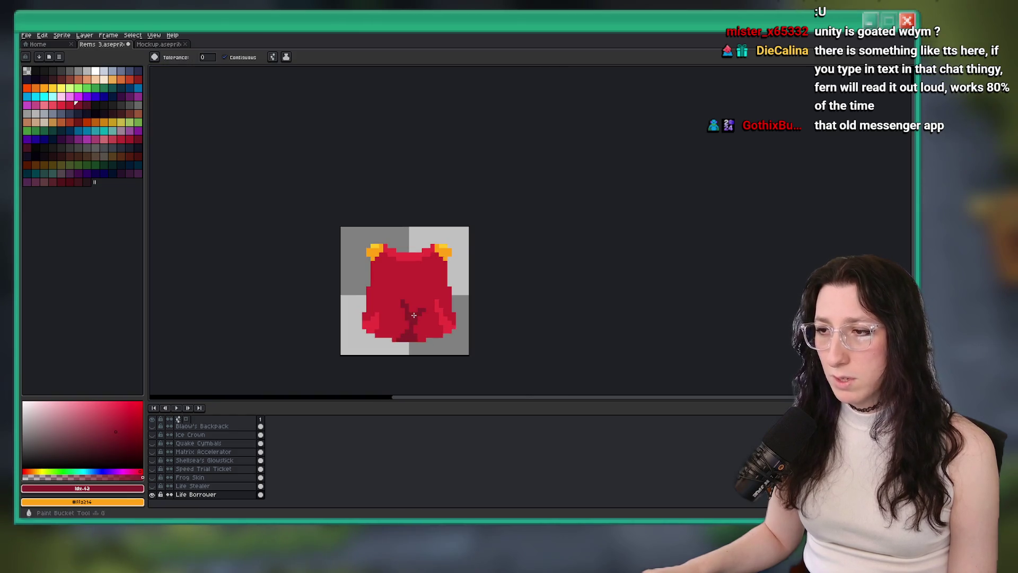
scroll(420, 324, "up", 1)
key("v")
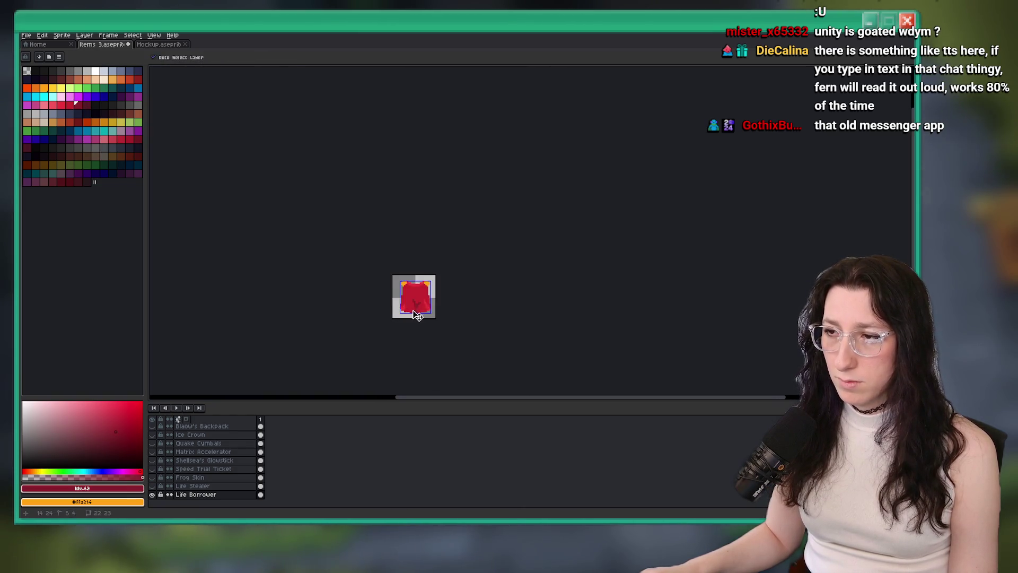
key("b")
scroll(392, 308, "up", 8)
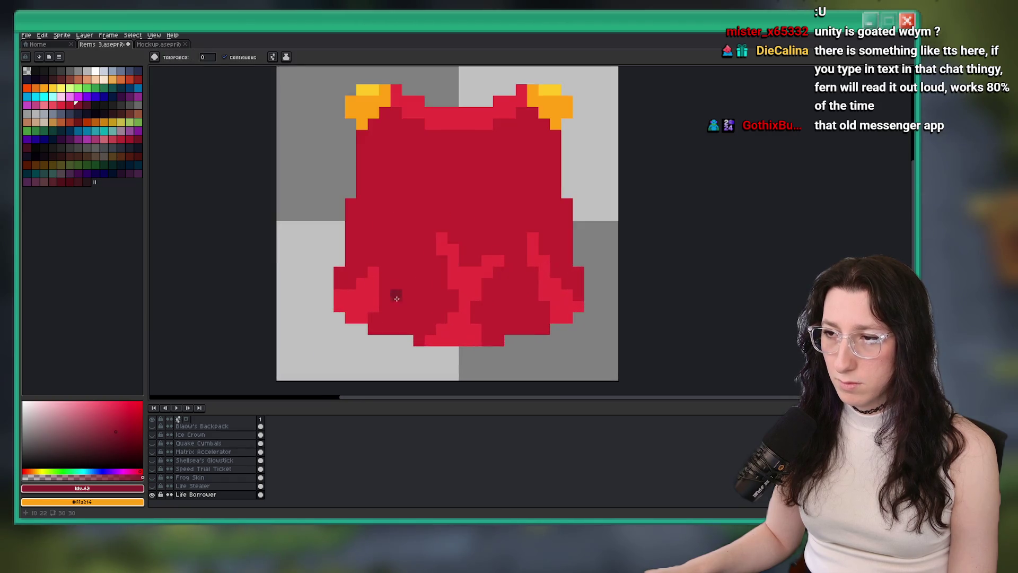
mouse_move(376, 271)
left_mouse_down()
mouse_move(411, 216)
mouse_move(375, 228)
left_mouse_up()
Step: Paint the stray dark pixels beside the fold line back to red
scroll(403, 236, "down", 4)
scroll(403, 236, "up", 3)
key("b")
left_click(374, 239, "alt")
scroll(375, 228, "down", 8)
scroll(421, 217, "up", 6)
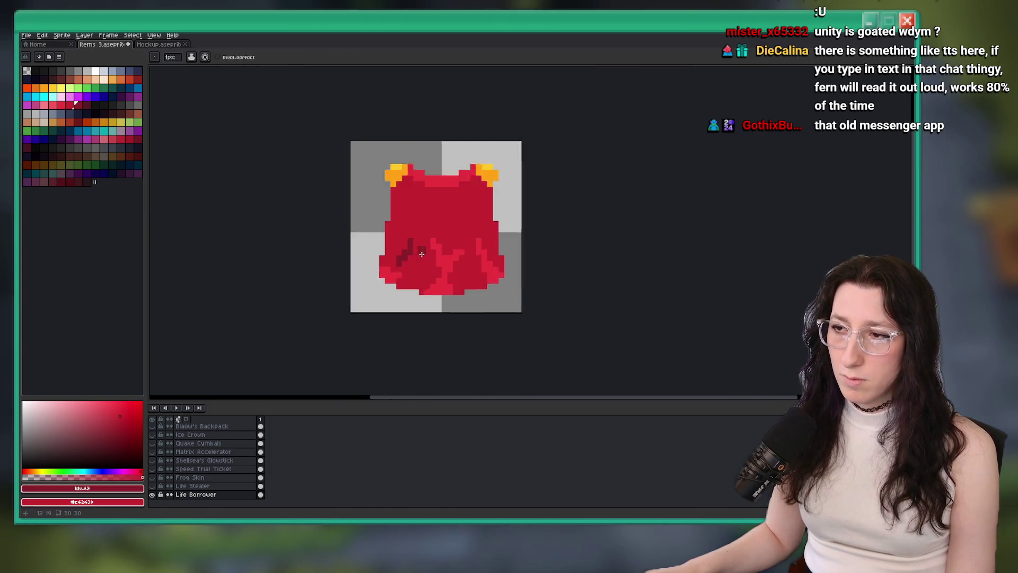
scroll(420, 217, "down", 5)
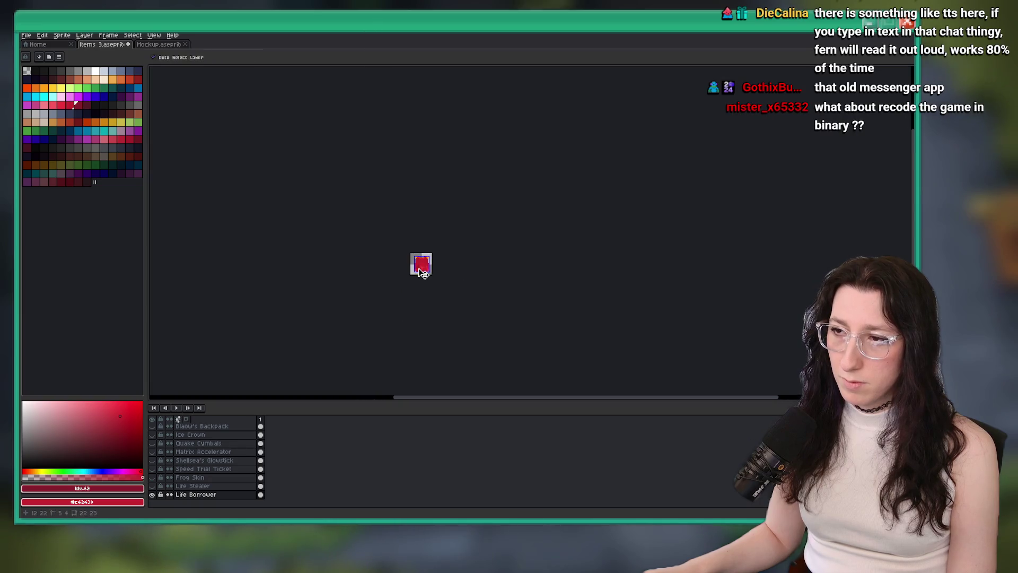
scroll(423, 273, "up", 5)
Step: Fill the lighter middle stripe dark red with the Paint Bucket
key("b")
key("g")
left_click(449, 299)
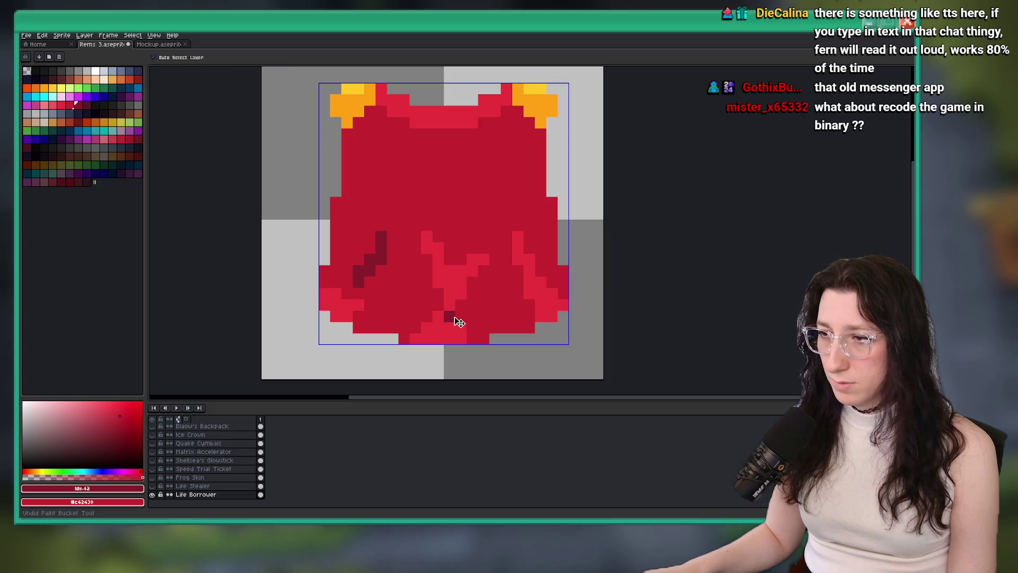
scroll(452, 313, "down", 3)
scroll(452, 313, "up", 5)
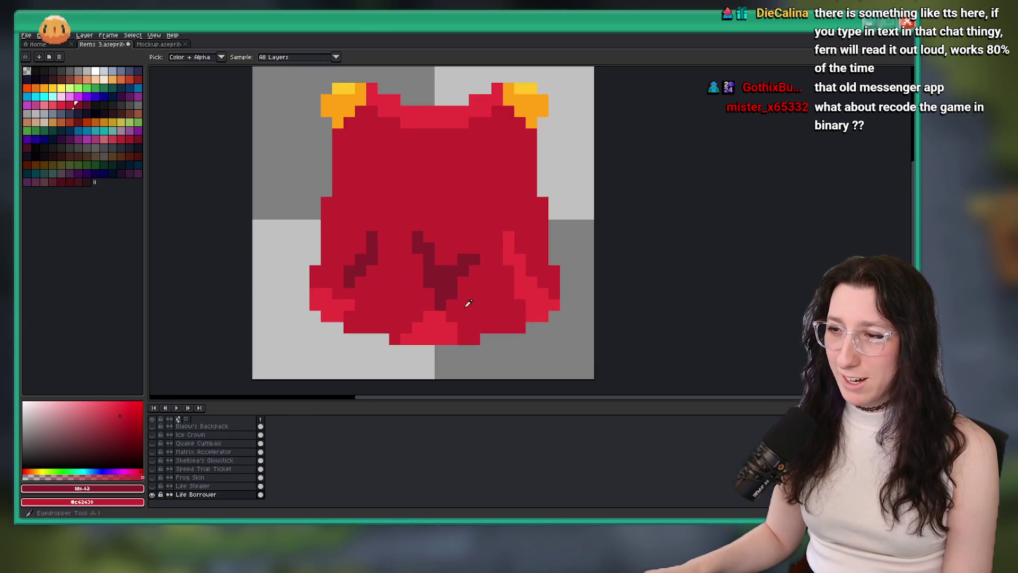
Step: Darken a pixel just above the fold shading
key("b")
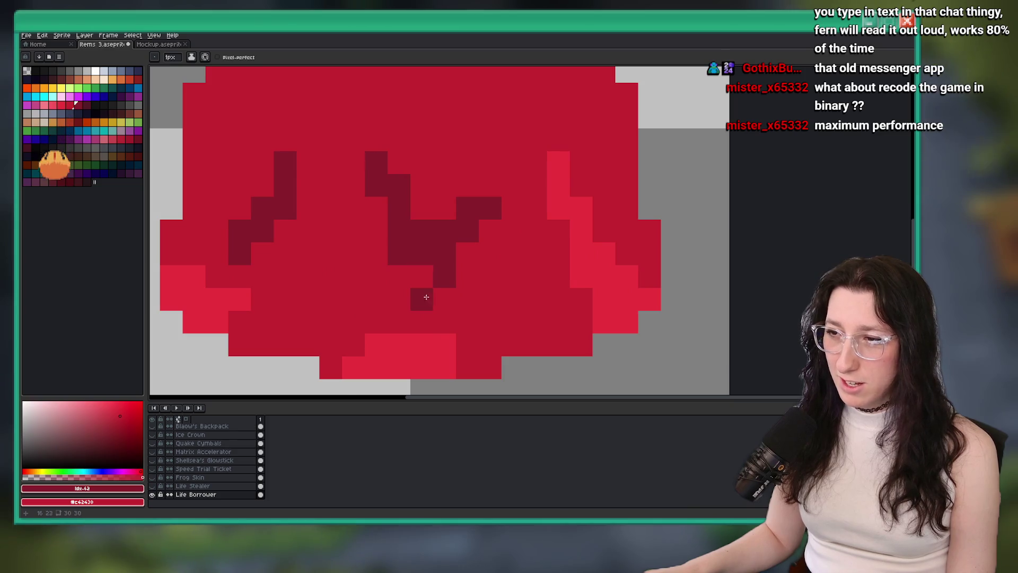
left_click(422, 276)
scroll(431, 304, "down", 5)
scroll(440, 304, "up", 2)
scroll(440, 303, "down", 4)
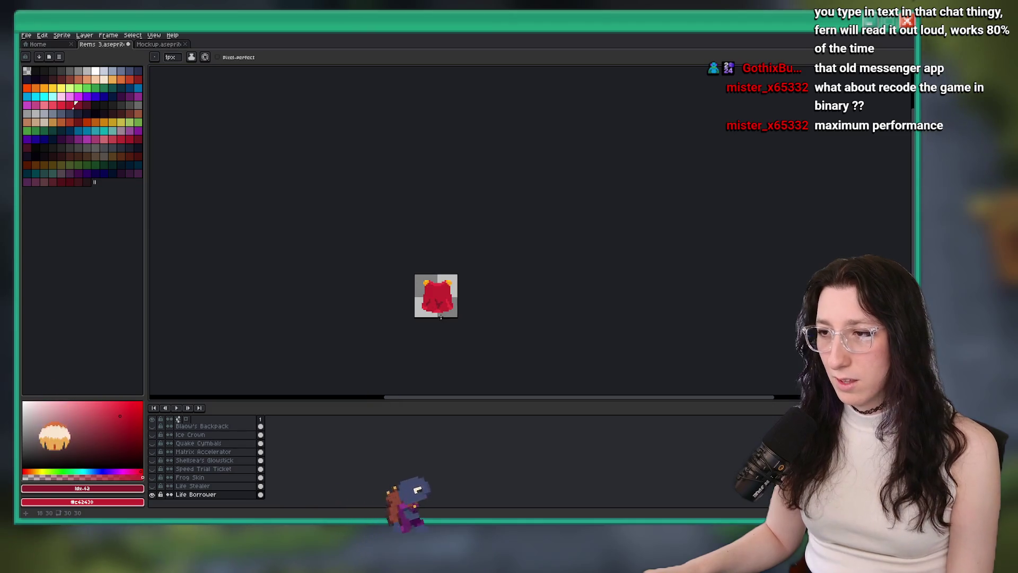
scroll(436, 304, "up", 4)
key("g")
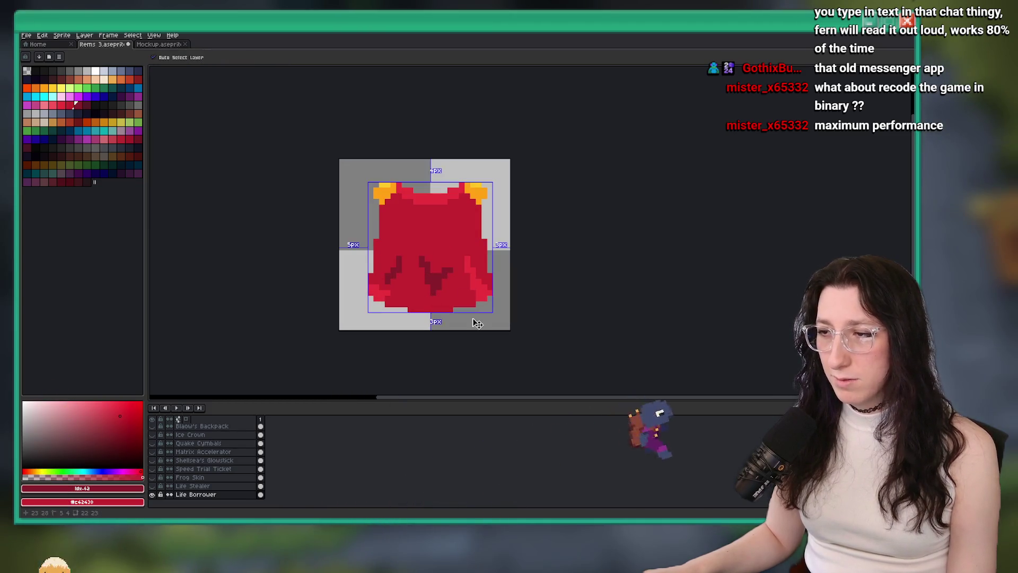
scroll(471, 303, "down", 4)
scroll(471, 302, "up", 4)
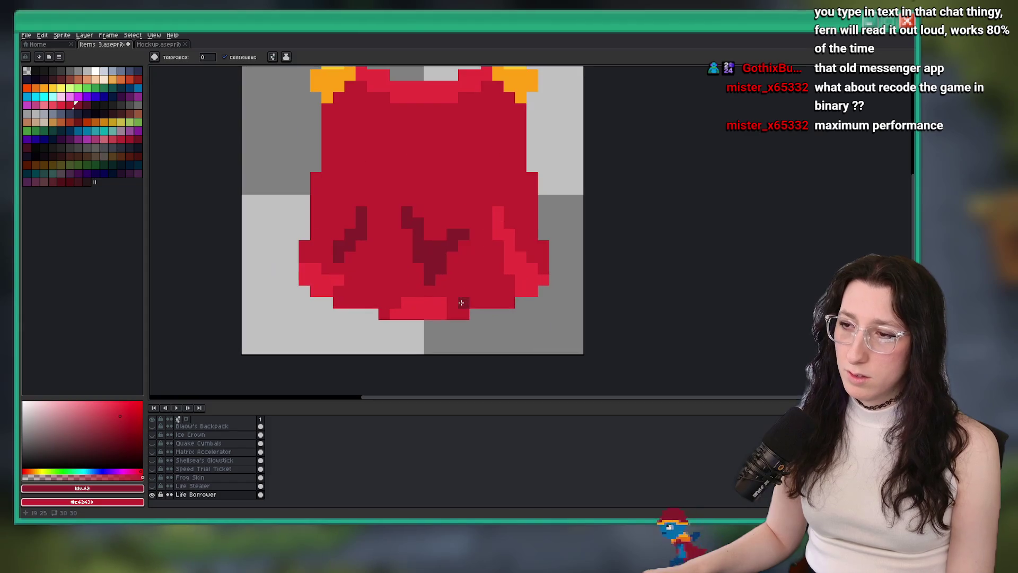
Step: Pick light red #ea323c and paint a rim along the cape's bottom edge
key("b")
left_click(368, 291, "alt")
left_click_drag(339, 295, 466, 313)
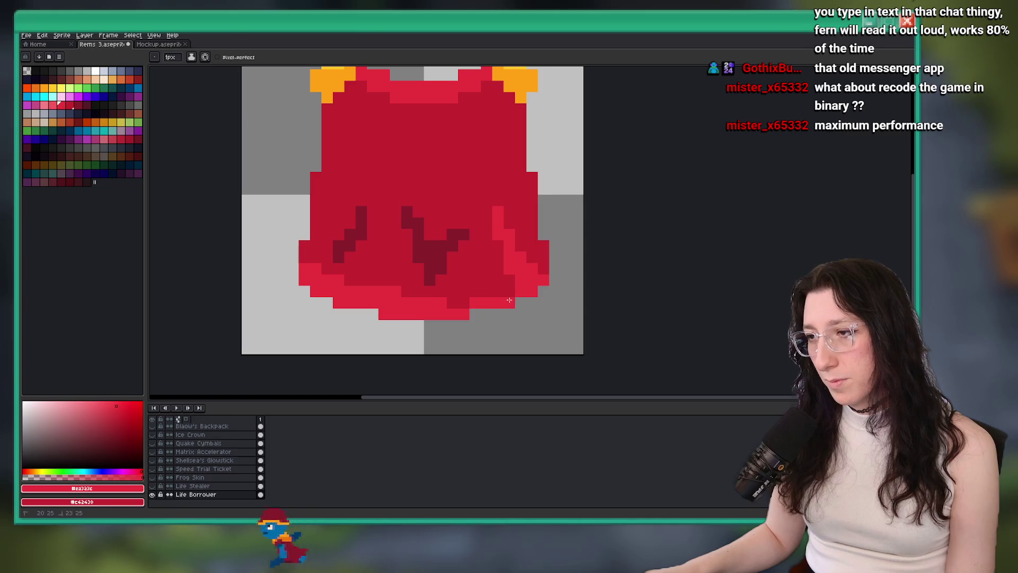
Step: Touch up the right fold stripe and a pixel near the folds, then save Items 3.aseprite
key("i")
key("b")
left_click_drag(534, 214, 539, 270)
scroll(442, 305, "down", 4)
scroll(443, 305, "up", 4)
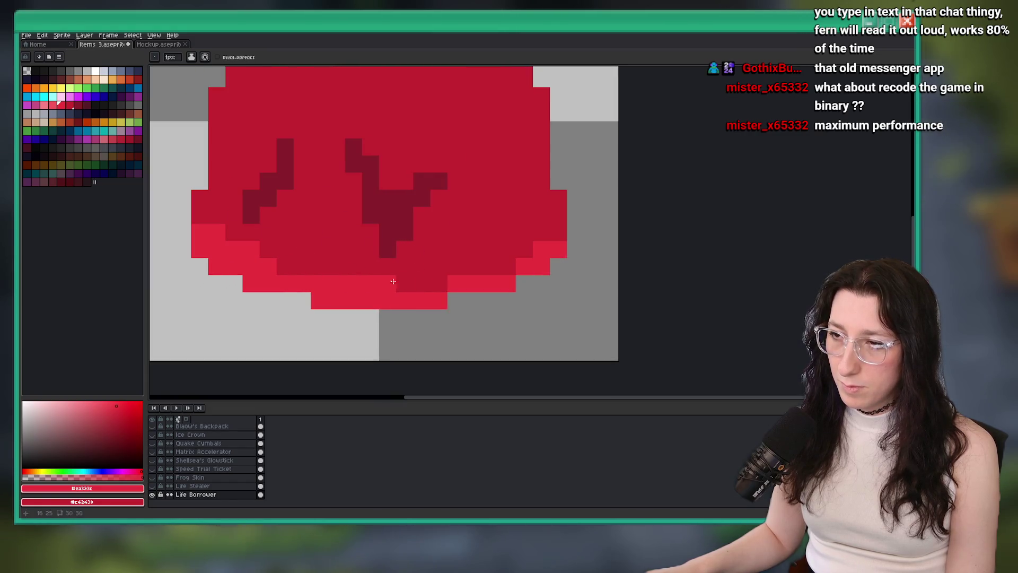
left_click(258, 245)
key("ctrl+s")
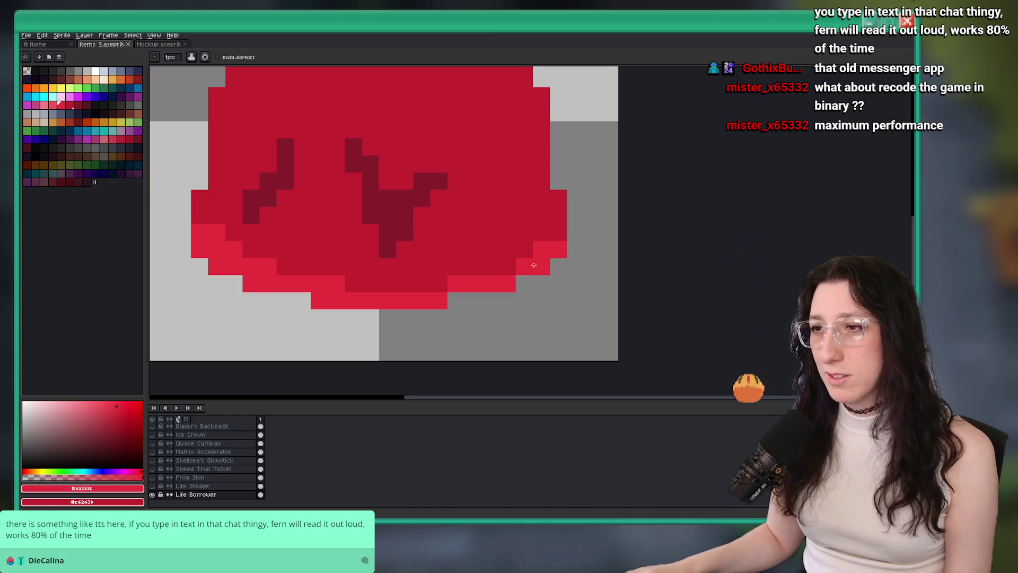
Step: Sample dark red #891e2b from the cape and draw a vertical fold line down the body
scroll(534, 265, "down", 3)
scroll(448, 266, "up", 3)
left_click(448, 265, "alt")
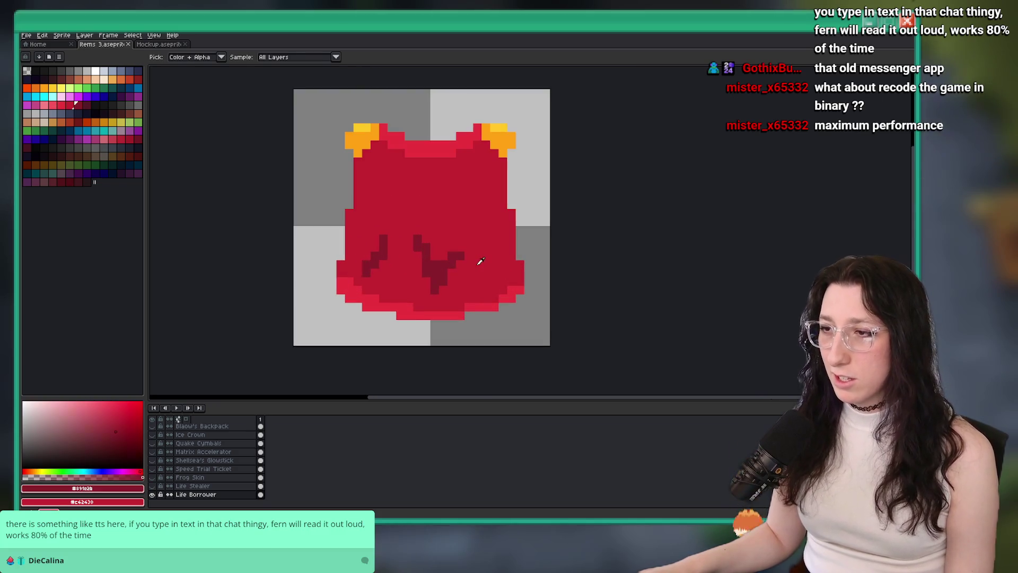
scroll(480, 261, "up", 2)
scroll(390, 227, "down", 2)
scroll(406, 183, "up", 1)
left_click(406, 181)
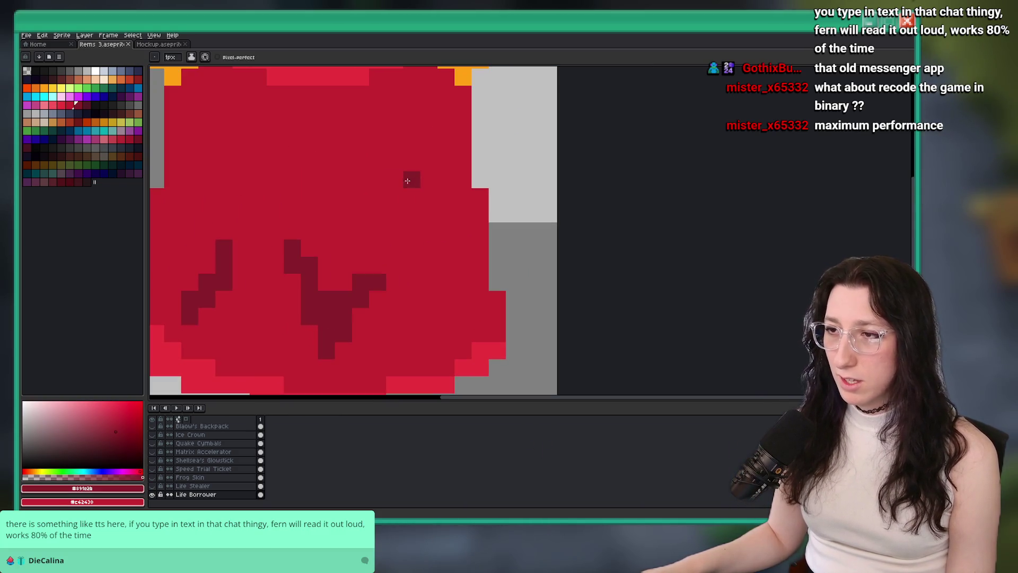
key("ctrl+z")
mouse_move(394, 145)
left_mouse_down()
mouse_move(394, 264)
mouse_move(408, 208)
left_mouse_up()
Step: Undo the latest zigzag shading strokes
scroll(408, 208, "down", 2)
scroll(389, 225, "up", 1)
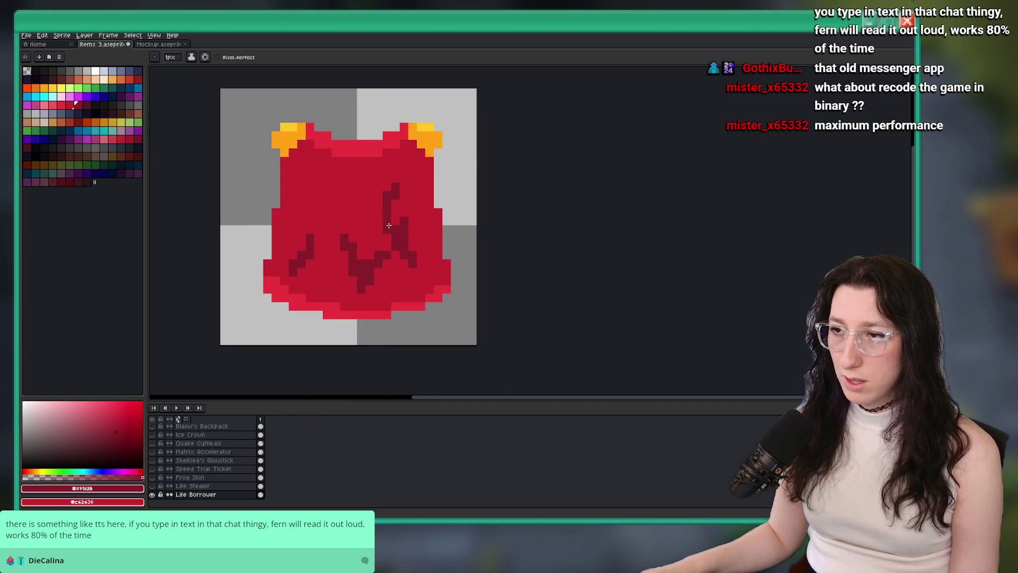
scroll(395, 219, "down", 3)
scroll(394, 188, "up", 4)
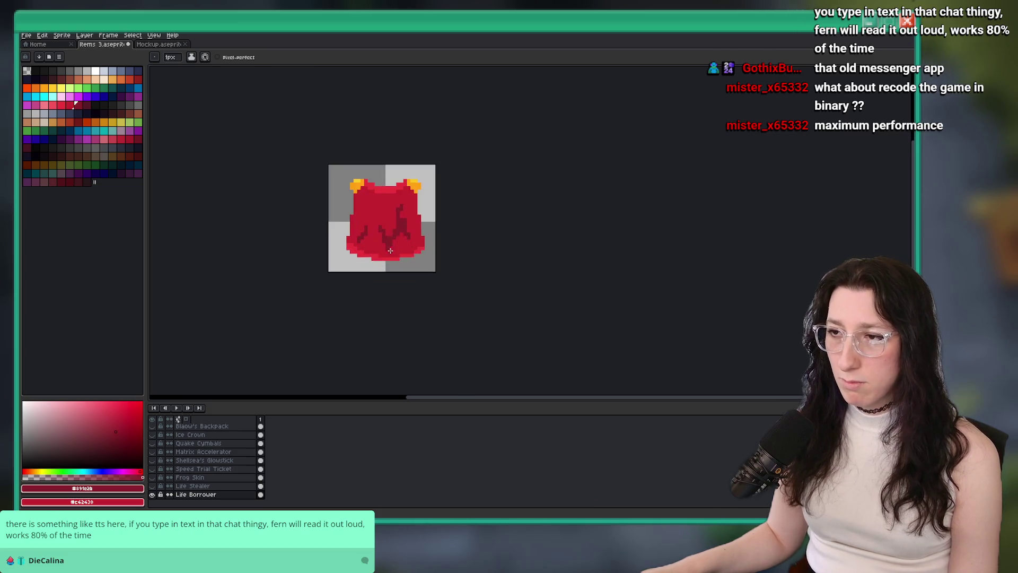
scroll(425, 221, "down", 6)
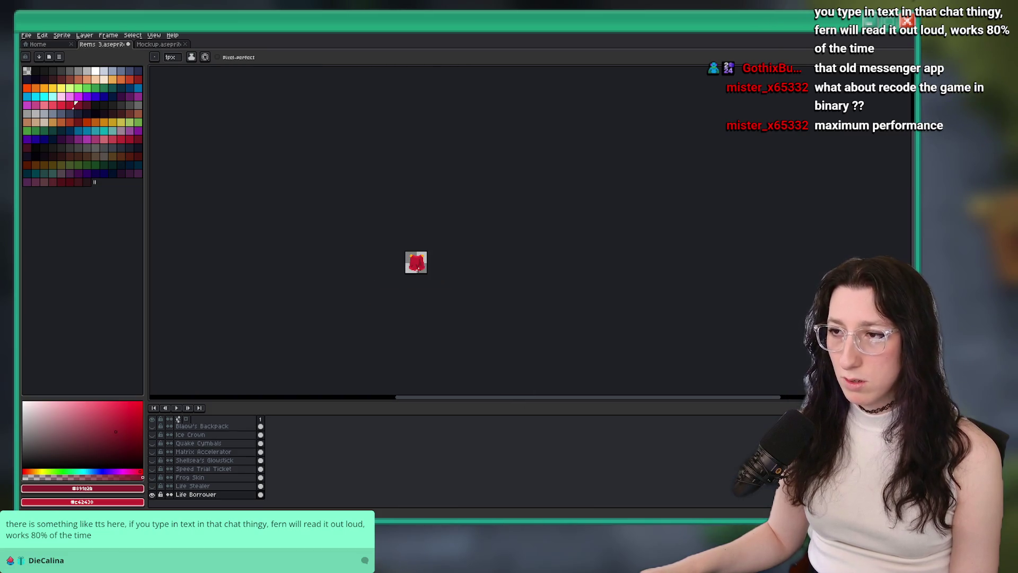
scroll(393, 209, "up", 5)
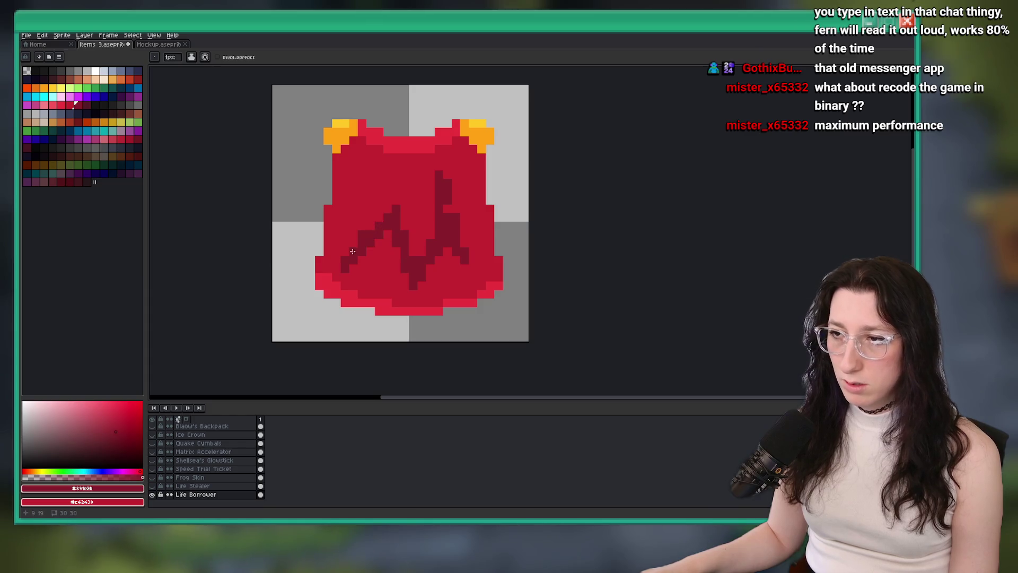
scroll(353, 252, "down", 3)
scroll(361, 223, "up", 5)
key("ctrl+z")
key("ctrl+z")
key("ctrl+z")
key("ctrl+z")
Step: Fill the remaining dark strokes with solid red and save the sprite
scroll(379, 247, "down", 6)
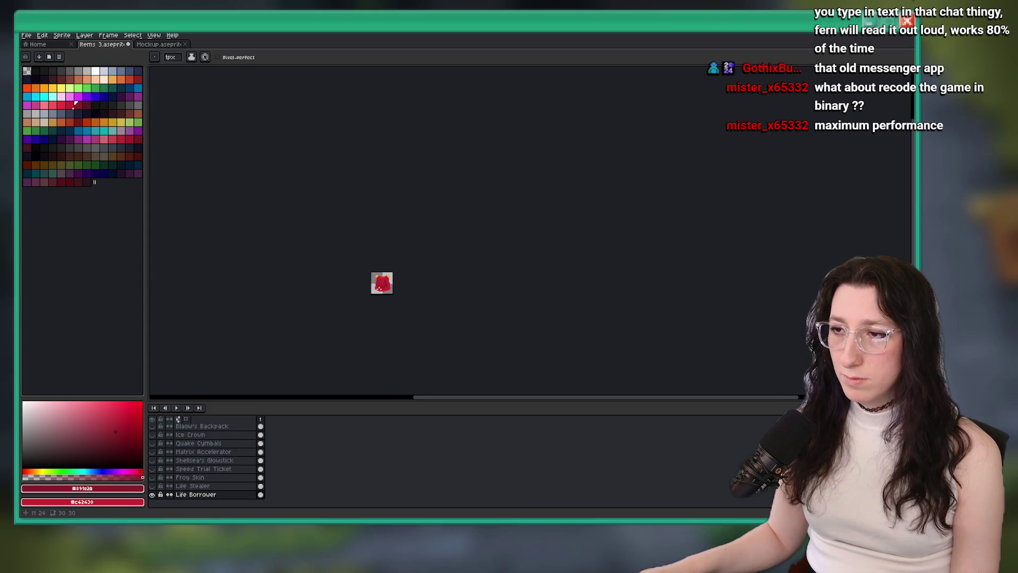
scroll(380, 303, "up", 6)
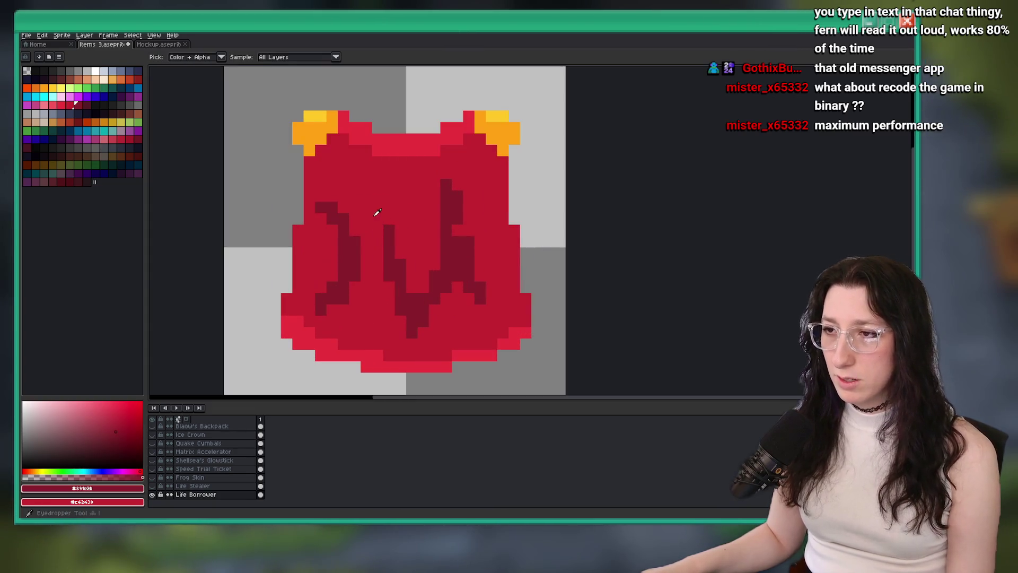
key("g")
left_click(393, 257)
scroll(454, 256, "down", 2)
scroll(454, 256, "down", 3)
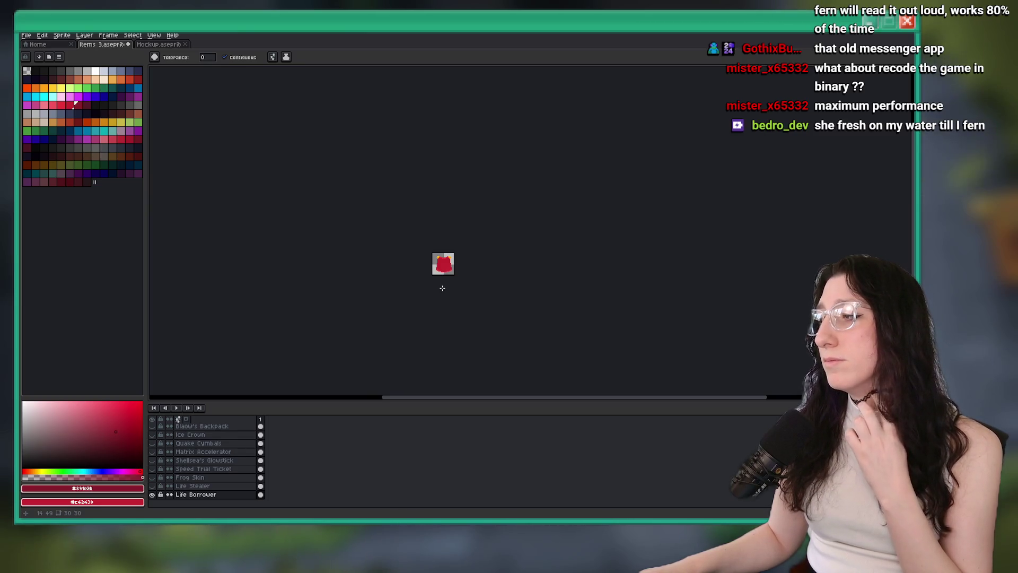
scroll(435, 285, "up", 2)
key("ctrl+s")
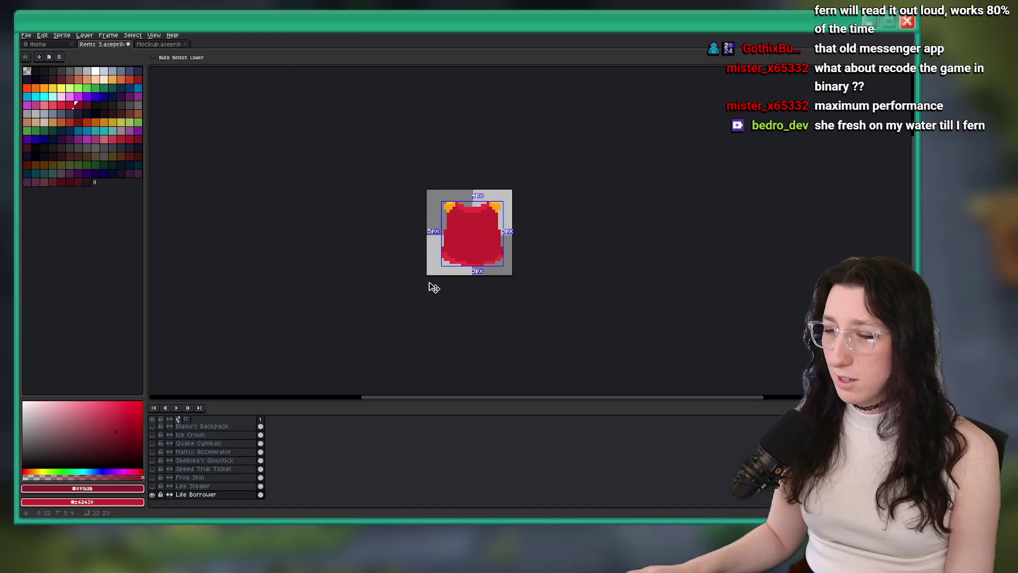
Step: Draw a stepped dark-red fold line across the cape's lower left
scroll(415, 234, "up", 1)
scroll(382, 232, "up", 3)
key("b")
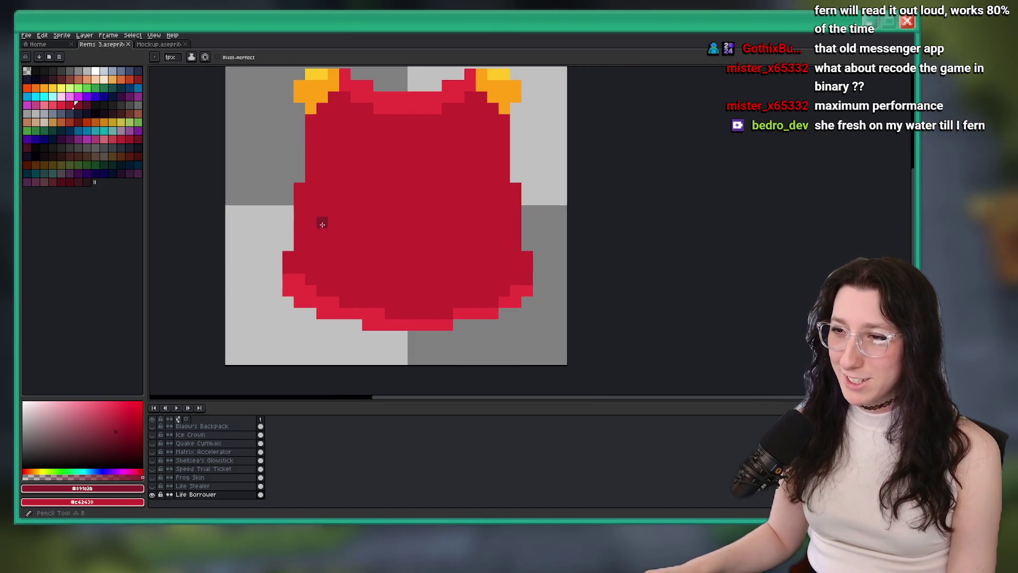
left_click(239, 220)
left_click(283, 257, "shift")
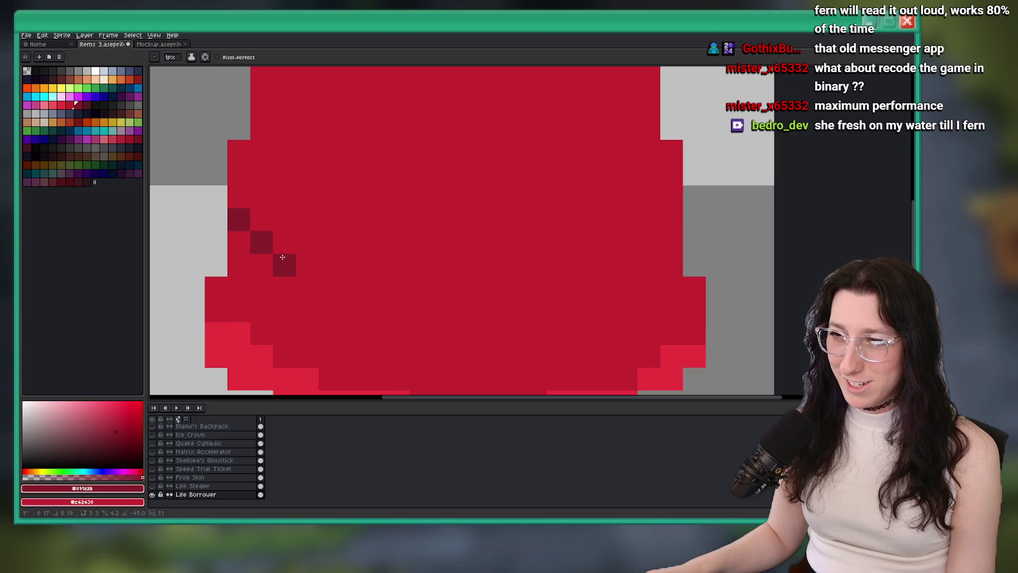
mouse_move(334, 279)
left_mouse_down()
mouse_move(393, 223)
mouse_move(369, 248)
left_mouse_up()
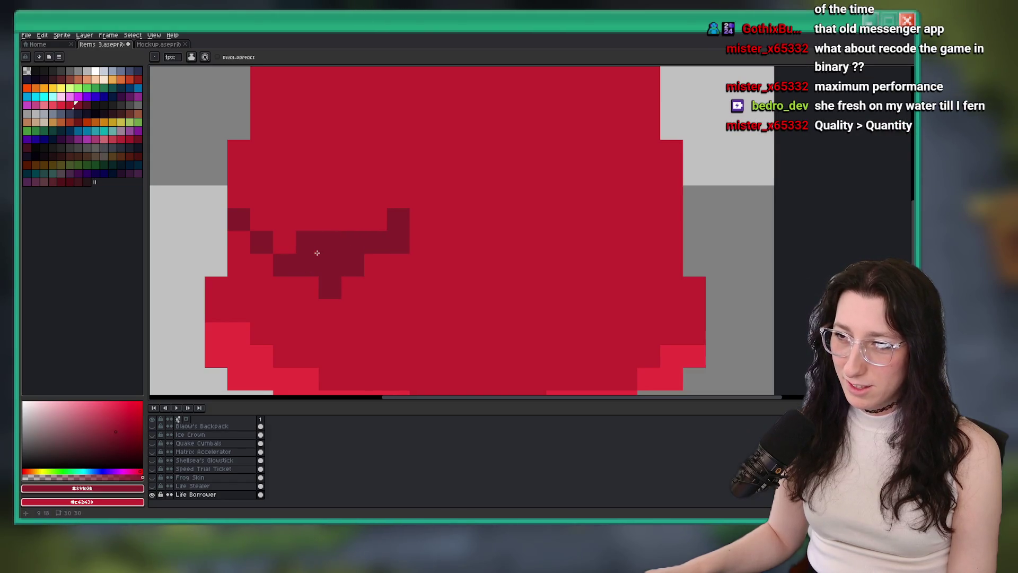
Step: Add more dark-red pixels to extend the fold line on the cape's left
scroll(318, 253, "down", 3)
scroll(305, 244, "up", 2)
key("v")
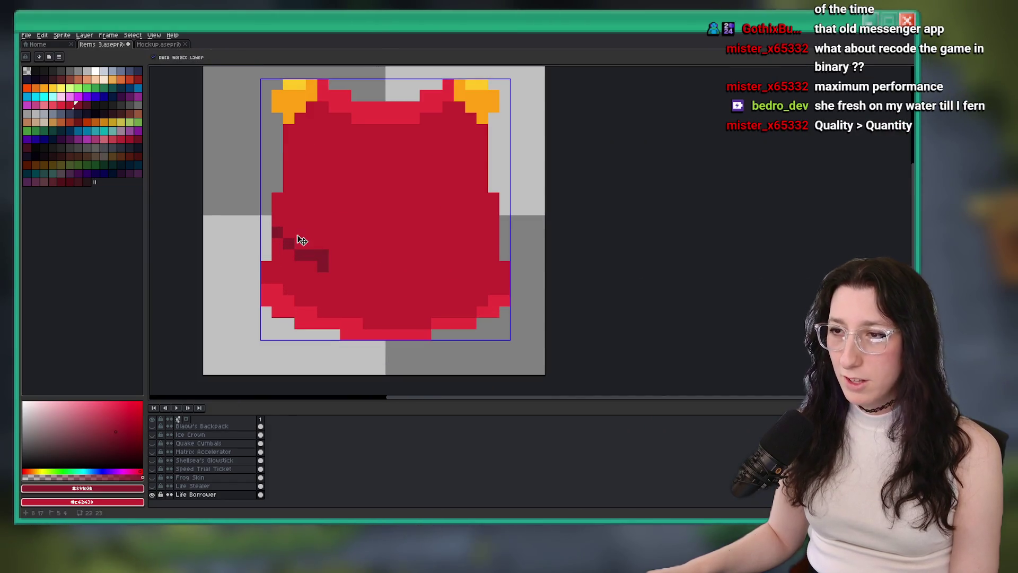
key("b")
scroll(335, 261, "down", 2)
scroll(340, 265, "up", 1)
key("e")
scroll(296, 238, "up", 1)
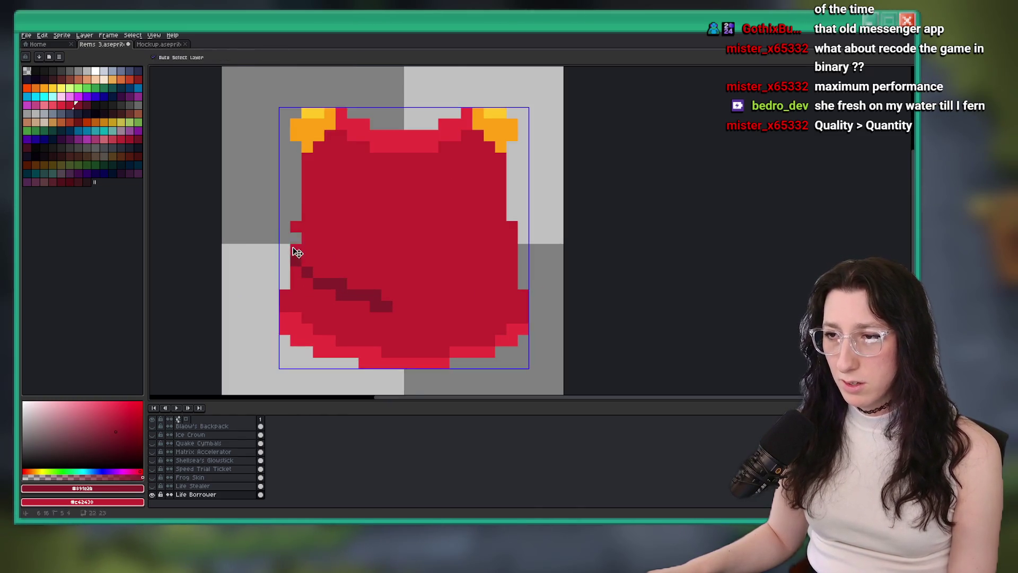
scroll(295, 240, "up", 1)
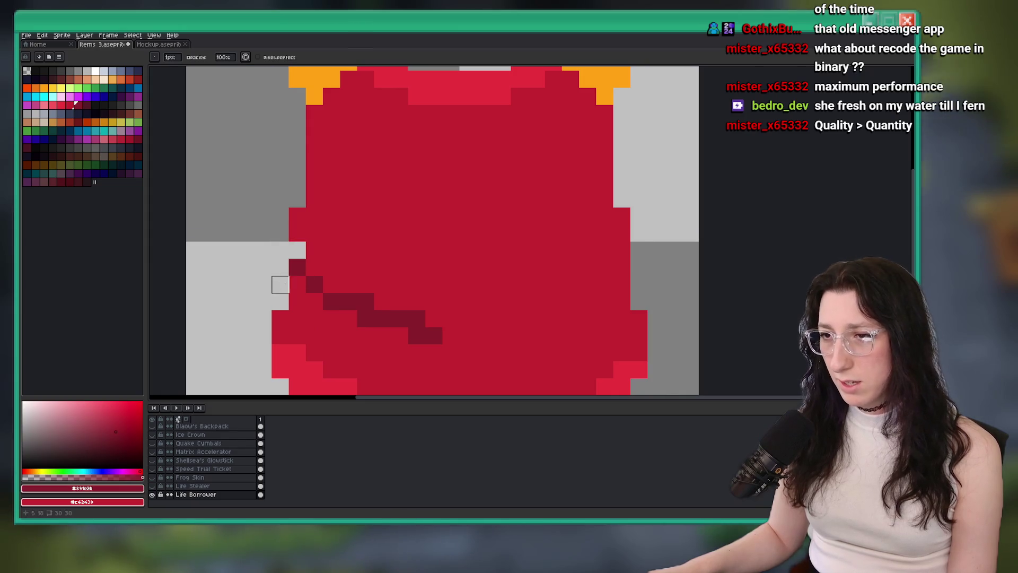
key("b")
left_click(306, 265)
scroll(314, 260, "down", 2)
scroll(334, 276, "up", 1)
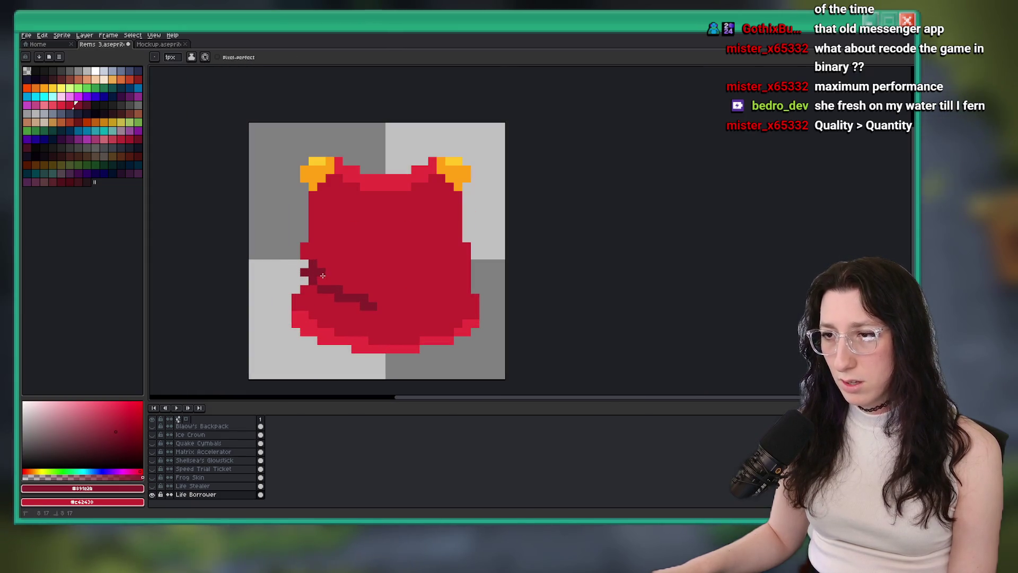
left_click(338, 282)
Step: Undo the dark fold strokes and save the Items 3 sprite
scroll(323, 276, "down", 5)
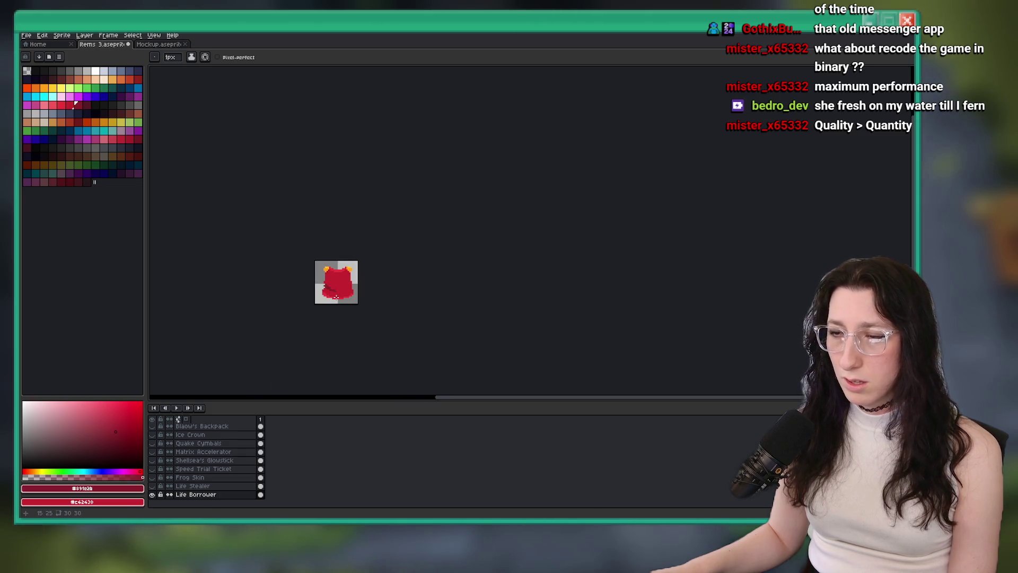
scroll(335, 297, "up", 5)
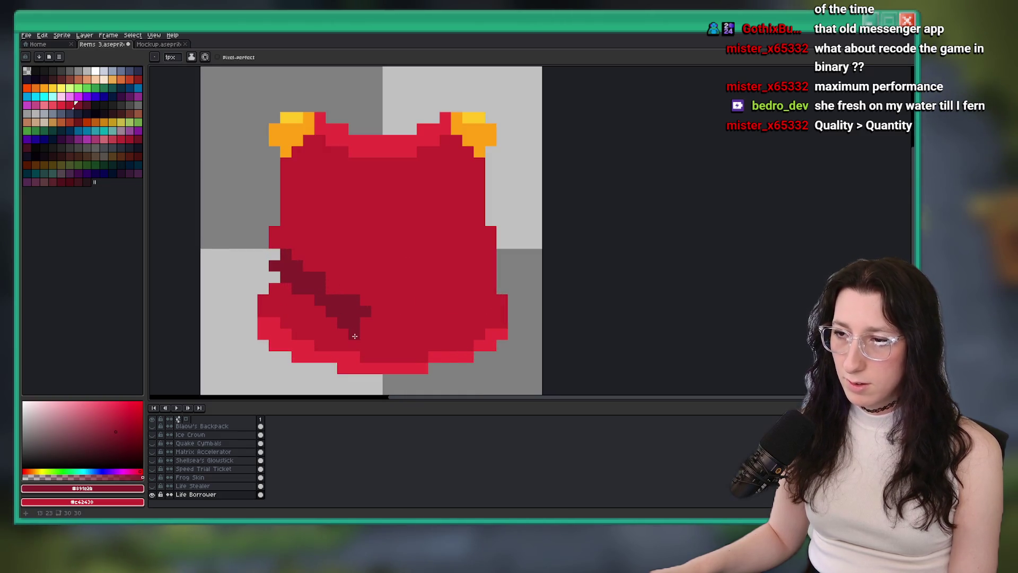
scroll(355, 336, "down", 5)
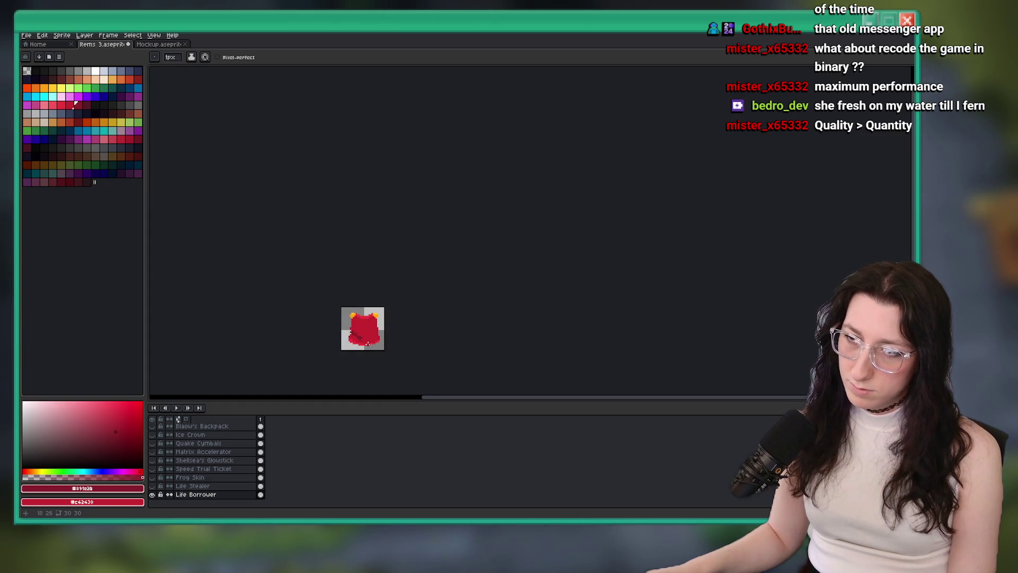
scroll(367, 343, "up", 4)
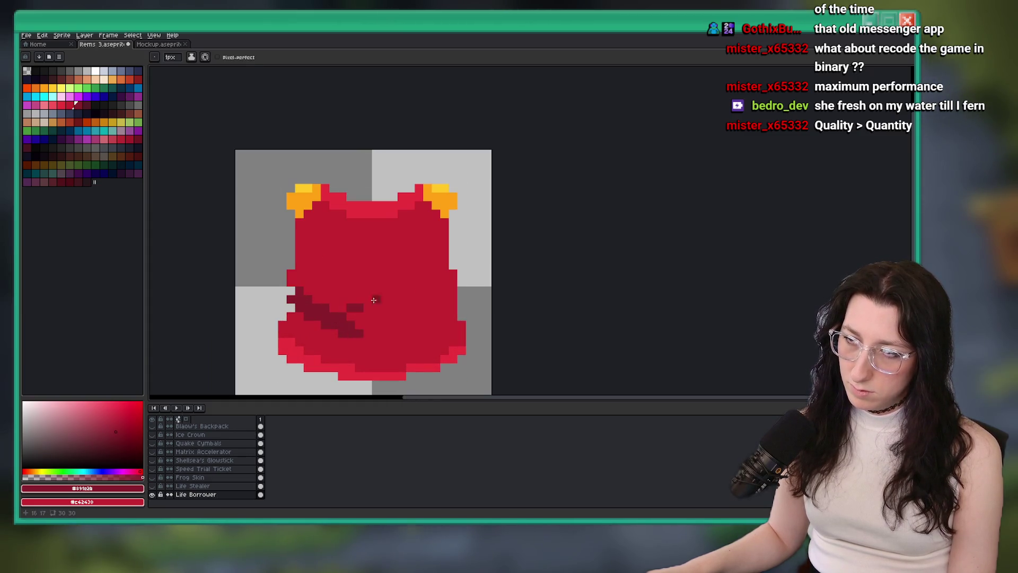
scroll(371, 302, "down", 5)
scroll(352, 315, "up", 3)
scroll(351, 320, "down", 3)
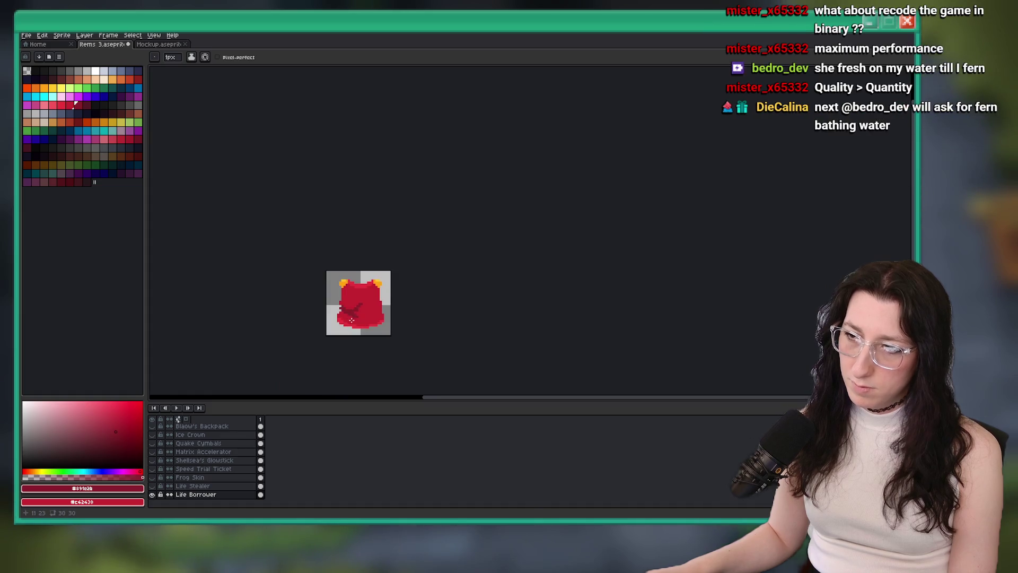
scroll(351, 319, "down", 2)
scroll(355, 321, "up", 5)
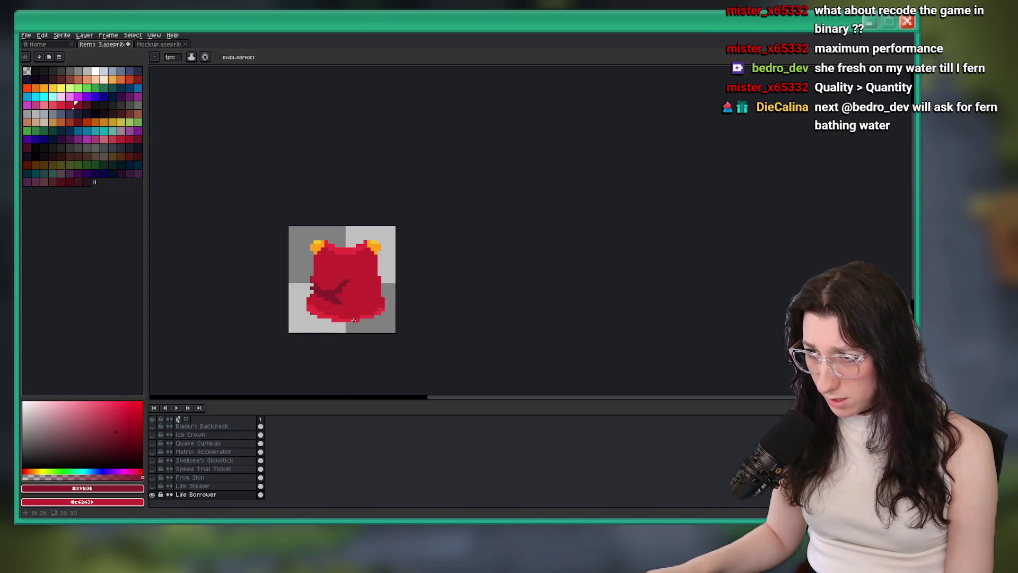
key("v")
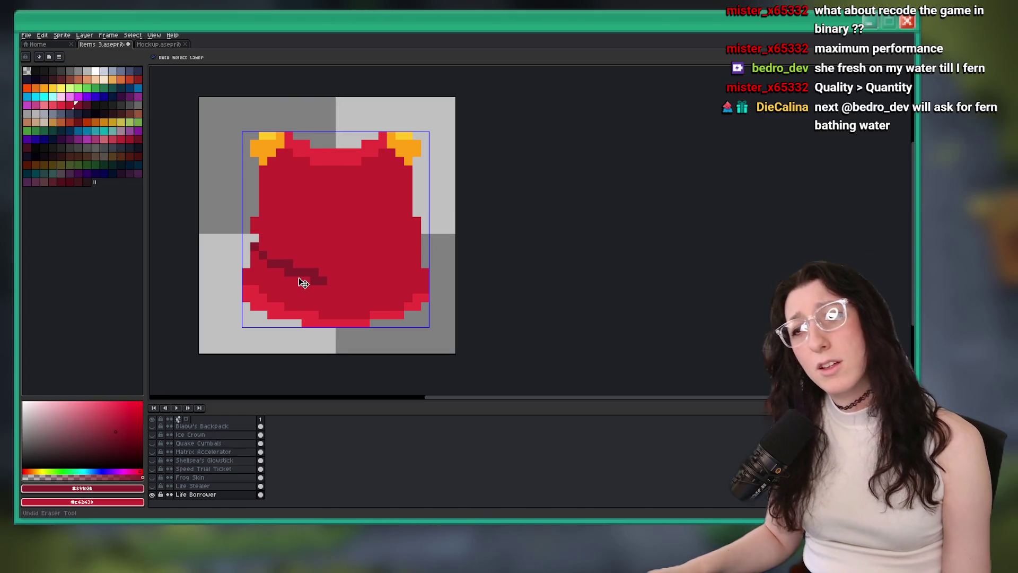
key("ctrl+z")
key("b")
key("ctrl+s")
Step: Eyedrop the cape's main red, then start a browser search for cape pixel art reference
scroll(366, 302, "down", 4)
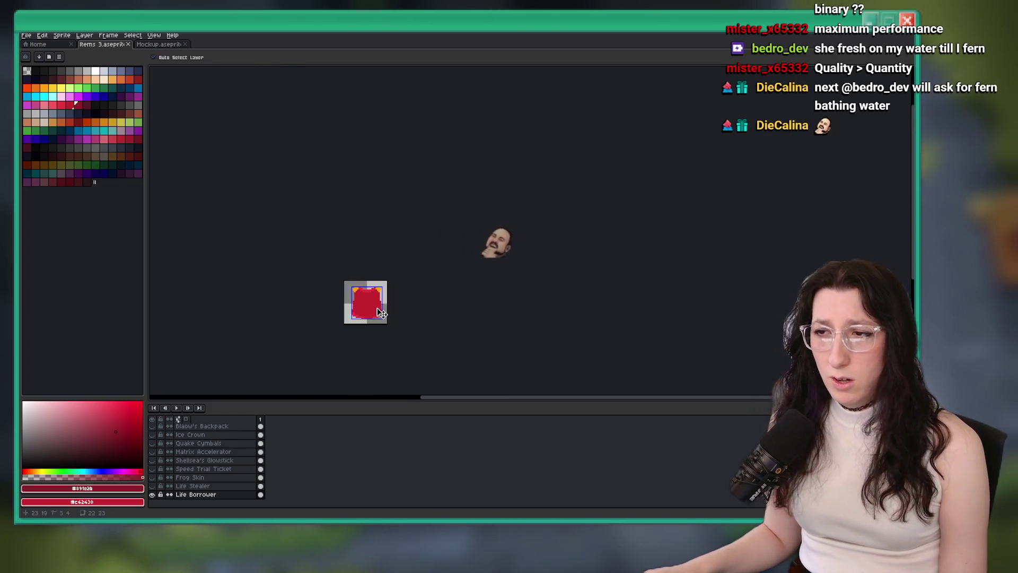
key("i")
scroll(375, 312, "up", 4)
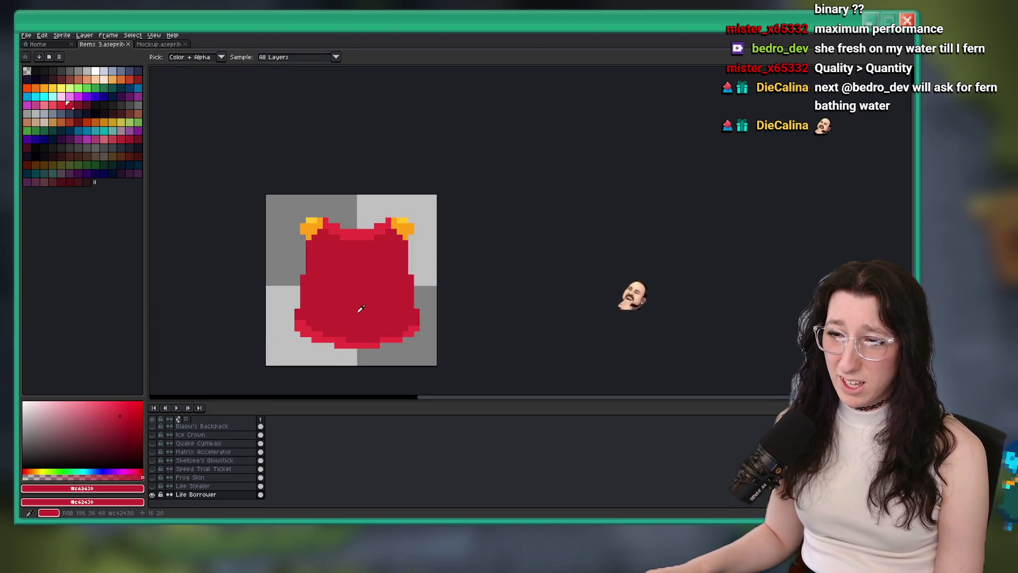
left_click(419, 299)
scroll(420, 299, "up", 2)
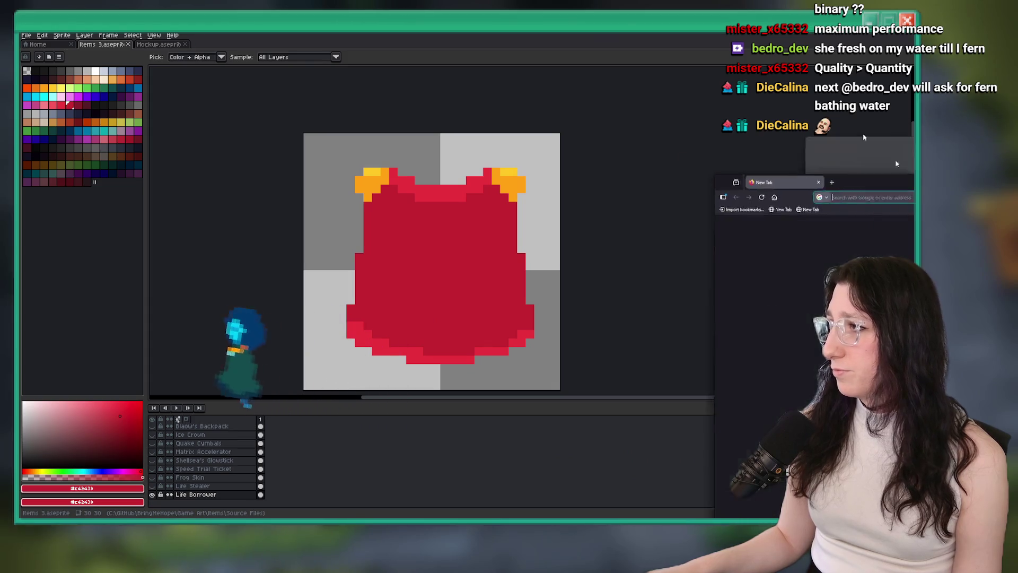
type("chatcape")
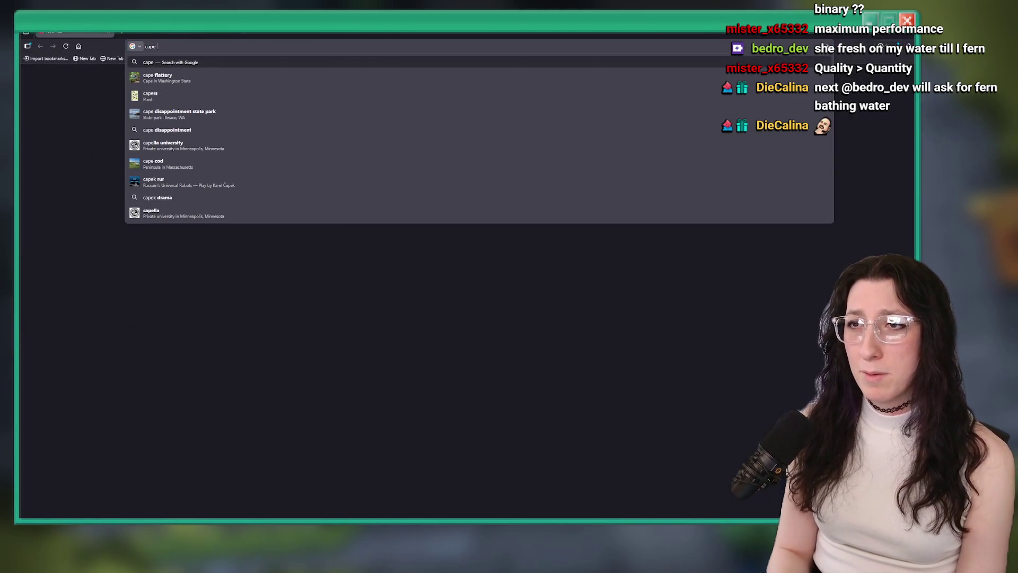
type("art back")
Step: Search images for 'cape pixel art back' and preview the red-caped knight and dark red capes
key("Return")
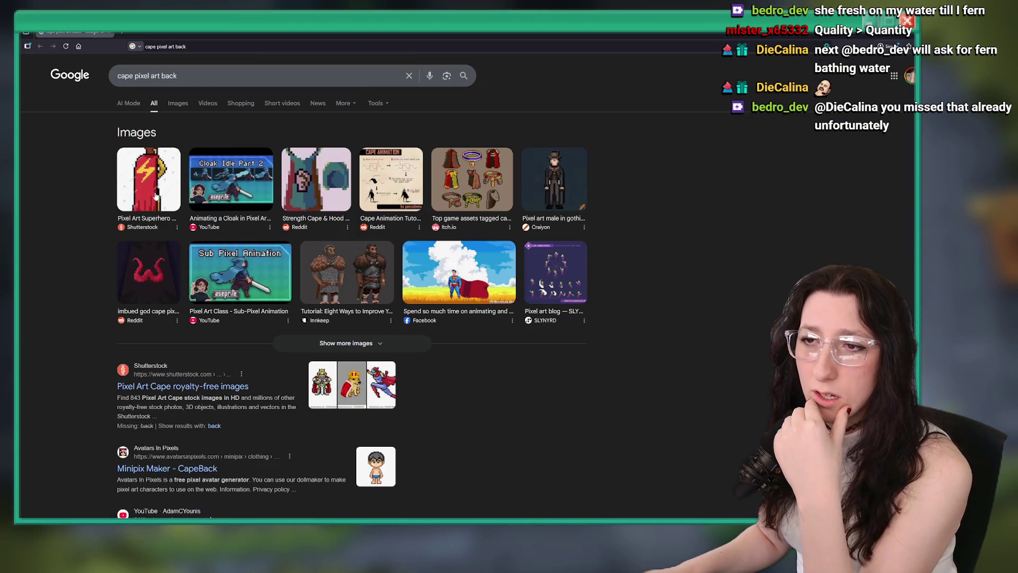
left_click(177, 104)
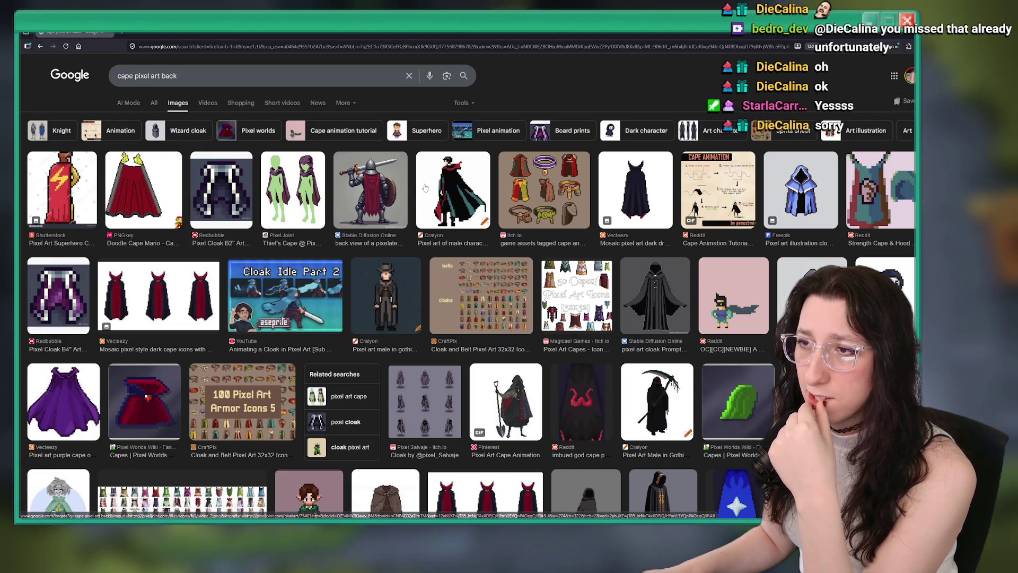
left_click(370, 191)
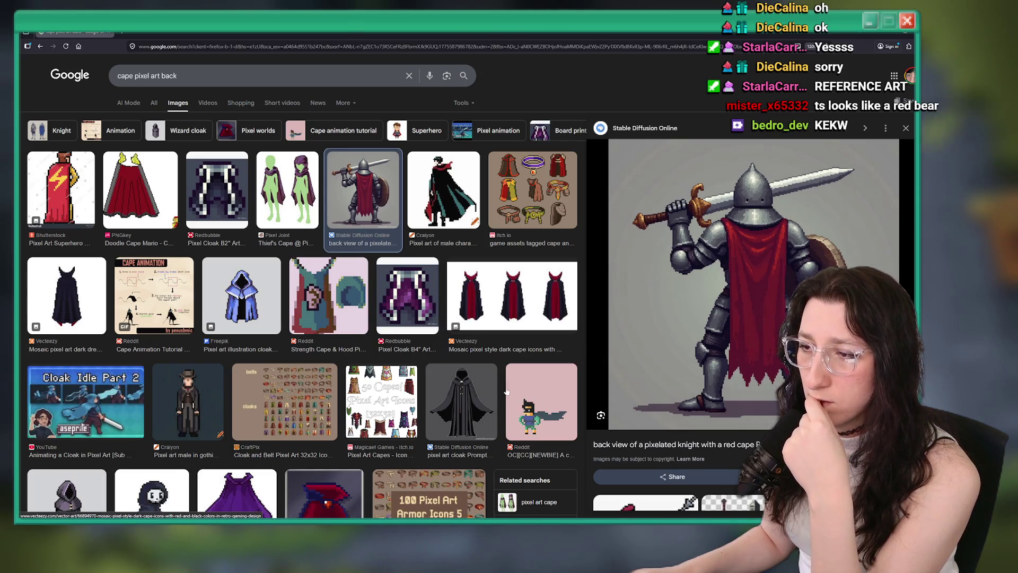
left_click(510, 330)
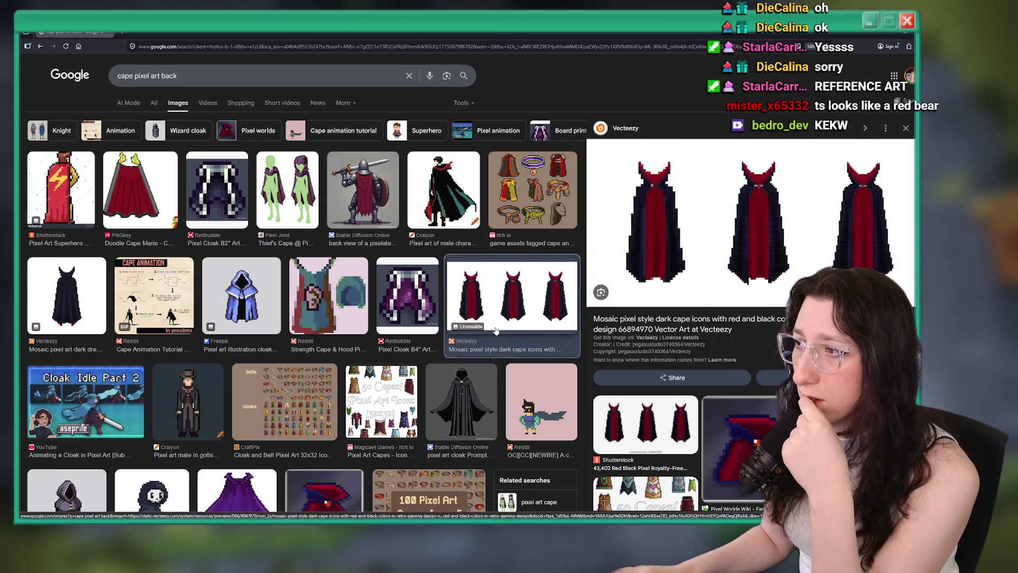
Step: Preview the red superhero cape backs, then return to the Aseprite sprite
scroll(484, 329, "down", 4)
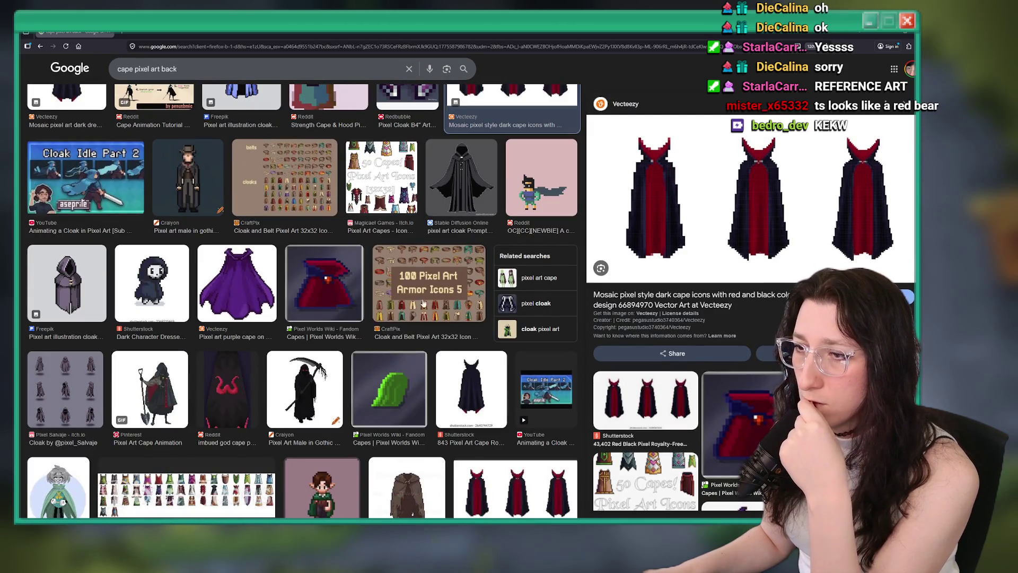
scroll(354, 285, "down", 7)
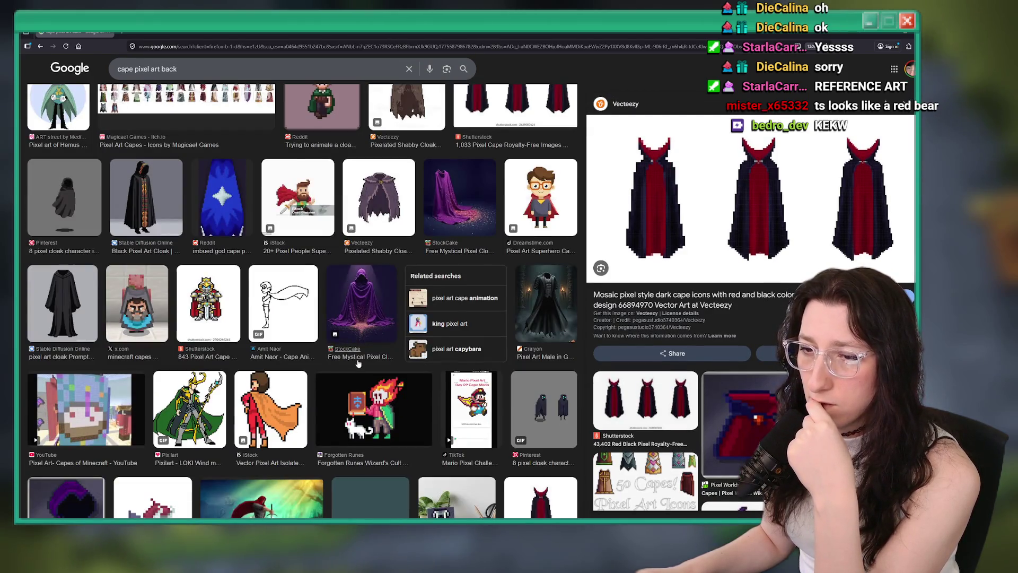
scroll(358, 363, "down", 8)
left_click(317, 209)
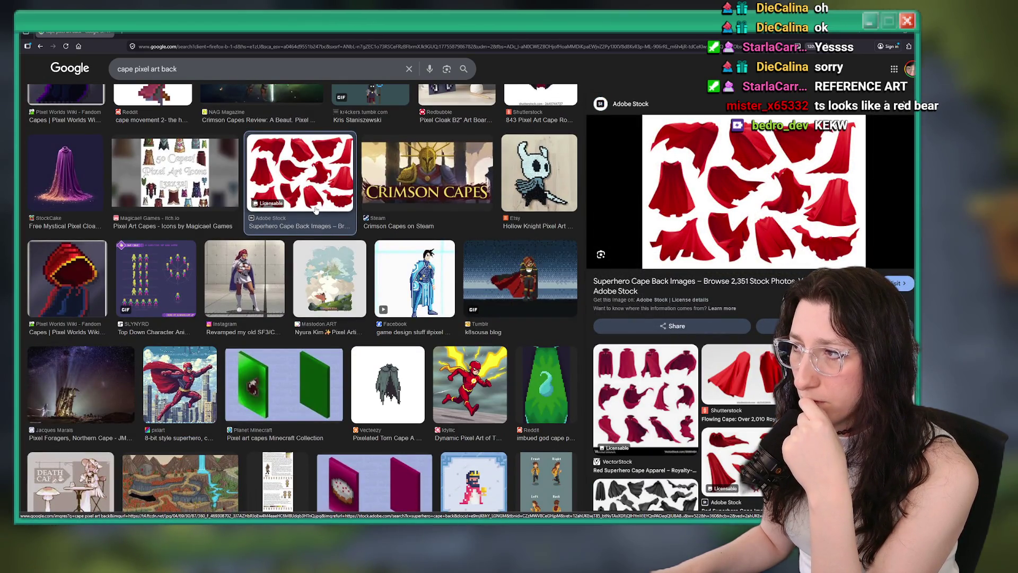
scroll(319, 210, "down", 4)
scroll(323, 210, "up", 3)
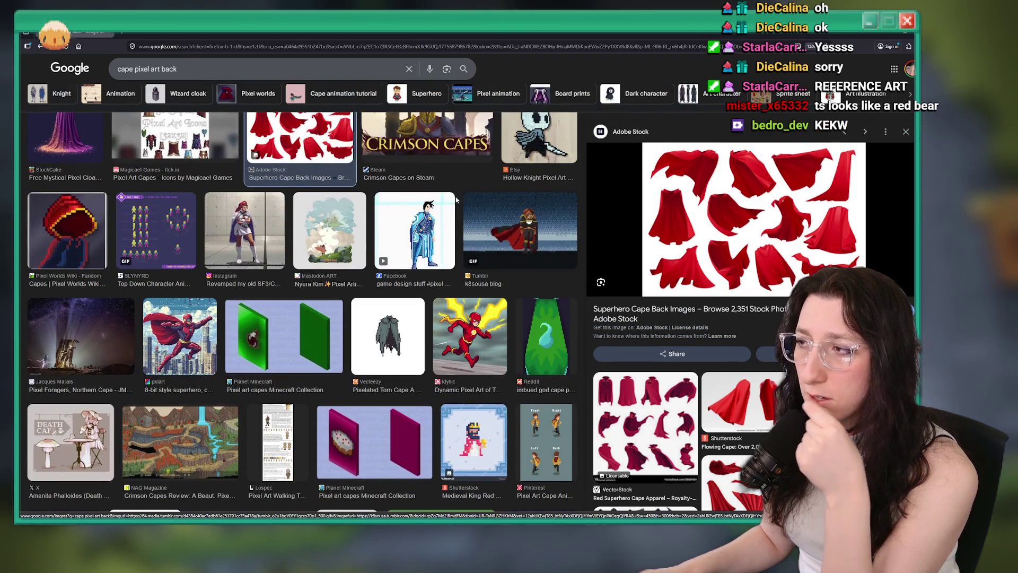
key("alt+Tab")
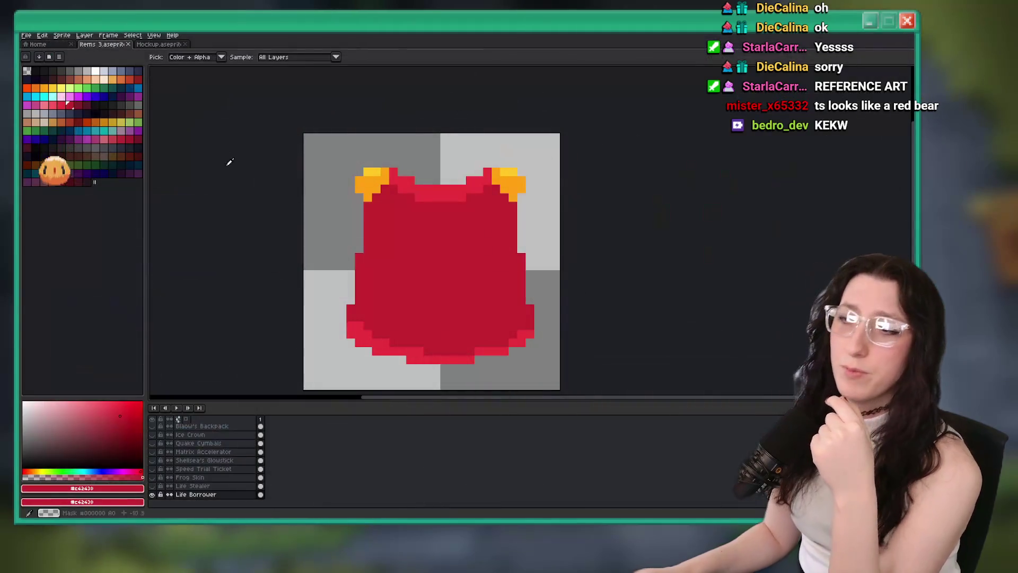
Step: Reshape the lower-left hem by erasing red pixels and adding one back
scroll(329, 265, "up", 2)
scroll(371, 265, "down", 3)
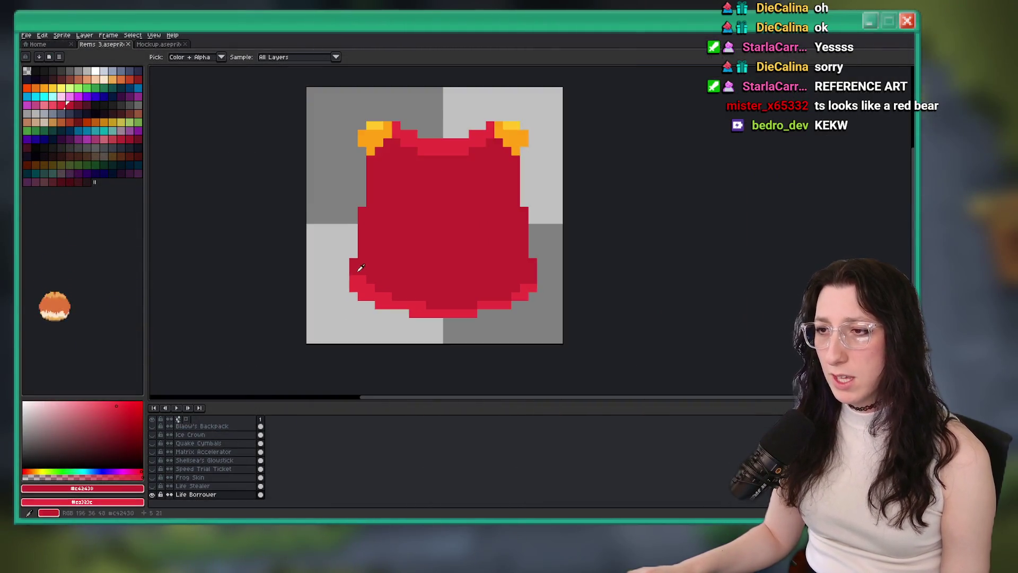
scroll(360, 297, "up", 1)
mouse_move(352, 311)
left_mouse_down()
mouse_move(364, 276)
mouse_move(375, 286)
left_mouse_up()
key("b")
left_click(374, 302)
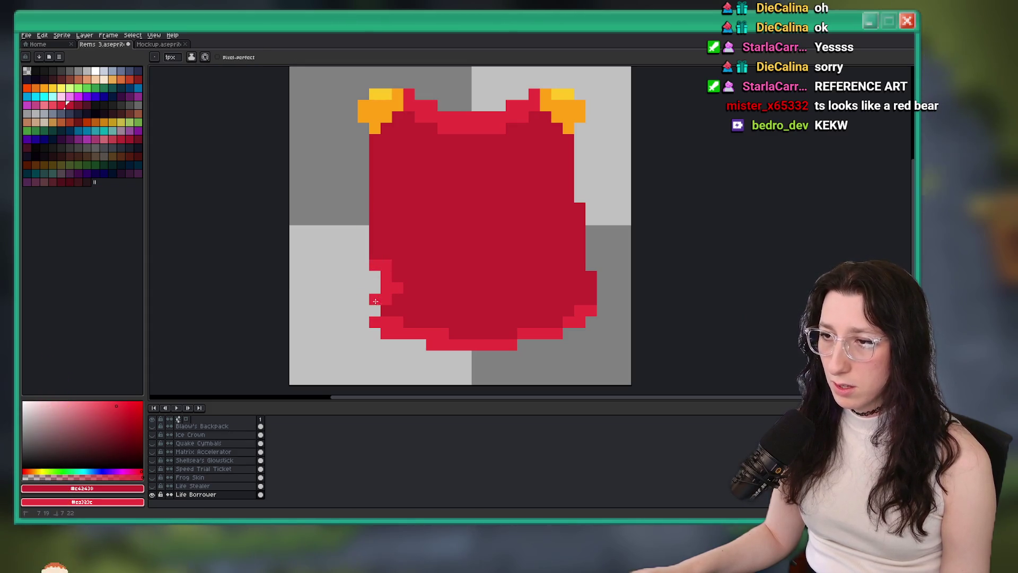
scroll(366, 307, "down", 5)
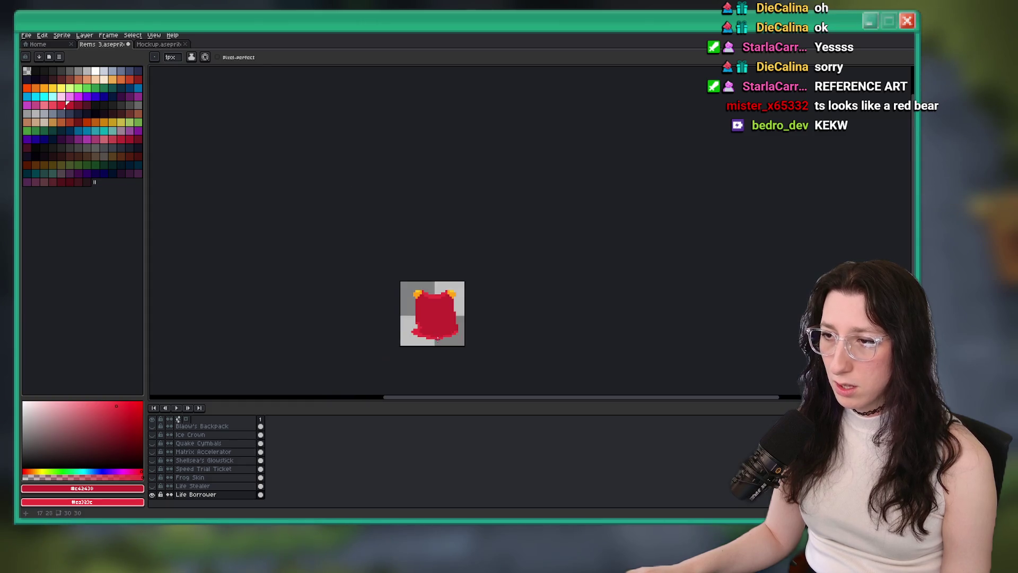
scroll(369, 286, "up", 4)
Step: Paint a lighter red rim strip down the cape's lower-right edge
key("e")
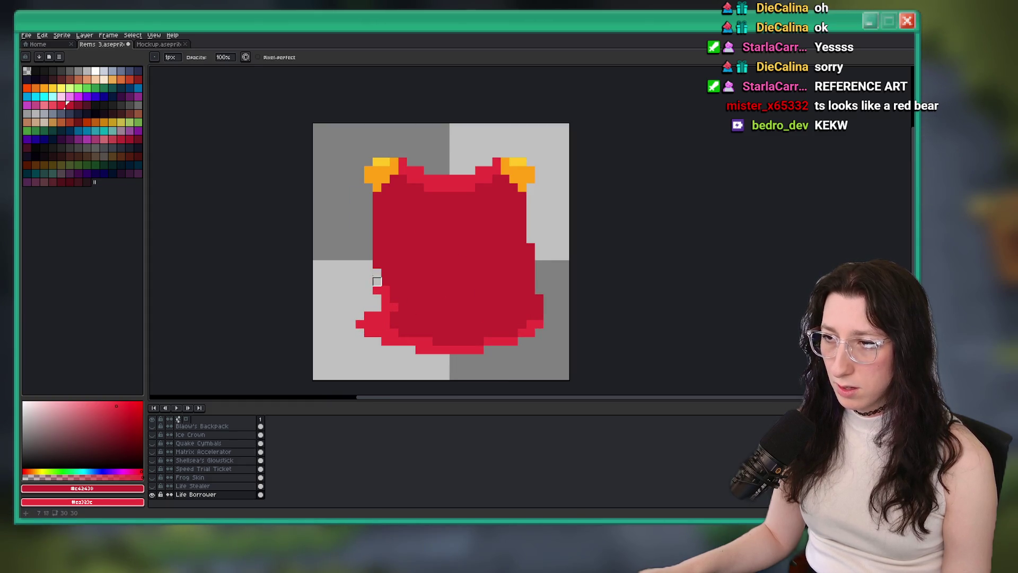
scroll(390, 287, "down", 4)
scroll(376, 254, "up", 2)
scroll(372, 243, "down", 6)
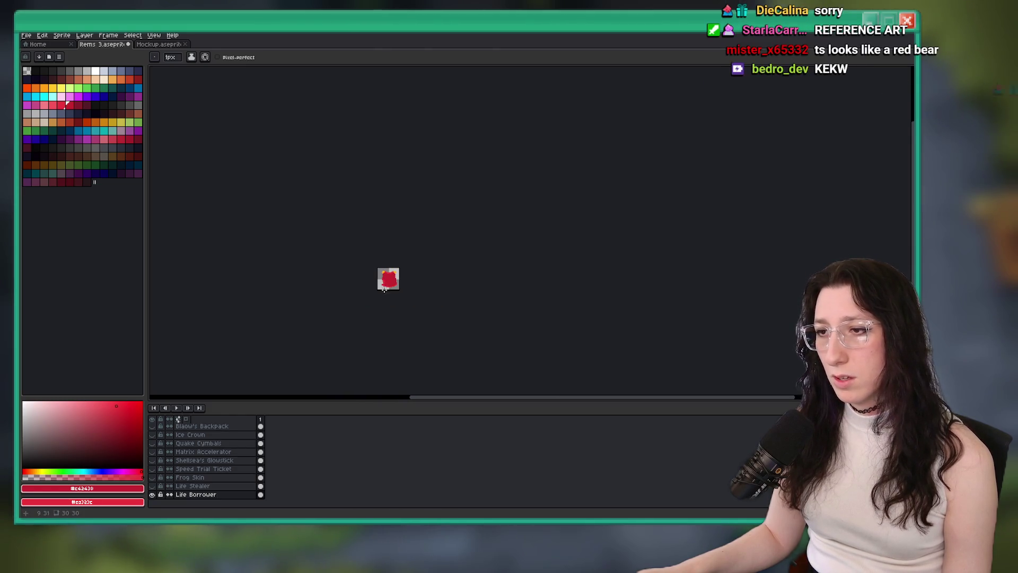
scroll(384, 255, "up", 5)
scroll(389, 260, "up", 3)
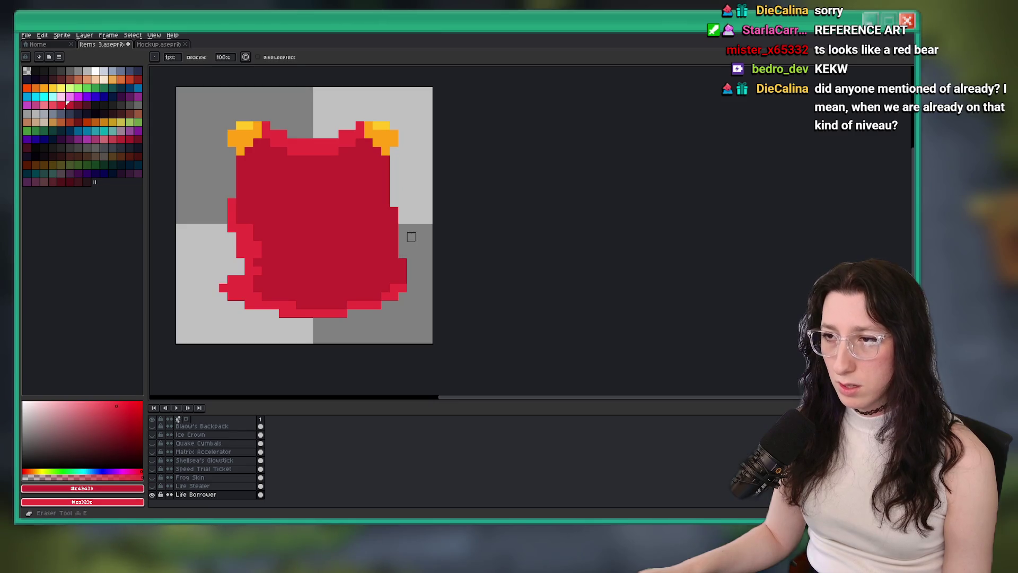
left_click_drag(387, 254, 388, 306)
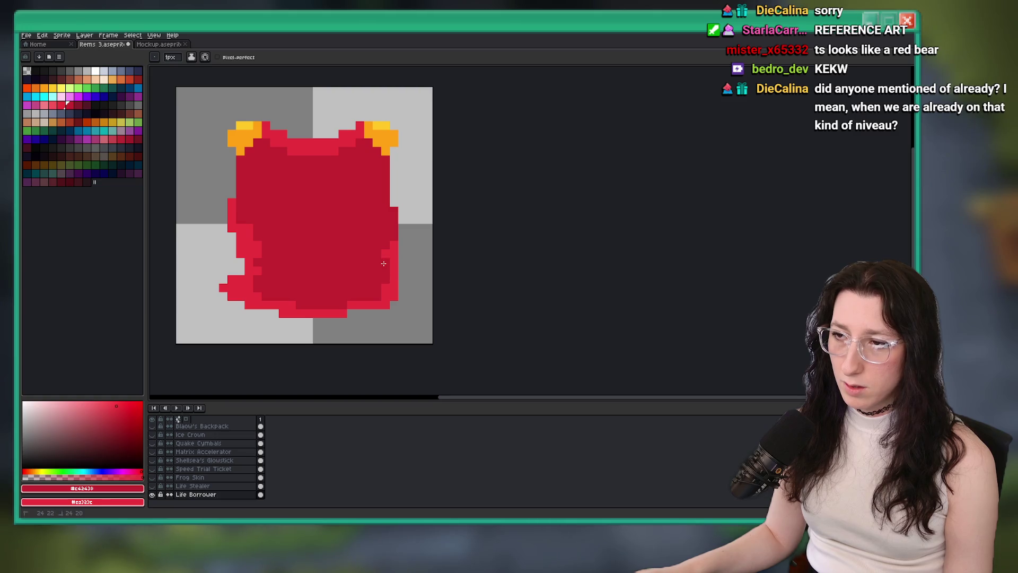
scroll(384, 263, "down", 4)
scroll(357, 276, "up", 4)
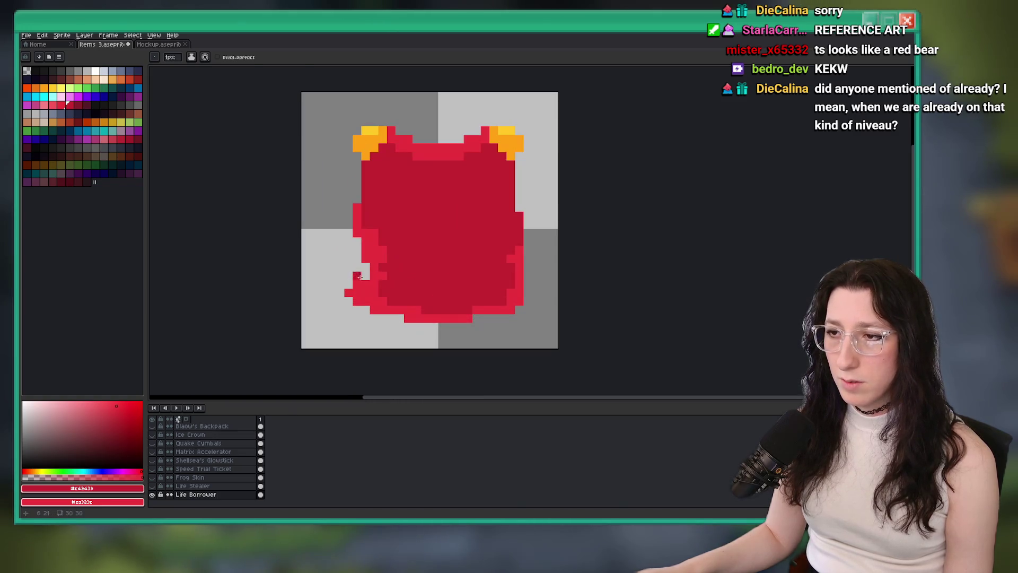
scroll(366, 274, "down", 5)
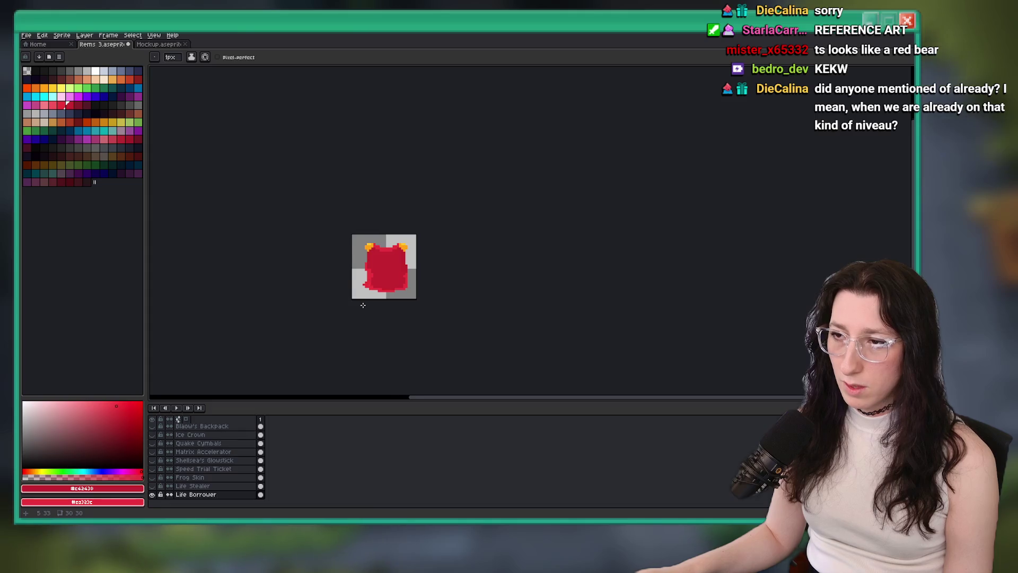
scroll(402, 276, "up", 5)
scroll(379, 270, "up", 3)
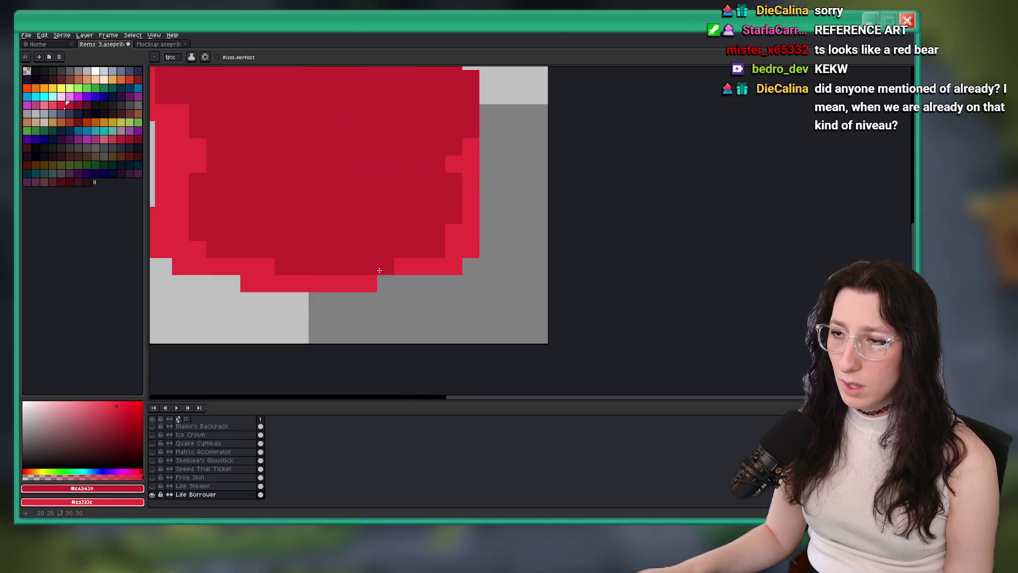
Step: Erase stray red pixels at the bottom tip and add dark red pixels along the hem
left_click_drag(376, 294, 426, 270)
left_click(402, 281)
scroll(393, 281, "up", 2)
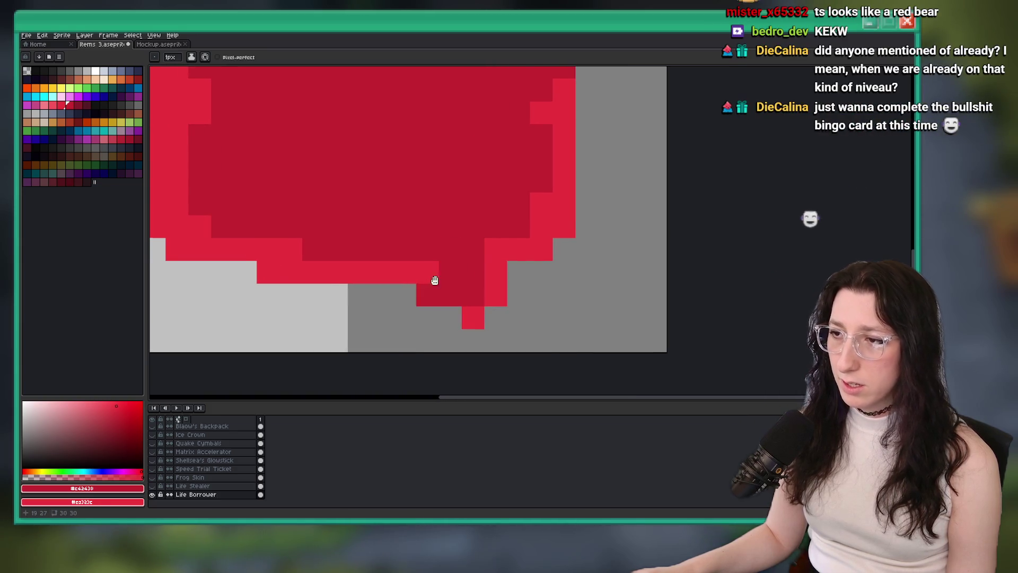
left_click_drag(427, 294, 512, 279)
left_click(582, 256)
scroll(581, 256, "down", 2)
scroll(506, 284, "up", 2)
Step: Paint uneven dark red drips hanging below the cape's bottom edge
mouse_move(520, 243)
left_mouse_down()
mouse_move(499, 289)
mouse_move(497, 264)
left_mouse_up()
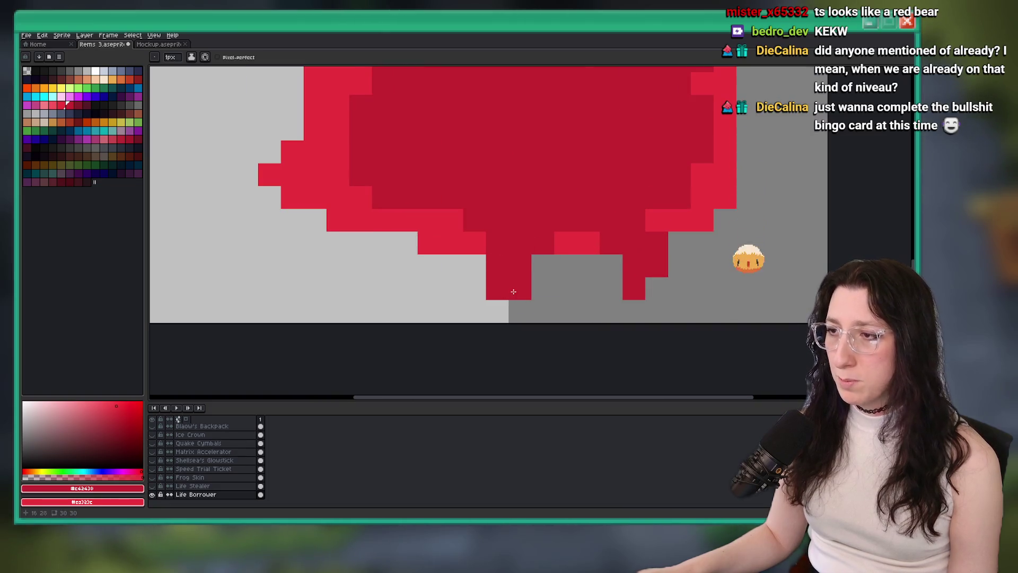
scroll(514, 293, "down", 2)
scroll(477, 255, "up", 1)
left_click(452, 294)
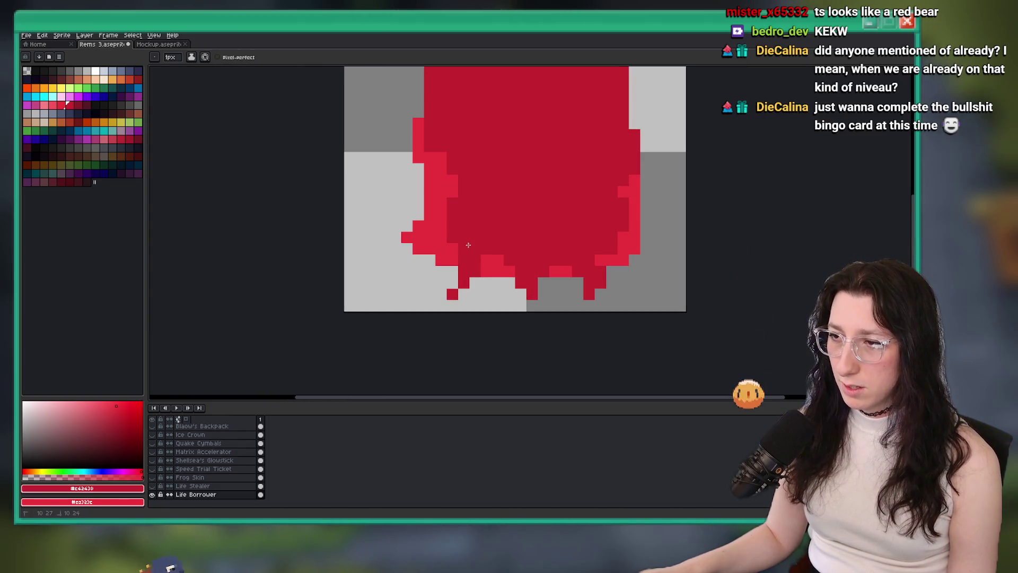
scroll(468, 245, "down", 5)
scroll(467, 266, "up", 5)
scroll(467, 267, "up", 2)
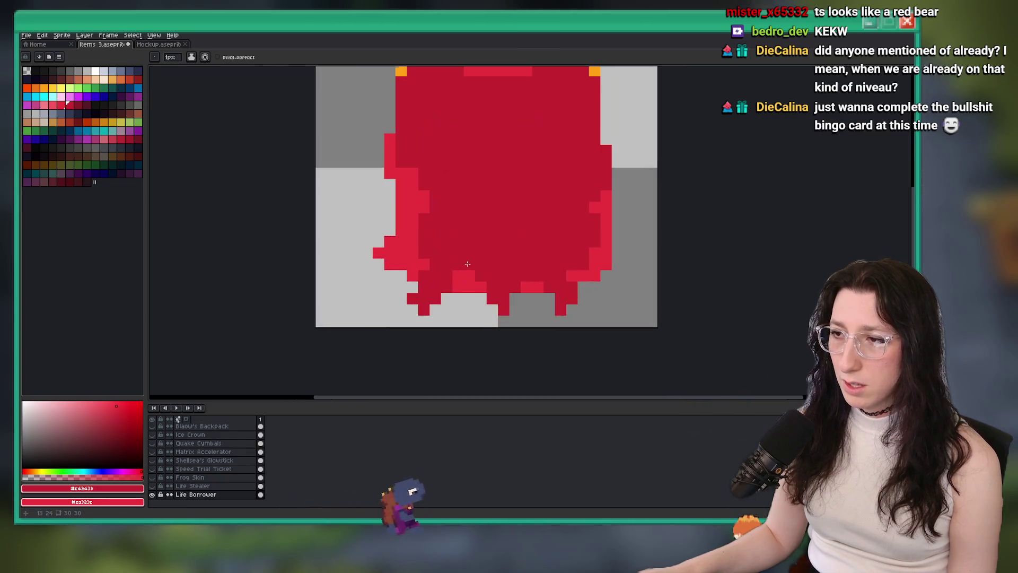
left_click_drag(457, 310, 462, 294)
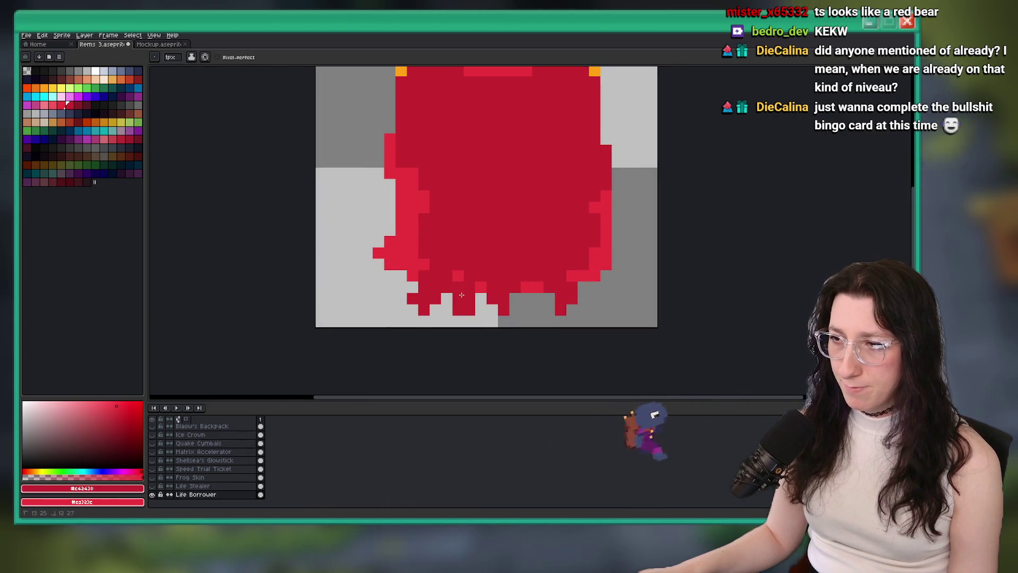
scroll(462, 296, "down", 6)
scroll(466, 308, "up", 4)
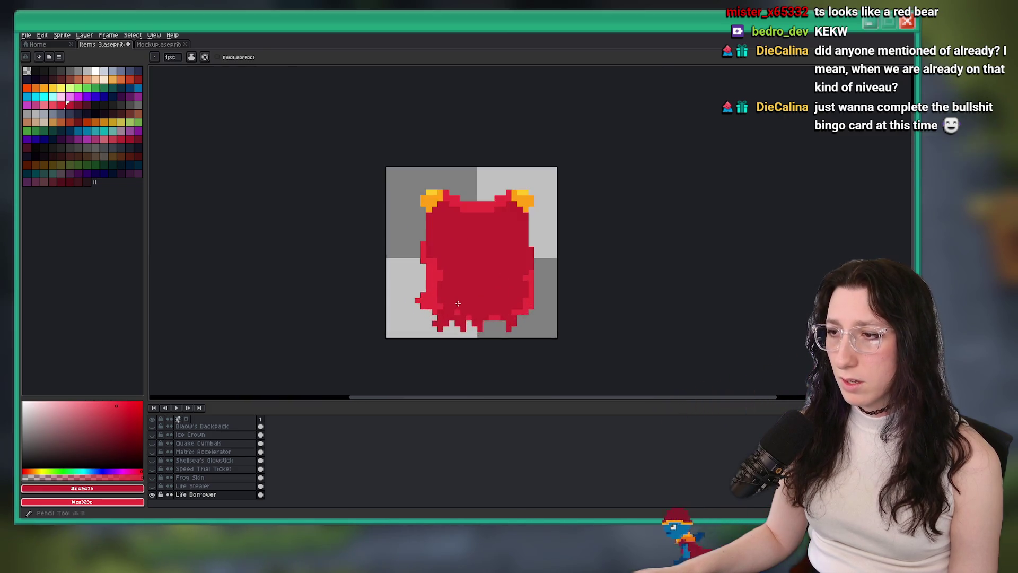
scroll(457, 303, "up", 2)
Step: Erase gaps between the drips near the bottom centre, undoing the last cut
key("e")
mouse_move(479, 309)
left_mouse_down()
mouse_move(491, 320)
mouse_move(513, 309)
left_mouse_up()
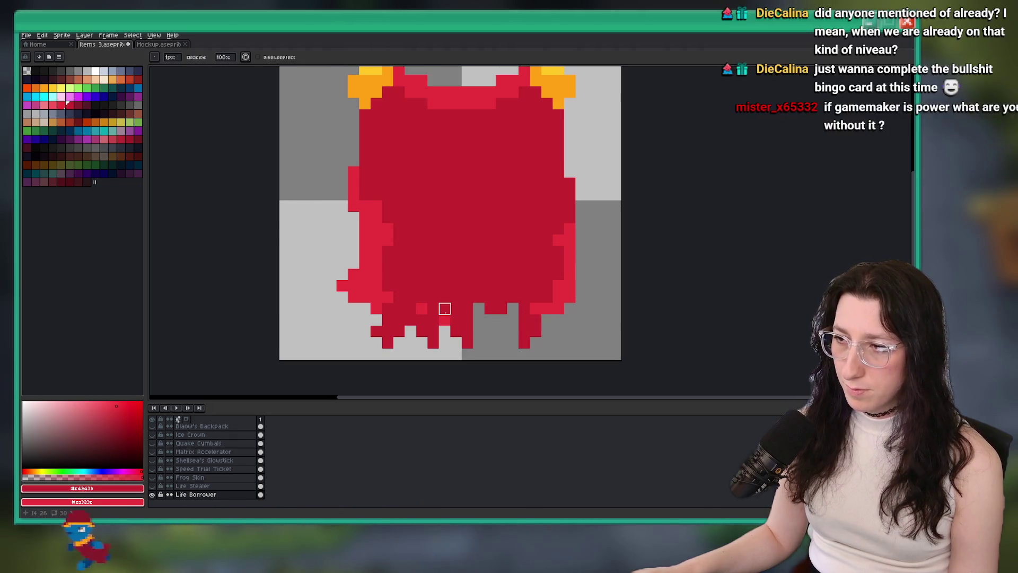
left_click_drag(445, 297, 445, 309)
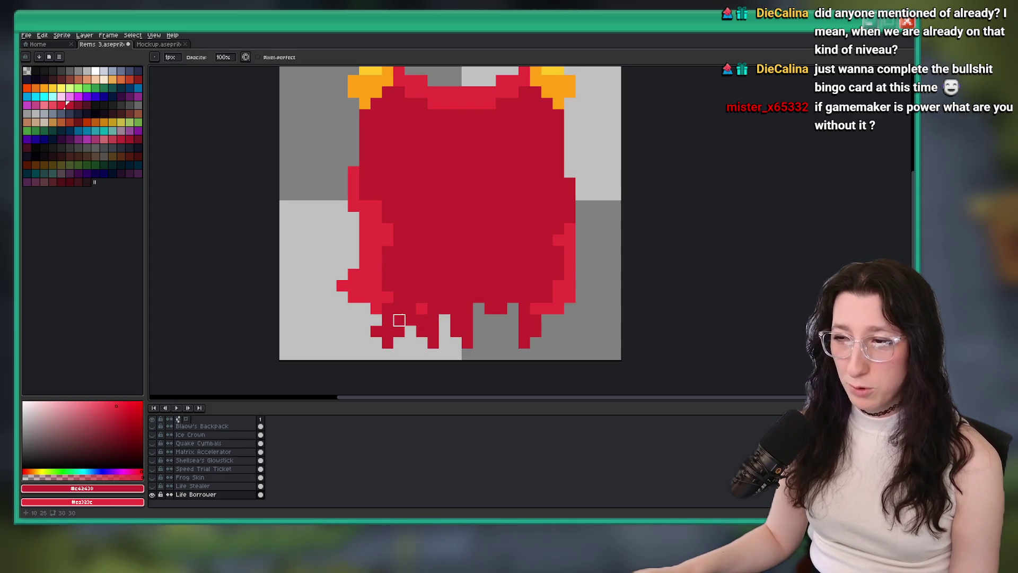
key("ctrl+z")
scroll(356, 284, "down", 4)
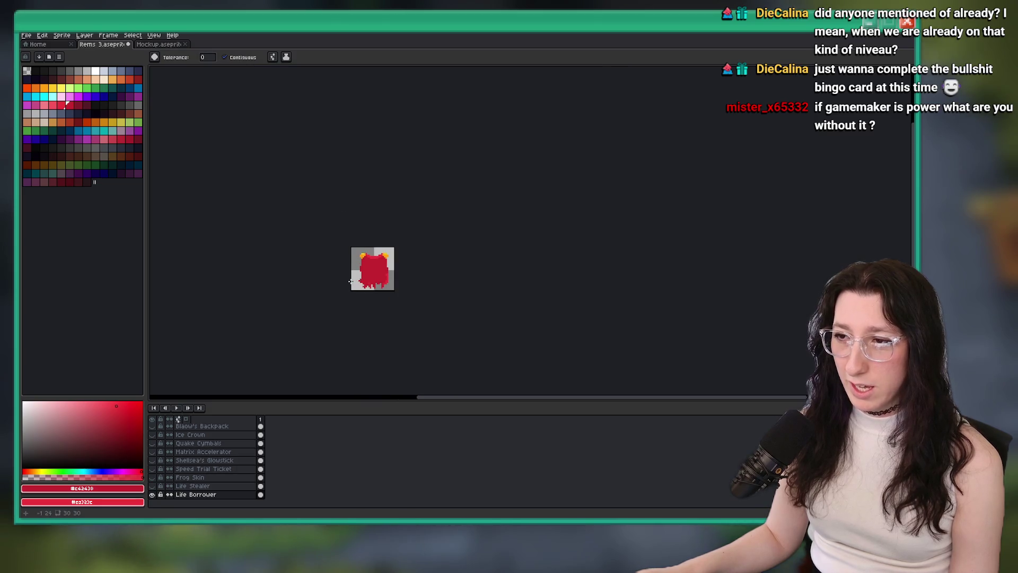
Step: Touch up the dripping hem pixels with the Pencil
scroll(375, 272, "up", 4)
key("e")
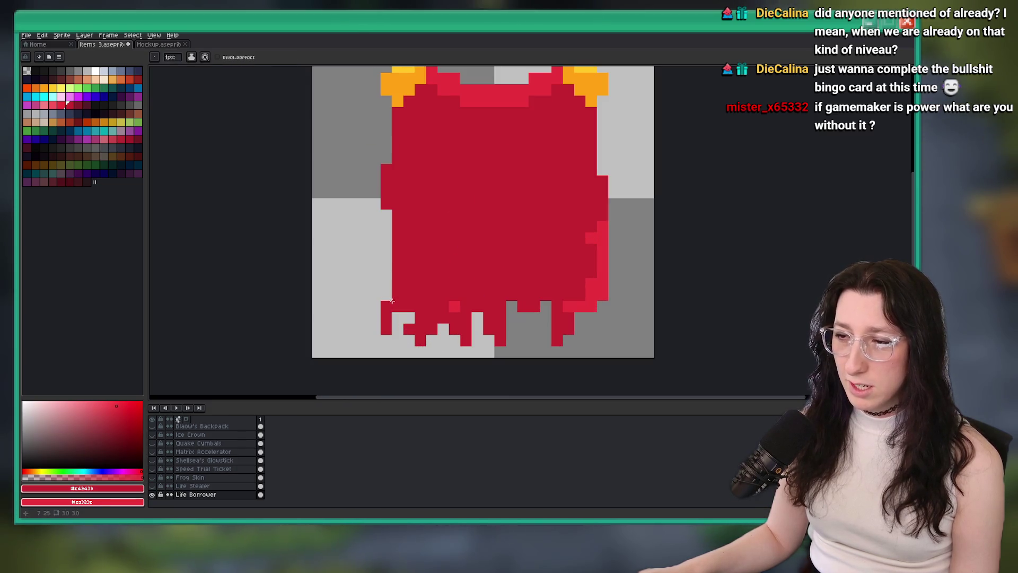
key("b")
scroll(375, 328, "down", 3)
scroll(376, 330, "up", 1)
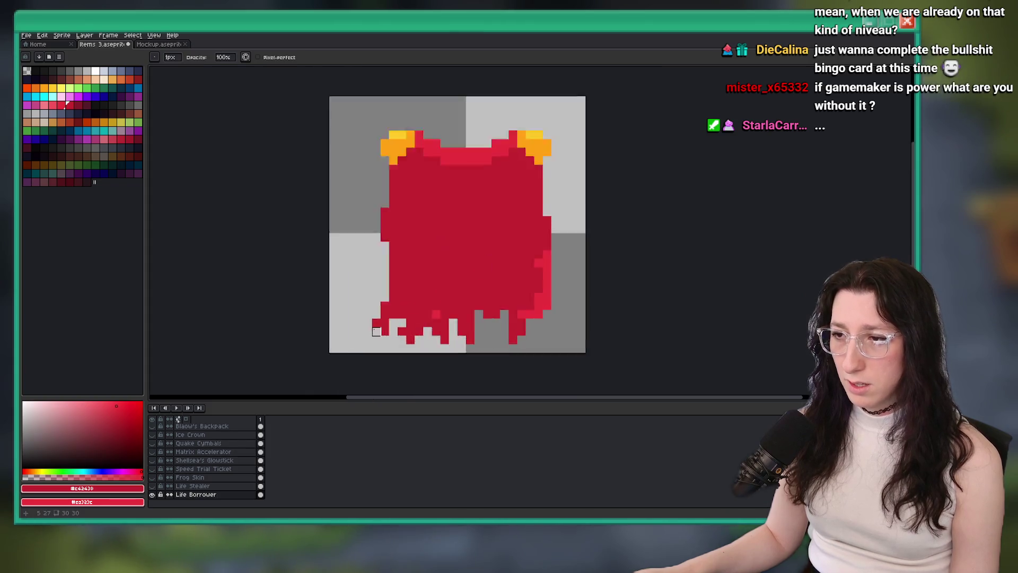
scroll(375, 330, "down", 2)
scroll(373, 315, "up", 3)
key("b")
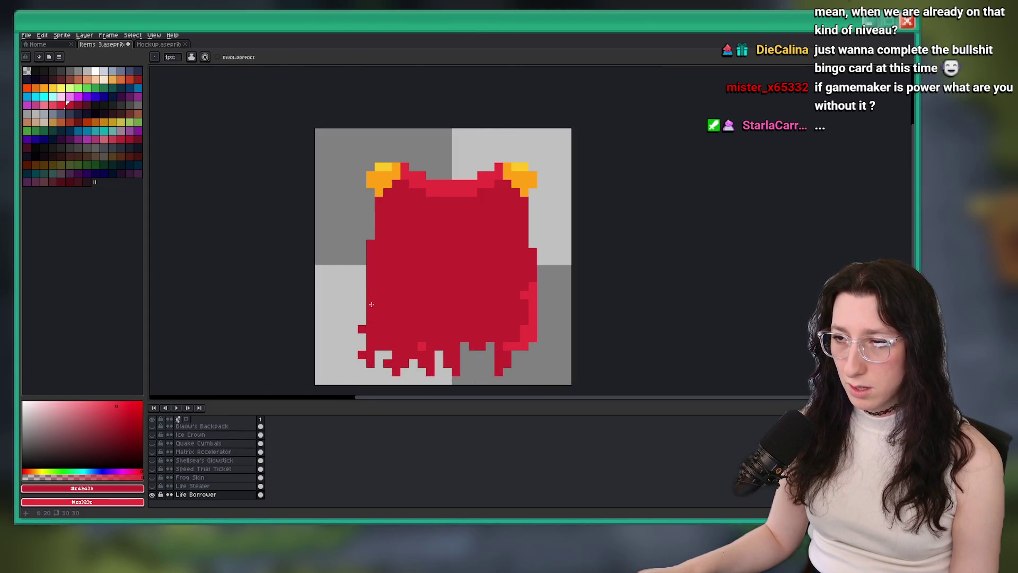
scroll(375, 303, "down", 3)
key("b")
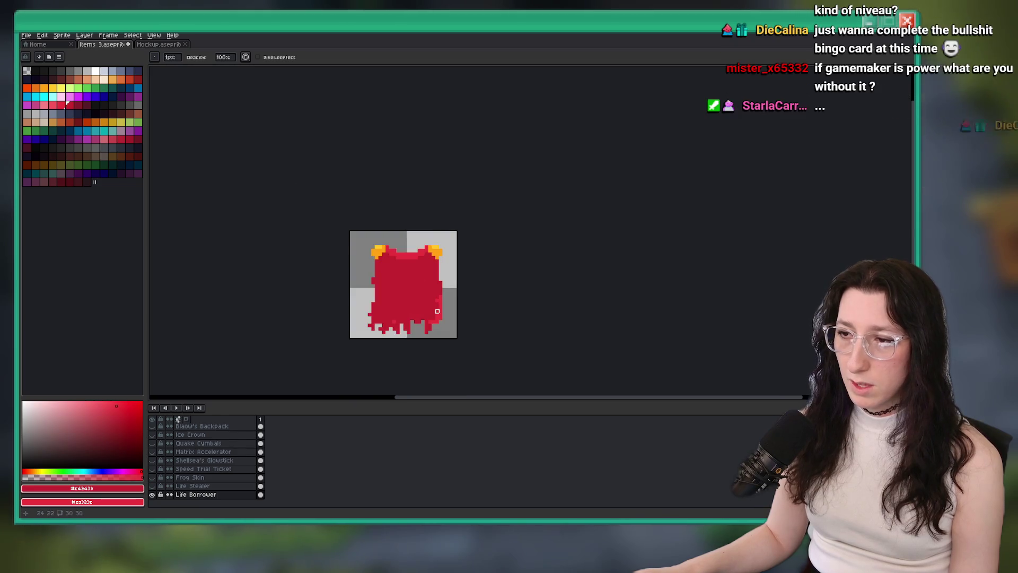
scroll(437, 312, "up", 2)
Step: Fill the lighter red side rims back to dark red and save Items 3.aseprite
key("g")
scroll(442, 297, "up", 3)
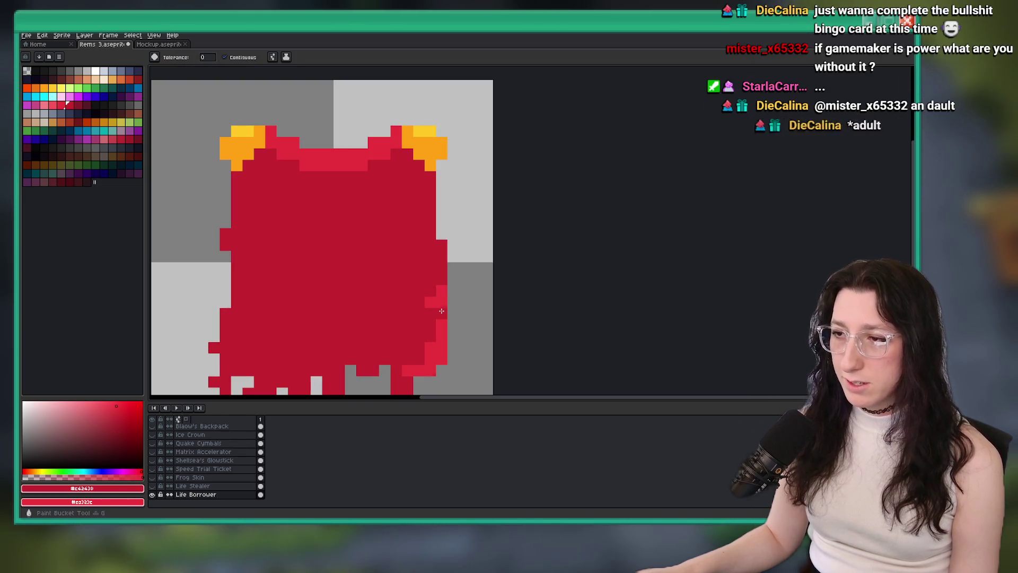
scroll(441, 311, "down", 5)
scroll(442, 310, "up", 3)
key("b")
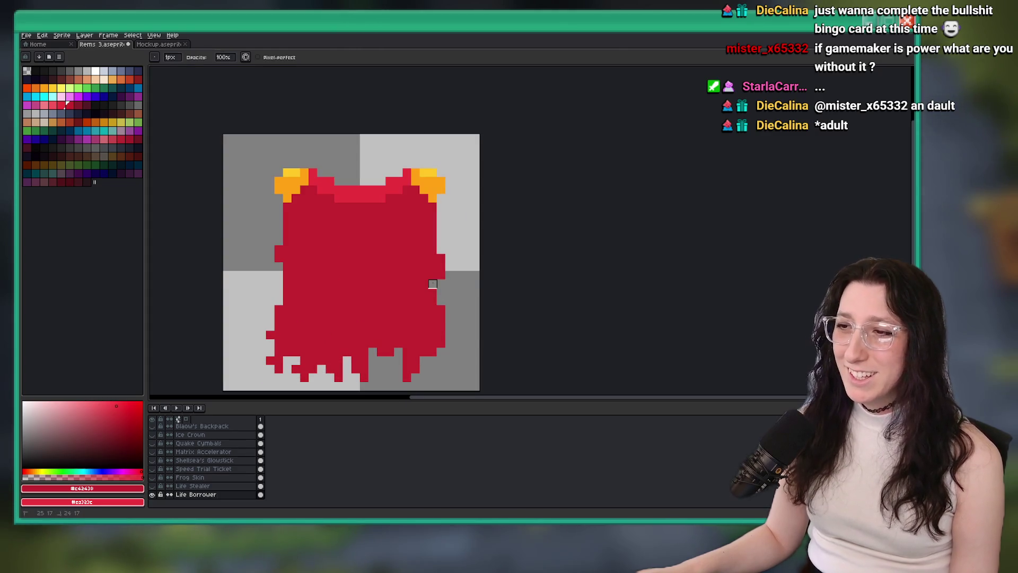
scroll(433, 284, "down", 9)
scroll(448, 280, "up", 7)
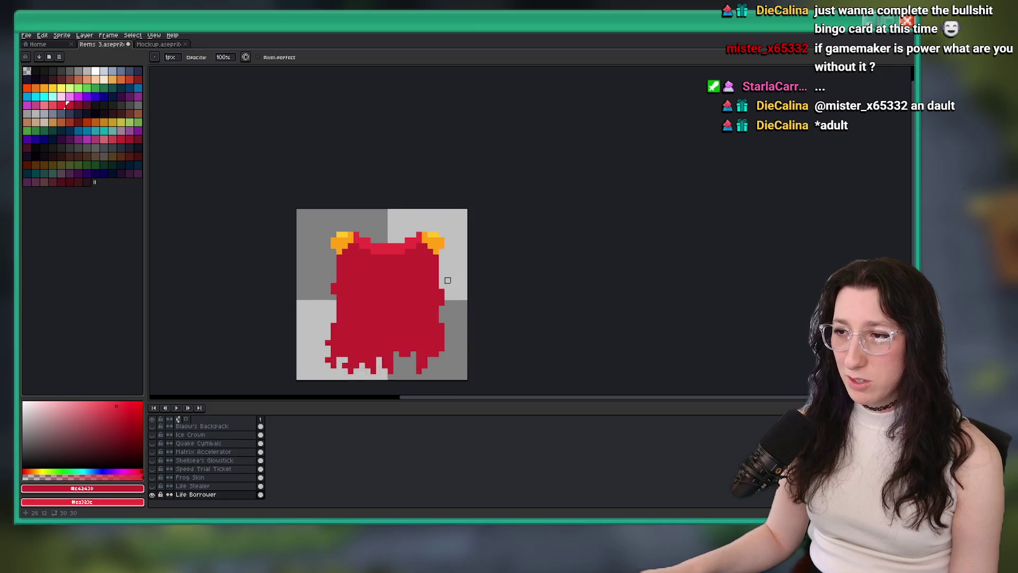
scroll(448, 280, "up", 1)
scroll(365, 299, "down", 4)
scroll(366, 291, "up", 5)
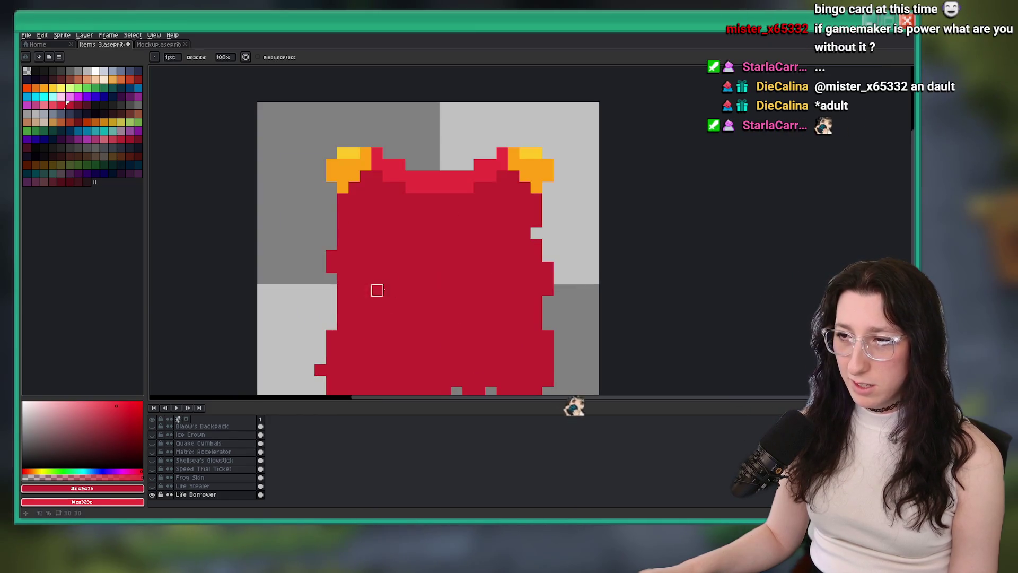
left_click_drag(385, 291, 407, 203)
key("ctrl+s")
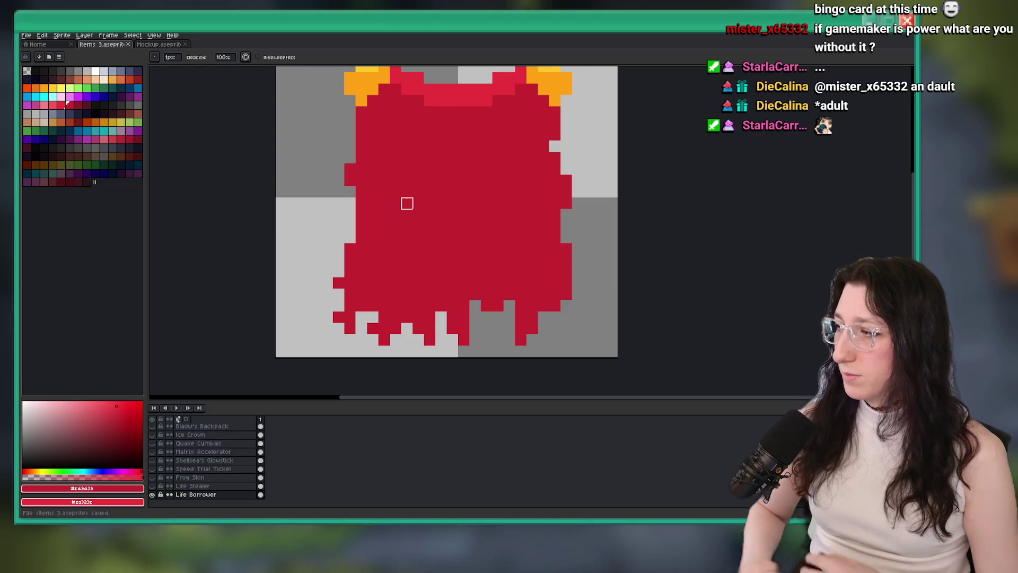
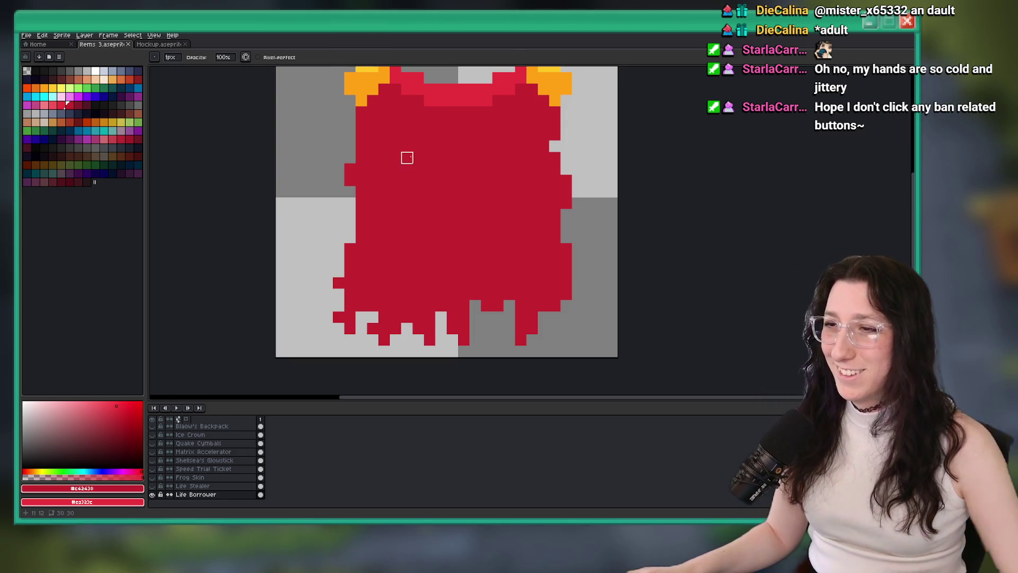
Step: Pick a darker red from the palette and paint shading columns onto the tatters
scroll(405, 157, "down", 3)
scroll(422, 191, "up", 1)
scroll(422, 191, "up", 3)
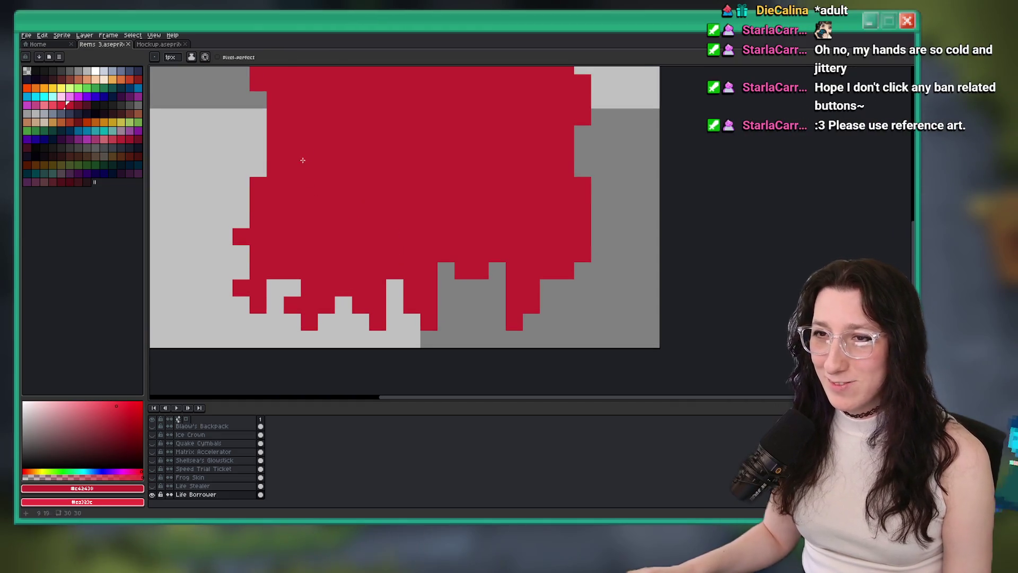
key("i")
left_click(79, 105)
key("b")
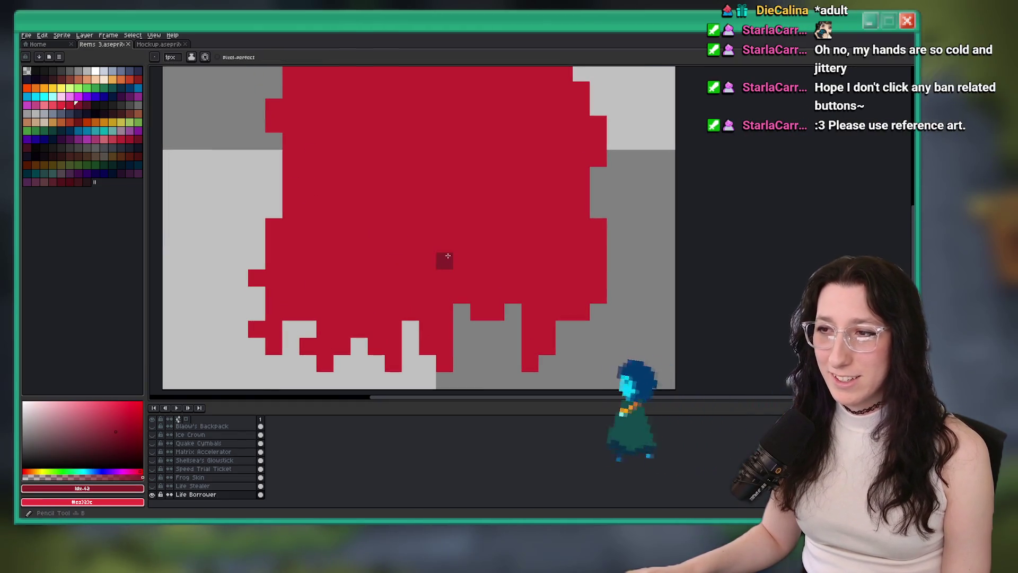
mouse_move(546, 311)
left_mouse_down()
mouse_move(546, 254)
mouse_move(529, 320)
left_mouse_up()
Step: Fill the lower red column dark red and draw a dark strand down the tatters
key("g")
left_click(530, 320)
scroll(530, 319, "down", 4)
scroll(530, 318, "up", 2)
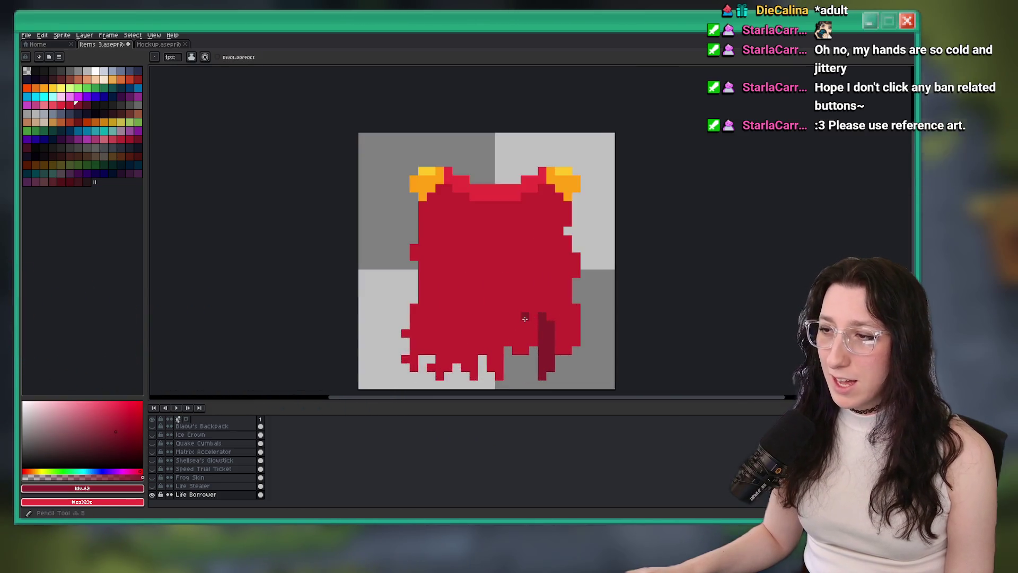
scroll(530, 318, "up", 2)
key("b")
scroll(551, 344, "down", 4)
mouse_move(539, 228)
left_mouse_down()
mouse_move(540, 338)
mouse_move(546, 305)
left_mouse_up()
scroll(550, 343, "up", 3)
Step: Widen the left dark tatter column downward and add a dark-red pixel below it
scroll(542, 351, "down", 3)
scroll(536, 343, "up", 1)
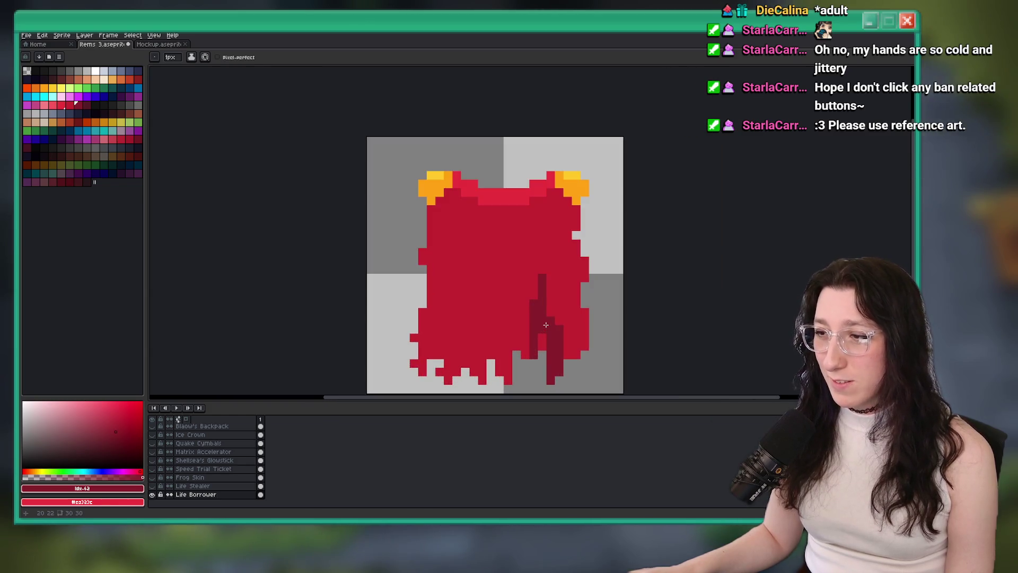
scroll(530, 333, "down", 3)
scroll(528, 334, "up", 8)
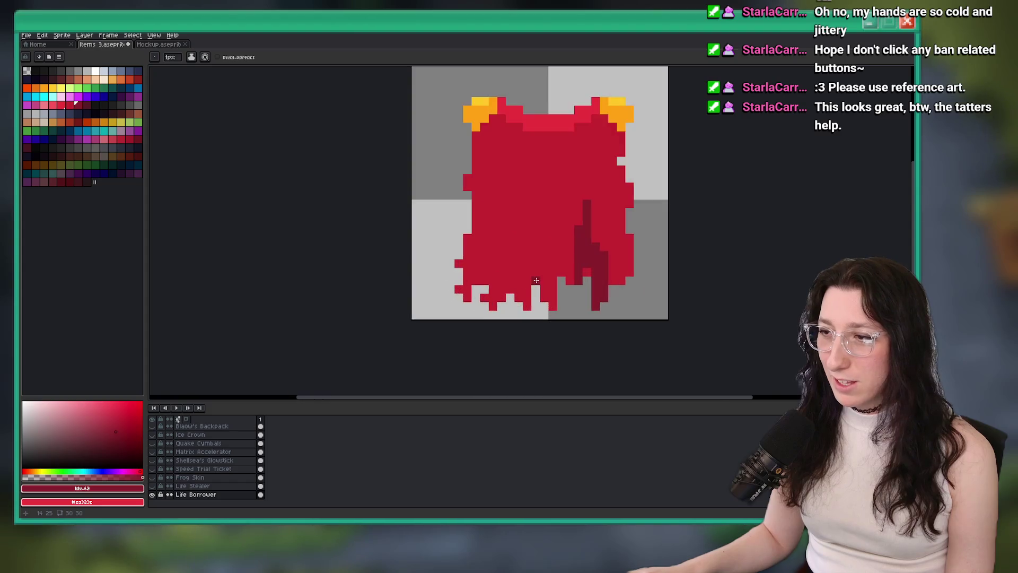
mouse_move(563, 194)
left_mouse_down()
mouse_move(562, 268)
mouse_move(573, 289)
left_mouse_up()
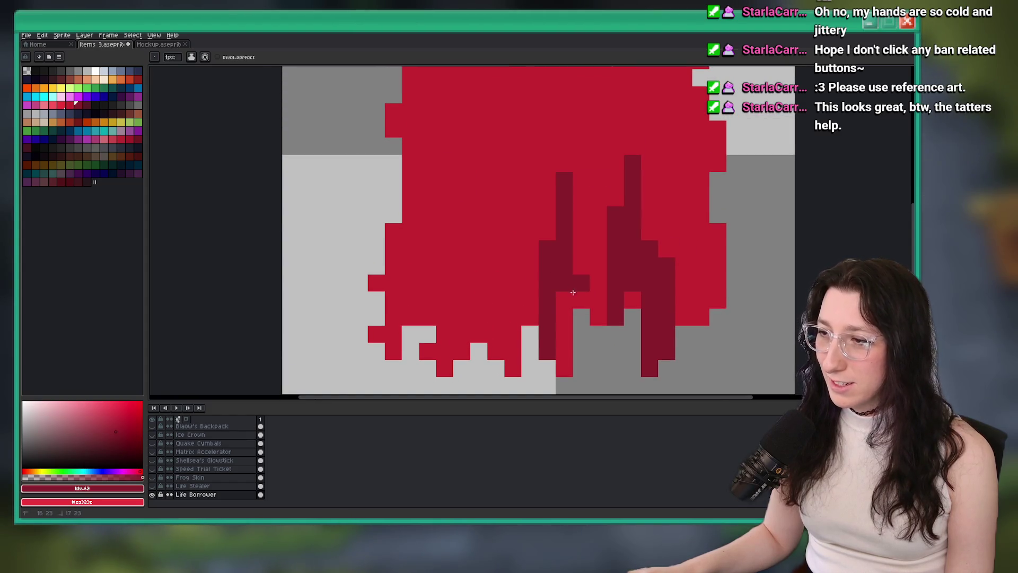
left_click(564, 350)
scroll(557, 345, "down", 8)
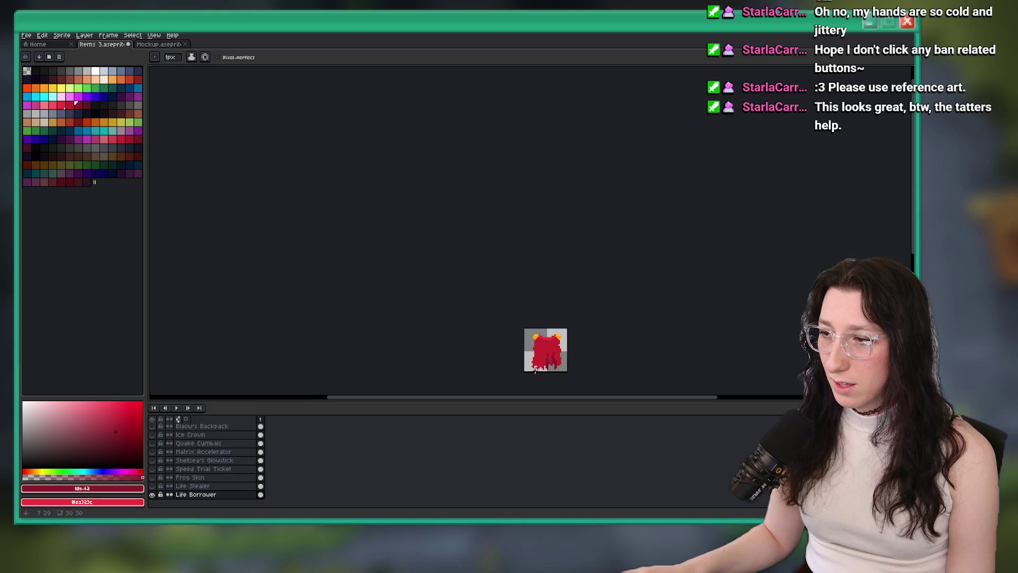
scroll(543, 340, "up", 8)
Step: Add more dark-red columns and a diagonal line along the tatters
left_click_drag(552, 308, 551, 263)
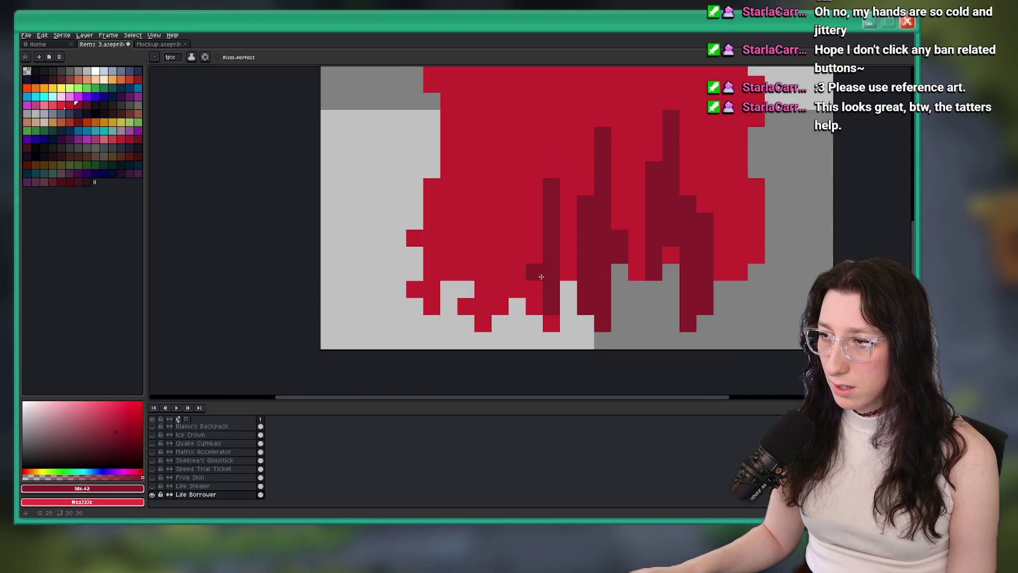
left_click_drag(561, 166, 561, 179)
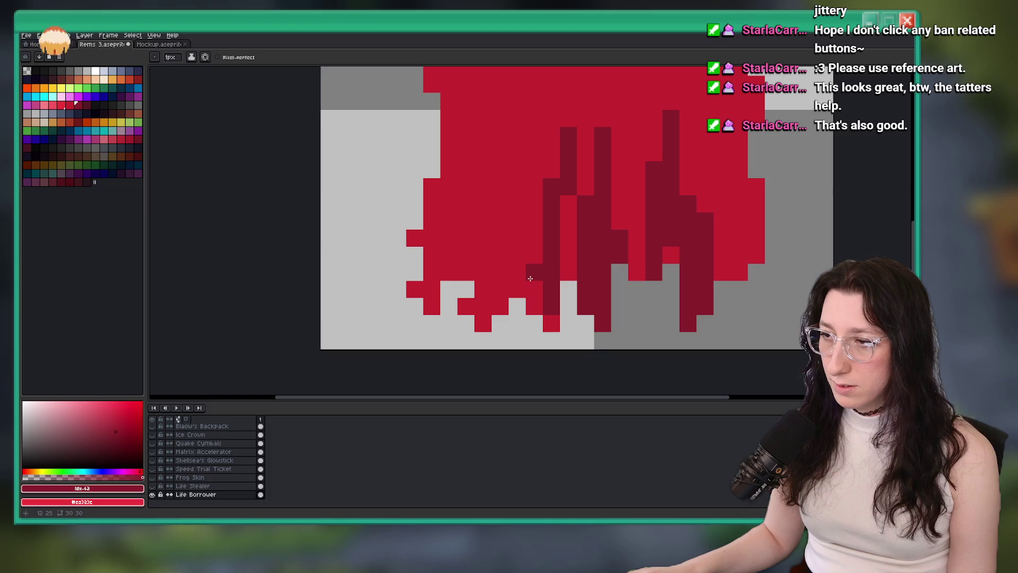
left_click_drag(530, 279, 530, 306)
scroll(532, 286, "down", 5)
scroll(533, 284, "up", 3)
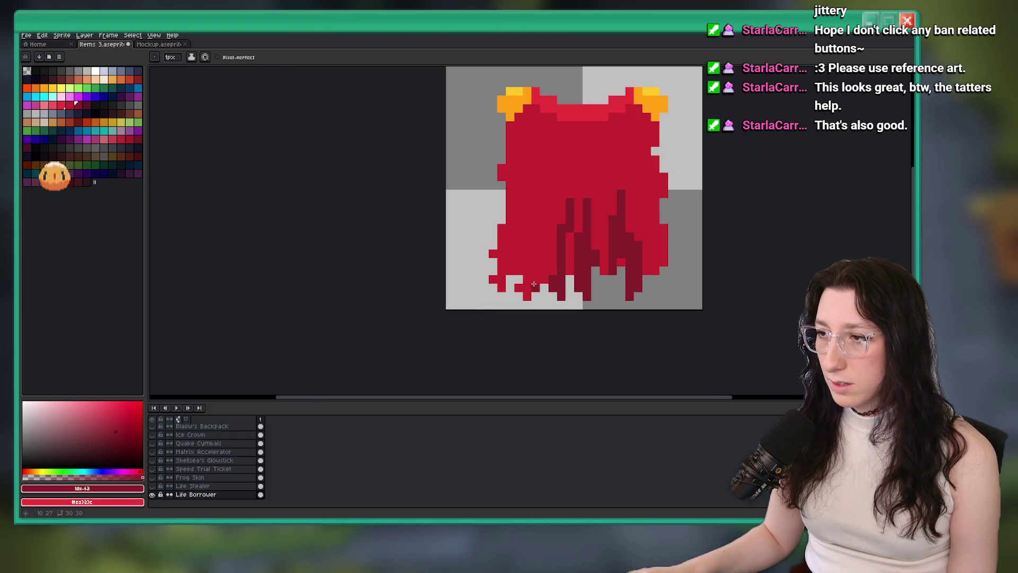
left_click(555, 197, "shift")
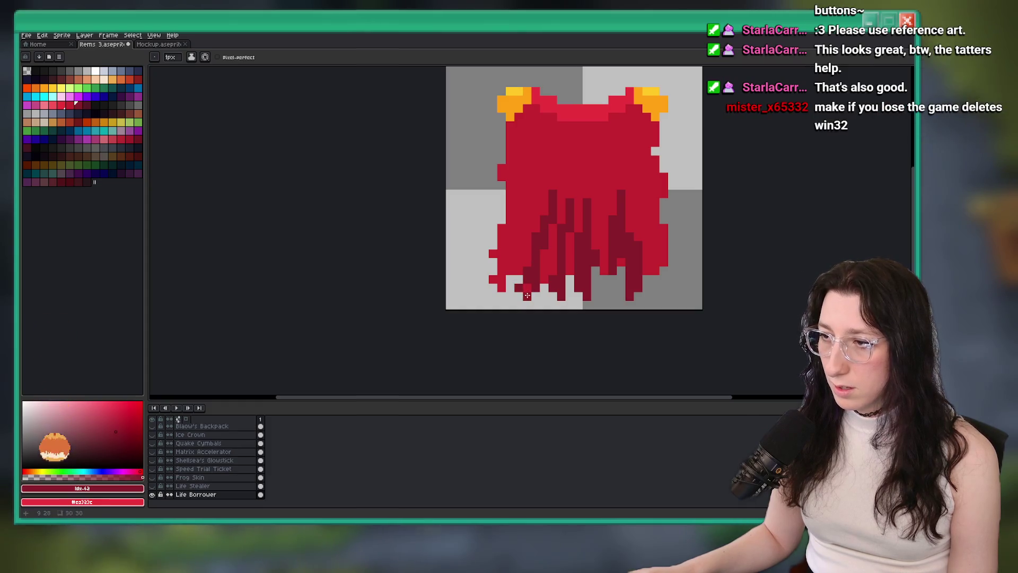
scroll(529, 282, "up", 1)
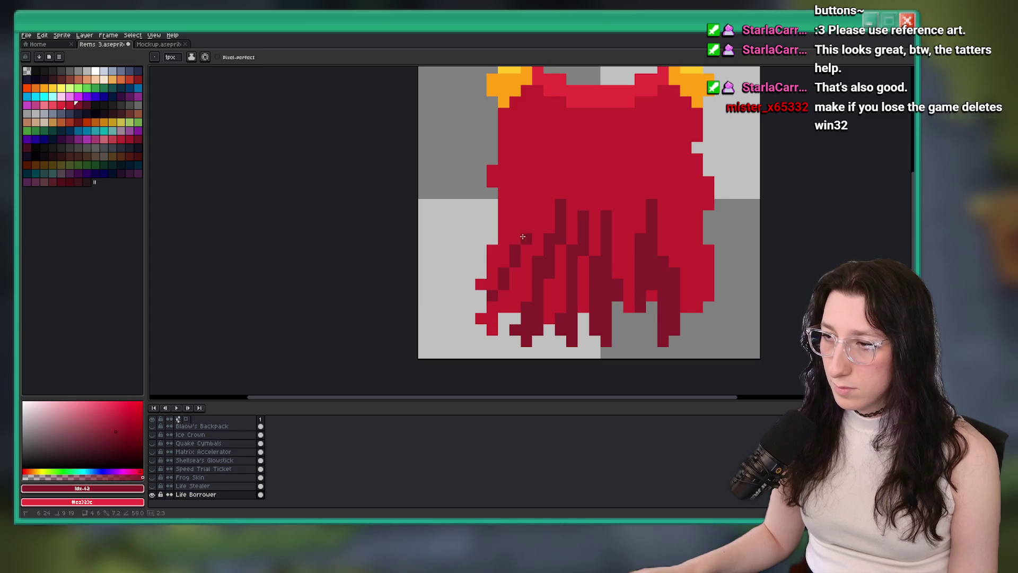
Step: Rework the dark shading on the left tatters, including a diagonal line up the edge
mouse_move(526, 217)
left_mouse_down()
mouse_move(501, 284)
mouse_move(504, 254)
left_mouse_up()
left_click(492, 307)
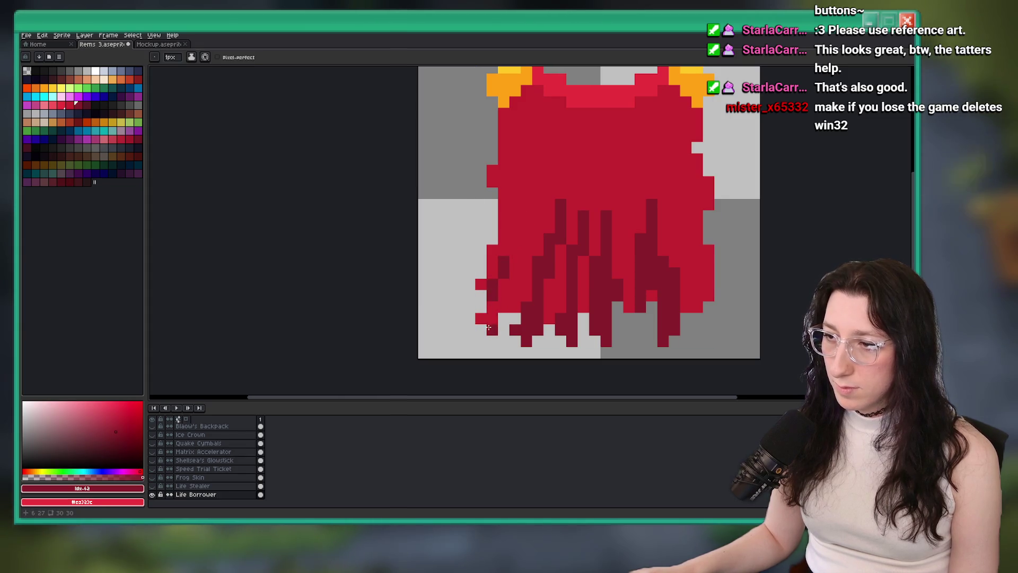
left_click(483, 284)
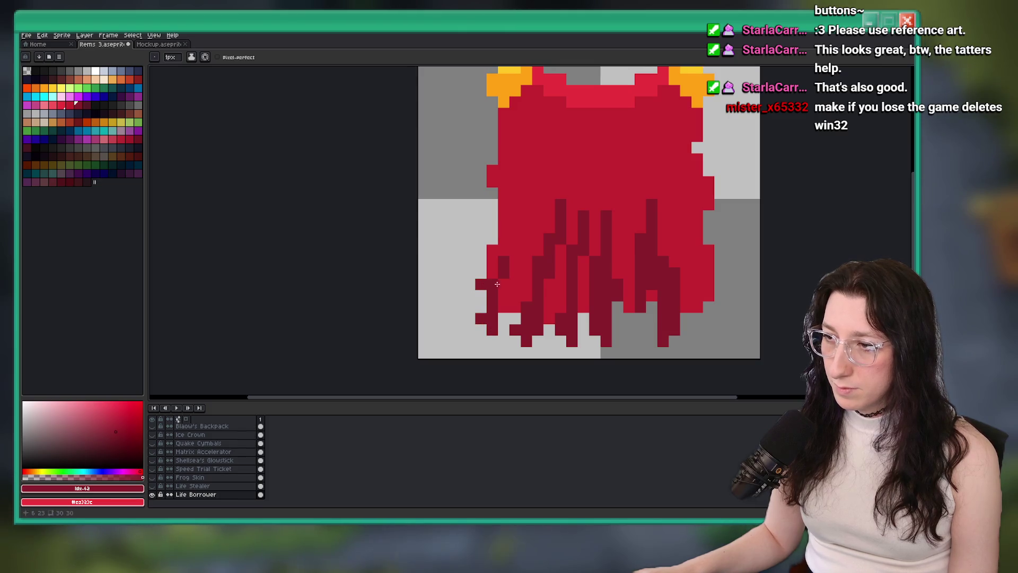
left_click_drag(518, 233, 515, 252)
scroll(515, 254, "down", 4)
scroll(509, 265, "up", 4)
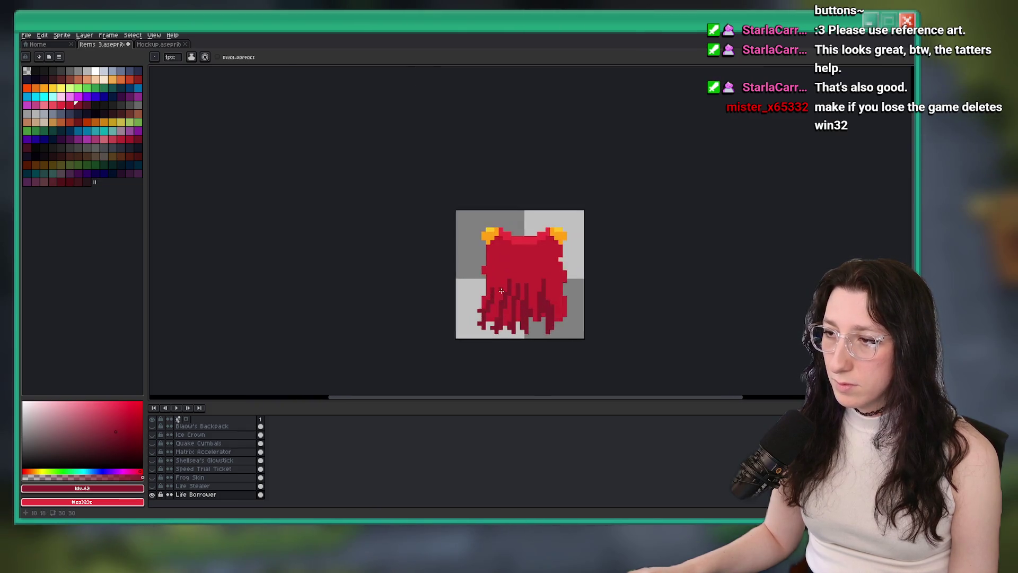
left_click(491, 249, "shift")
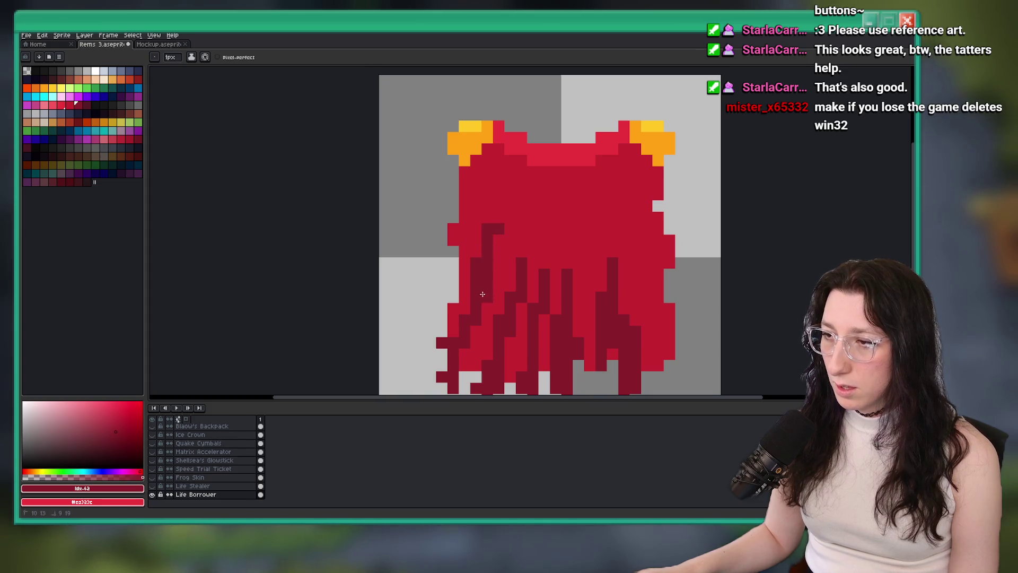
scroll(482, 293, "down", 3)
scroll(485, 281, "up", 2)
Step: Pick the cloak's main red and the bright red from the top band for filling
left_click(492, 262, "alt")
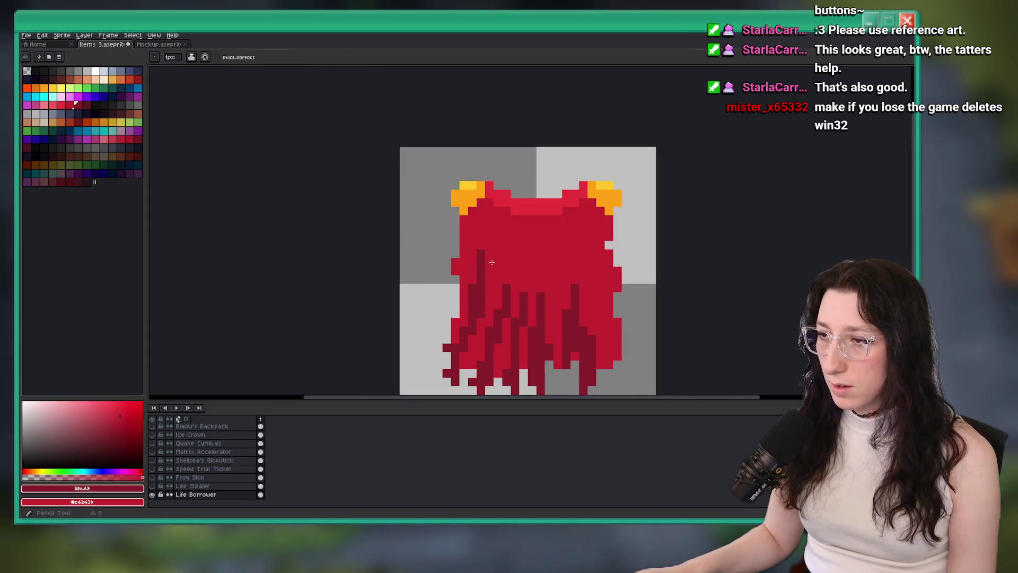
scroll(491, 262, "down", 5)
scroll(495, 312, "up", 2)
key("g")
left_click(495, 314, "alt")
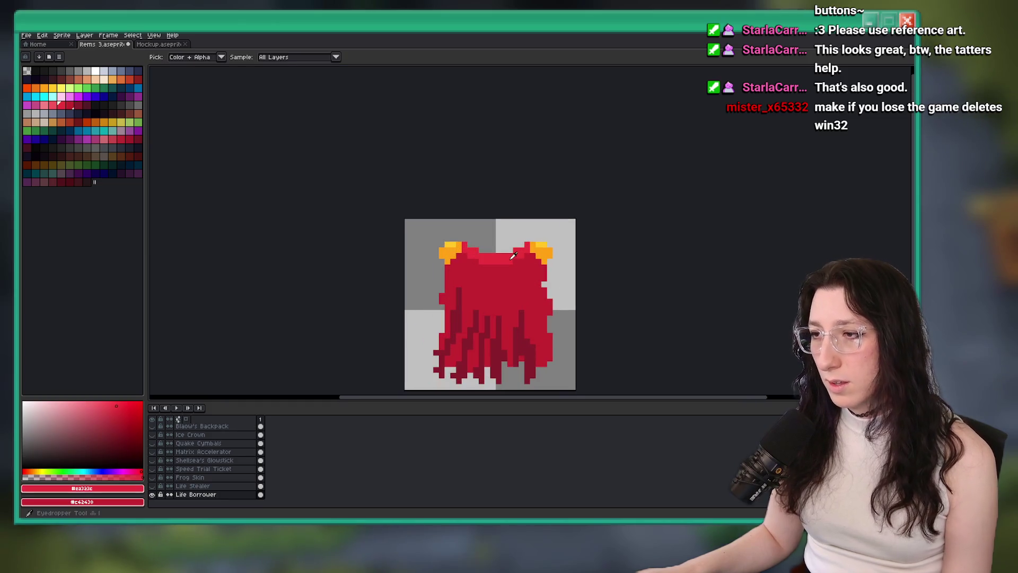
Step: Replace the tatter shading and body reds with darker maroons via Replace Color
scroll(496, 319, "down", 2)
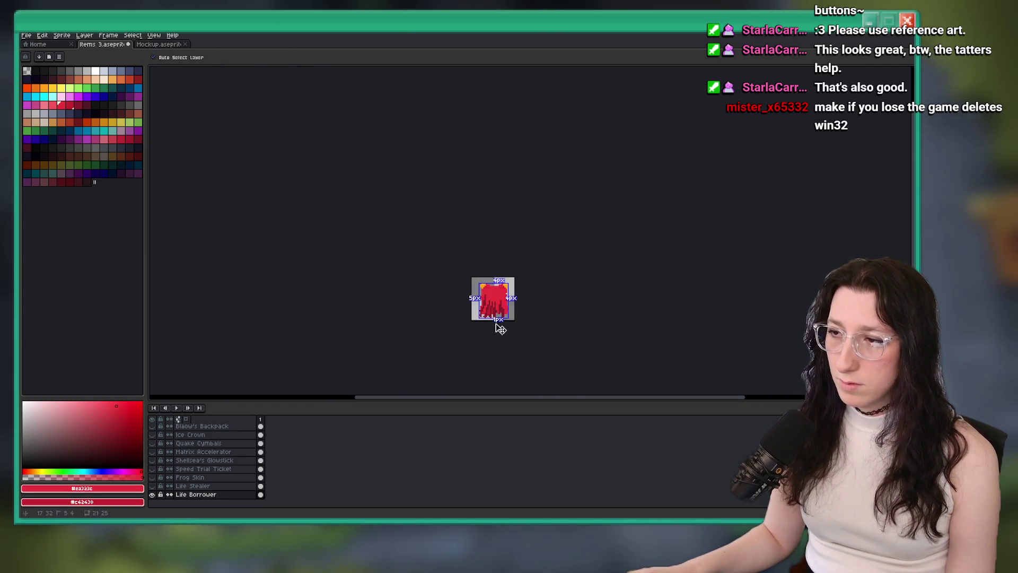
scroll(493, 286, "up", 4)
right_click(82, 103)
key("shift+r")
key("Return")
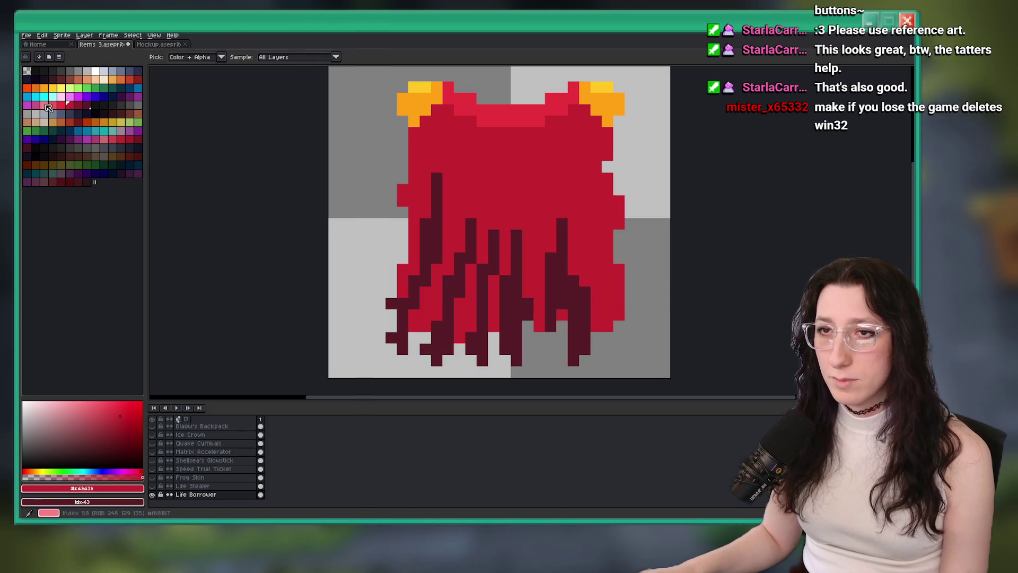
right_click(81, 107)
key("shift+r")
key("Return")
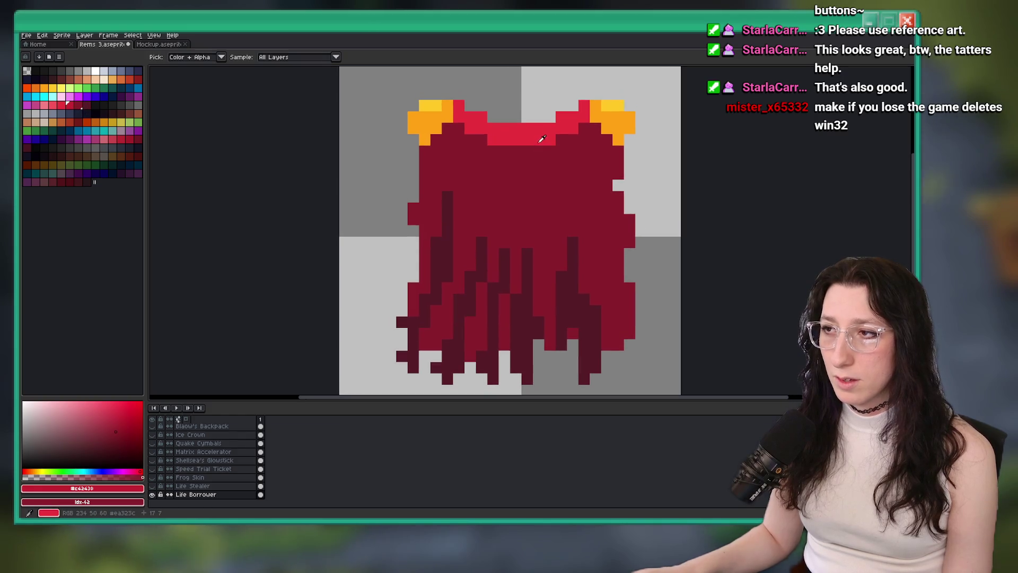
Step: Sample the top band's bright red and bucket-fill four hair strands with it
left_click(542, 139)
scroll(513, 170, "down", 10)
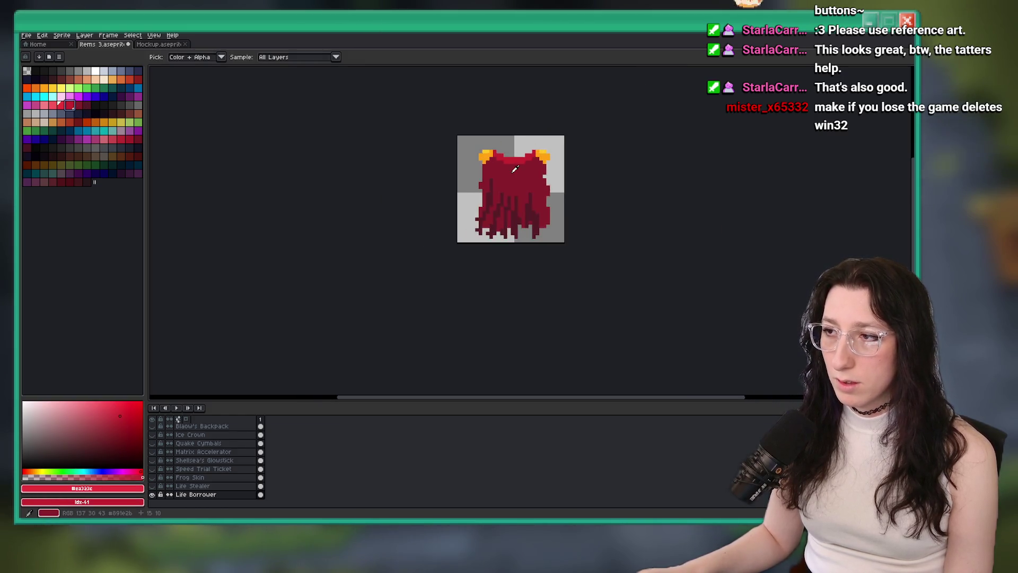
scroll(513, 169, "up", 10)
key("g")
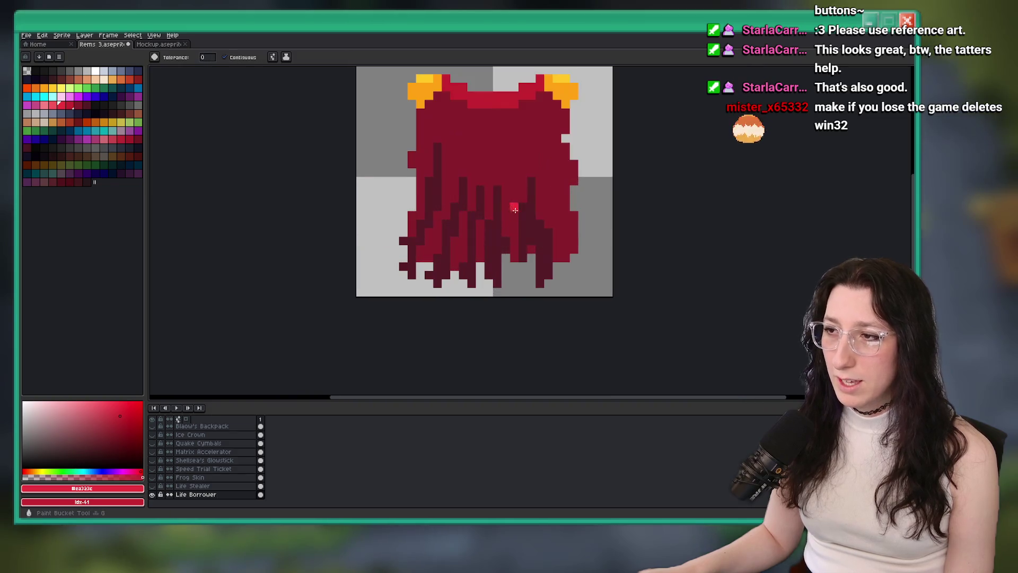
left_click(505, 217)
left_click(496, 249)
left_click(472, 238)
left_click(446, 244)
scroll(434, 212, "down", 3)
scroll(443, 247, "down", 3)
Step: Undo the strand fills and pencil a bright red strand down the hair instead
key("v")
key("ctrl+z")
scroll(451, 253, "up", 10)
key("b")
left_click_drag(451, 164, 441, 231)
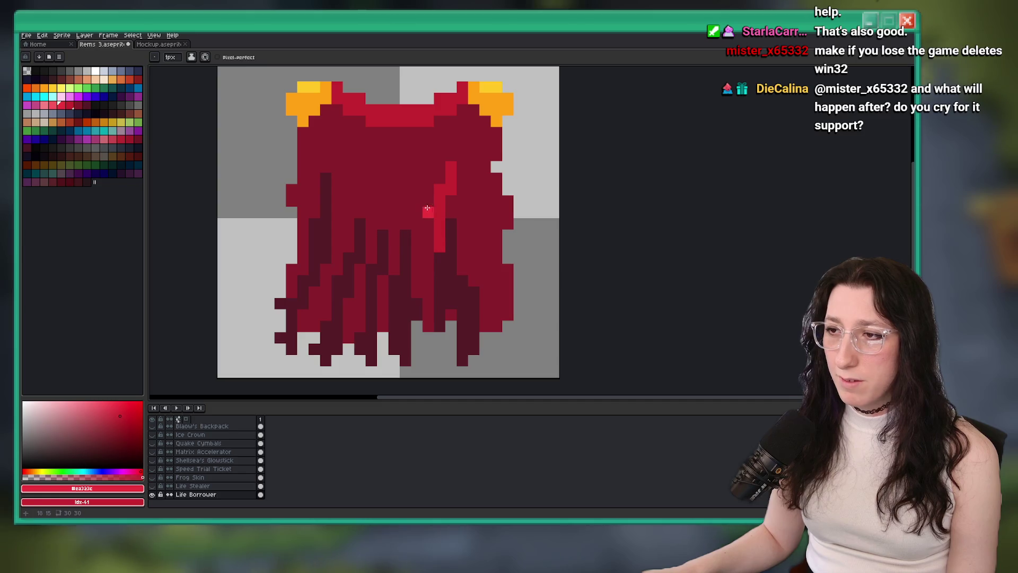
Step: Fill one hair strand bright red, then try and undo a pencilled strand
key("g")
left_click(416, 265)
scroll(419, 255, "down", 3)
scroll(434, 244, "up", 2)
left_click_drag(419, 237, 440, 331)
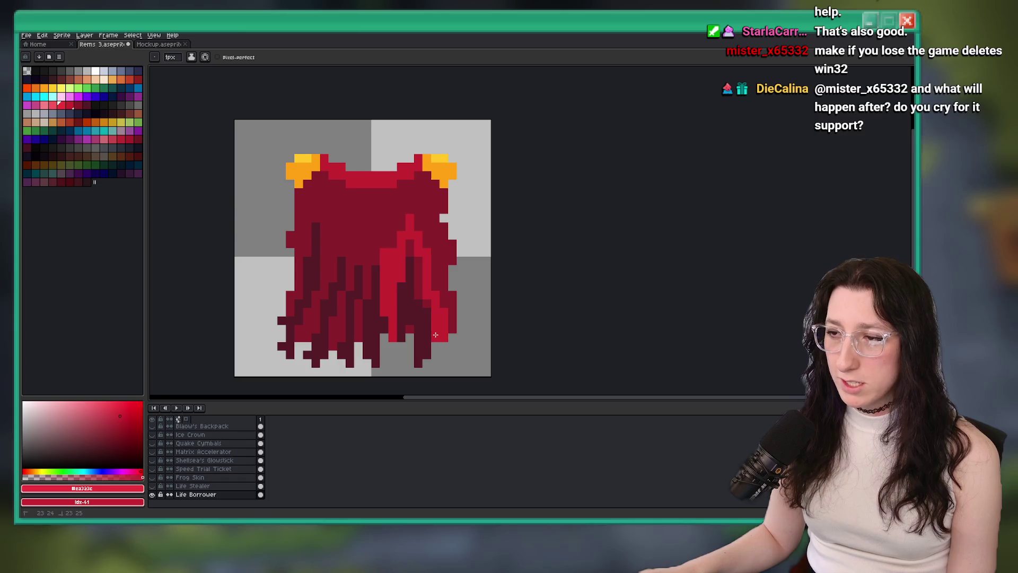
scroll(421, 284, "down", 4)
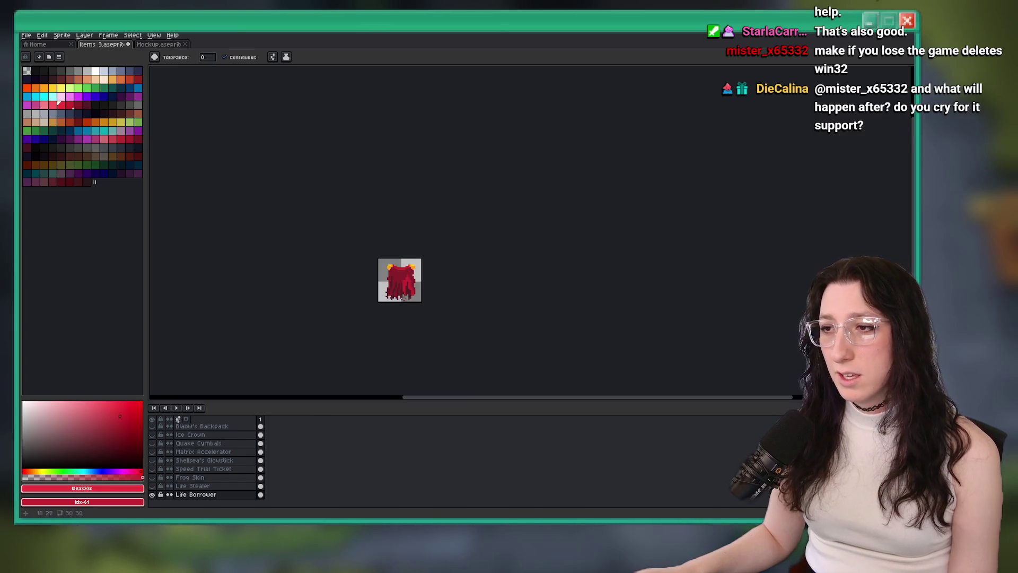
scroll(396, 268, "up", 5)
key("ctrl+z")
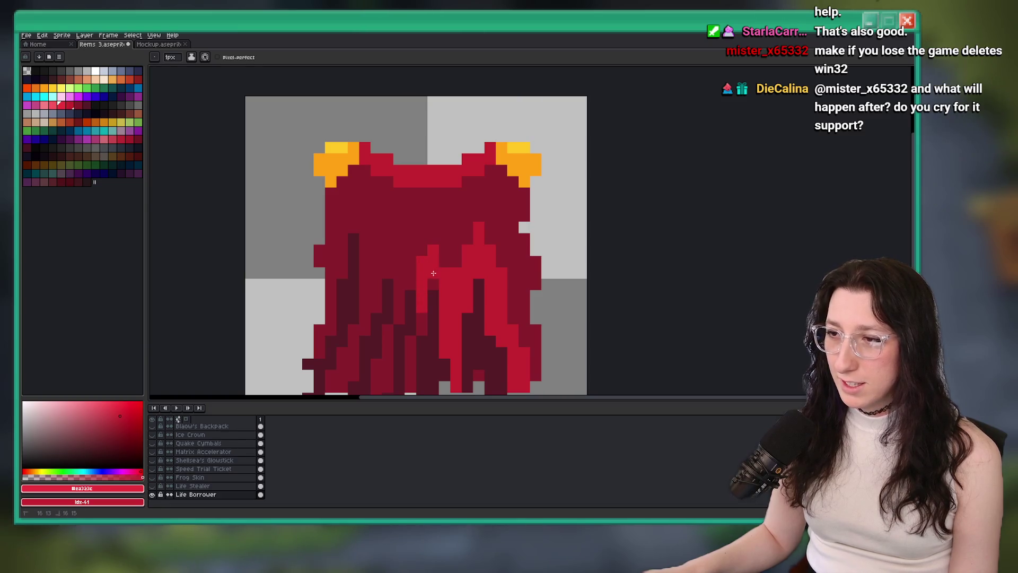
Step: Fill the central strand and a lower dark strand bright red
key("g")
left_click(437, 269)
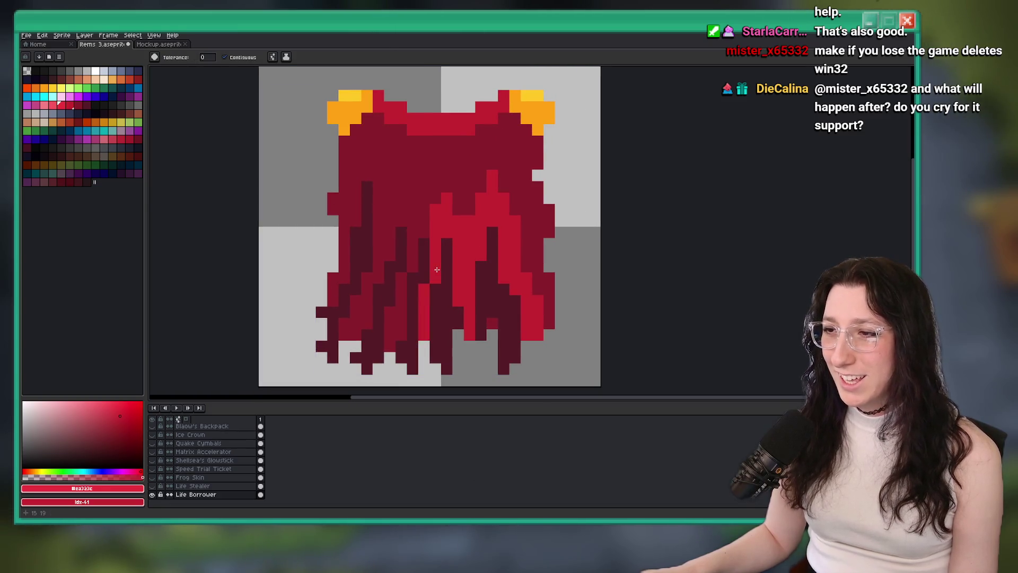
key("g")
left_click(393, 320)
scroll(393, 321, "down", 4)
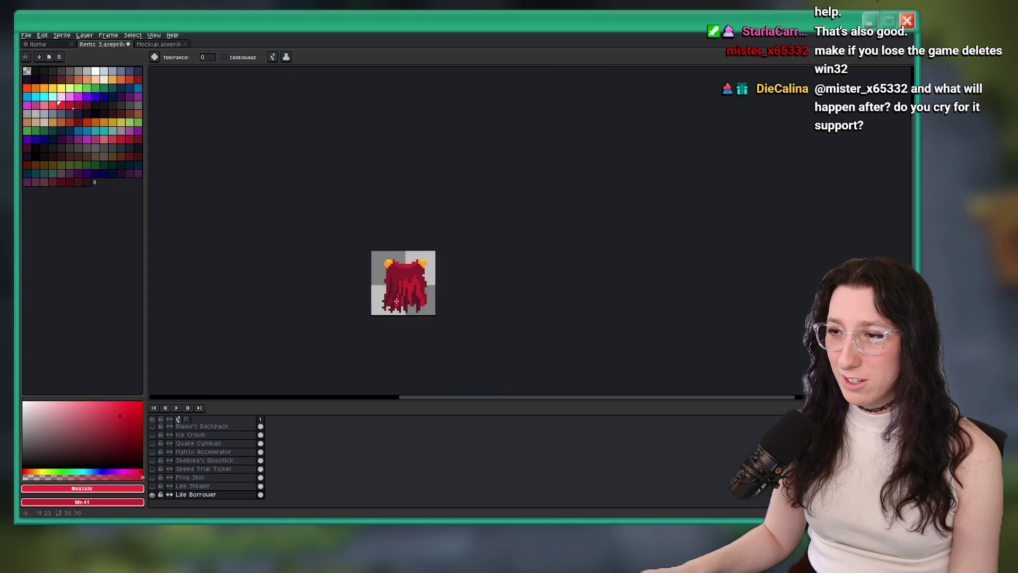
scroll(383, 291, "up", 4)
key("b")
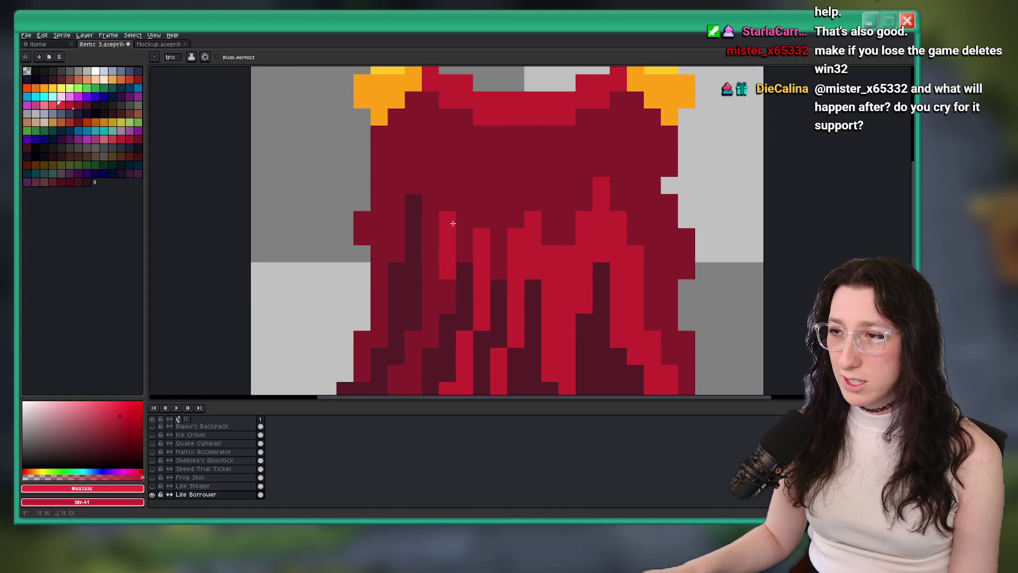
scroll(429, 258, "down", 4)
scroll(471, 167, "up", 4)
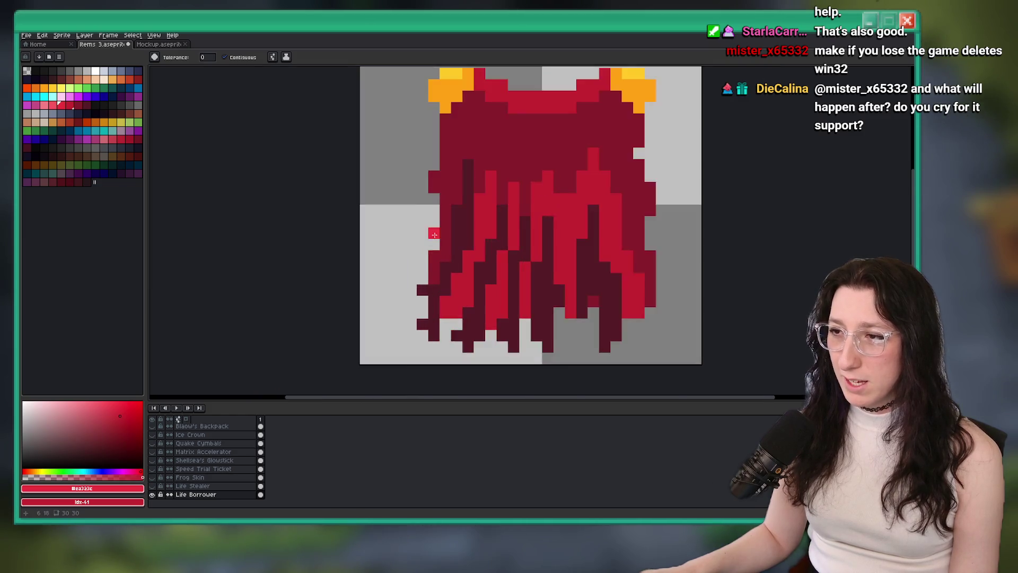
Step: Fill a dark area near the top of the hair bright red
key("g")
left_click(450, 154)
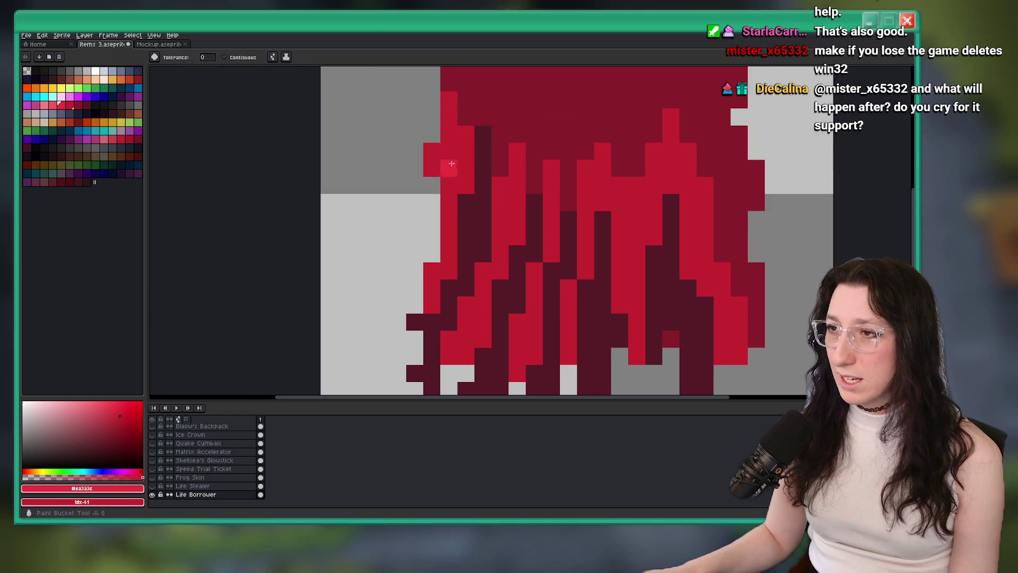
scroll(464, 174, "down", 4)
scroll(462, 197, "up", 4)
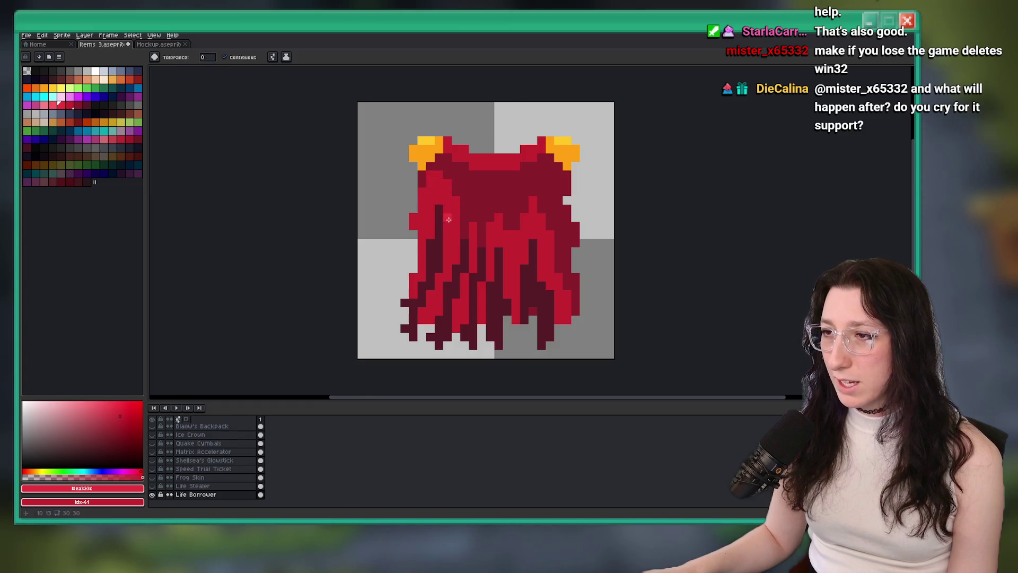
scroll(455, 218, "up", 1)
Step: Fill another dark-red area, paint over leftover dark pixels, and save items 3.aseprite
key("g")
left_click(470, 231)
key("b")
mouse_move(485, 220)
left_mouse_down()
mouse_move(509, 228)
mouse_move(496, 230)
left_mouse_up()
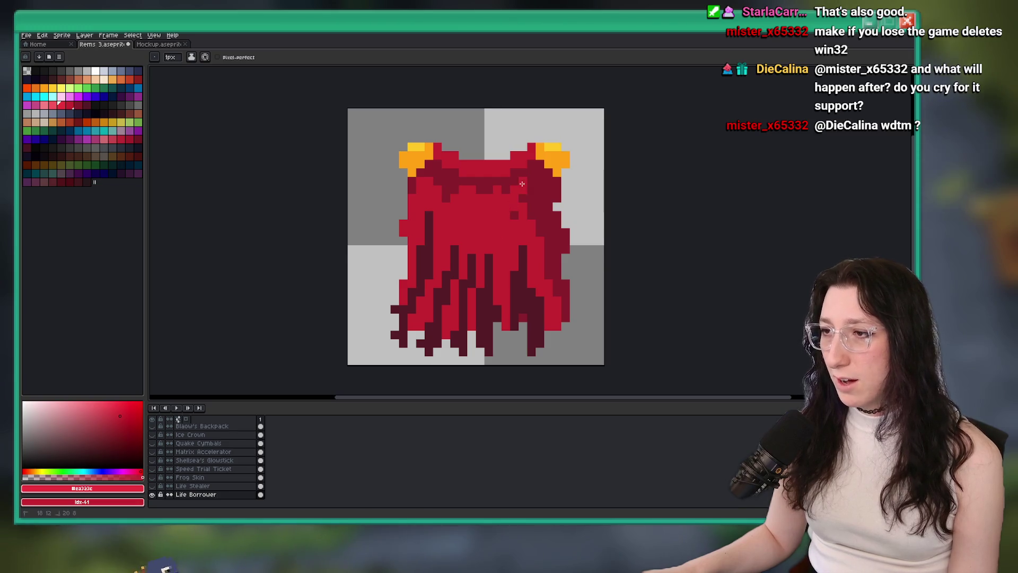
scroll(536, 245, "down", 5)
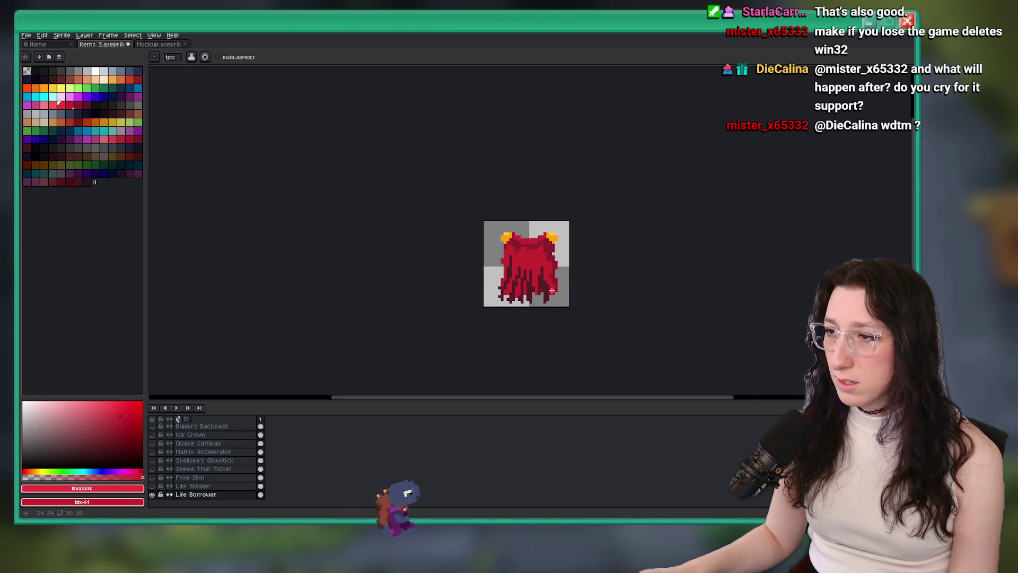
scroll(577, 280, "up", 5)
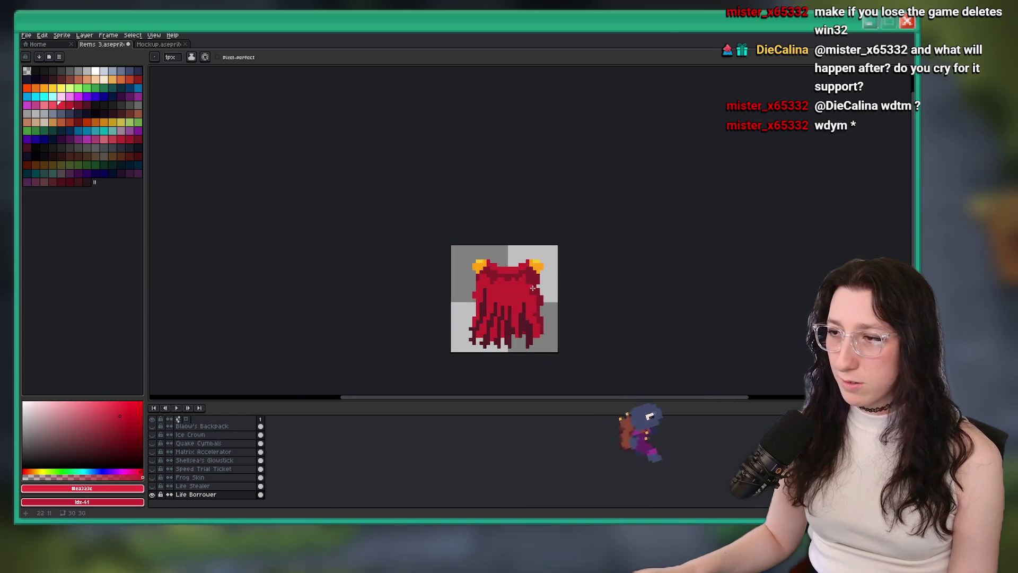
key("ctrl+s")
Step: Fill three more dark streaks in the hair body with red
scroll(515, 266, "up", 2)
key("g")
left_click(508, 292)
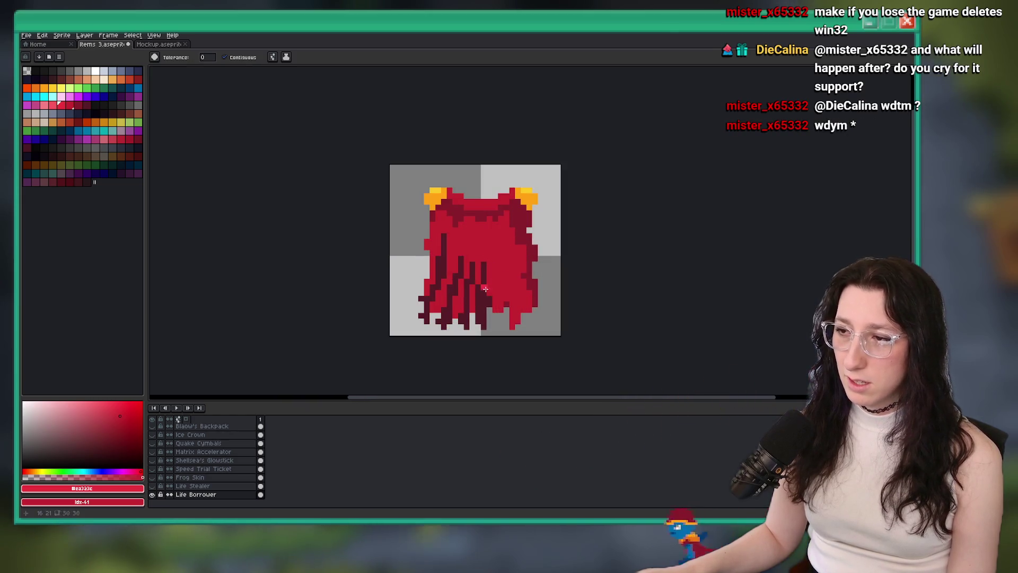
left_click(484, 292)
left_click(467, 292)
scroll(456, 270, "down", 4)
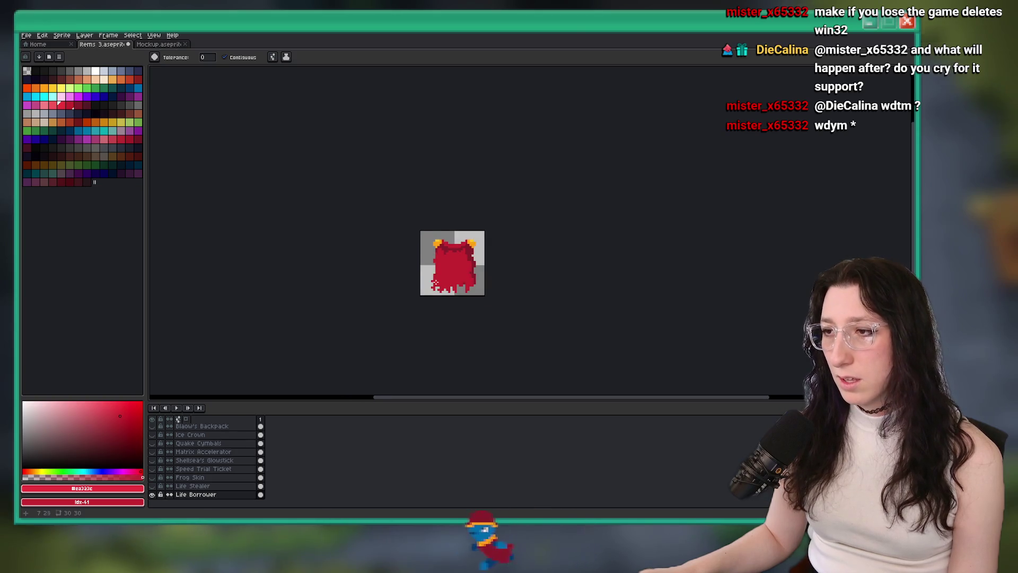
scroll(472, 247, "up", 3)
scroll(472, 247, "up", 2)
Step: Undo the last two red recolourings of the hair
key("b")
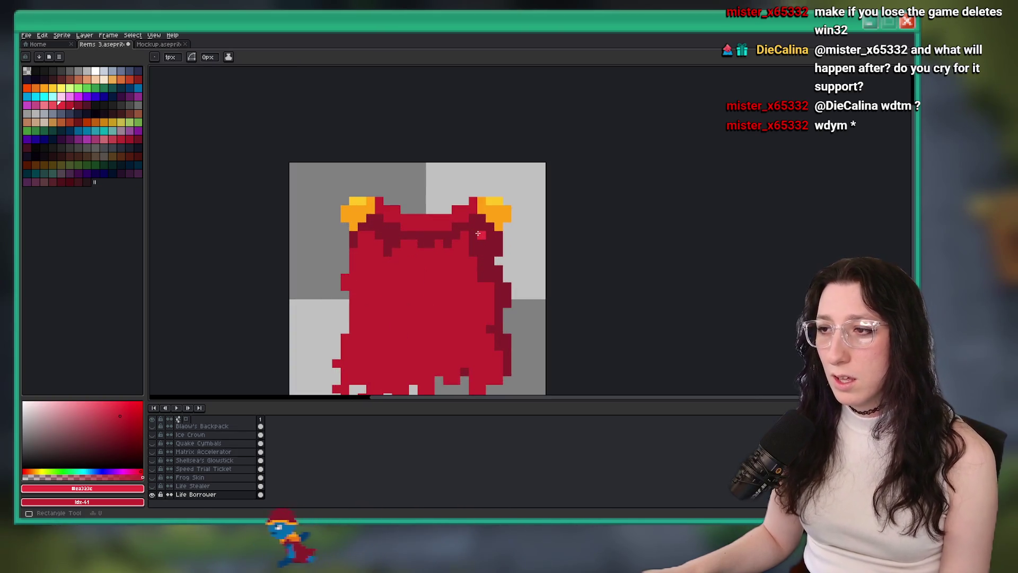
scroll(489, 260, "down", 4)
key("v")
key("ctrl+z")
scroll(506, 278, "up", 5)
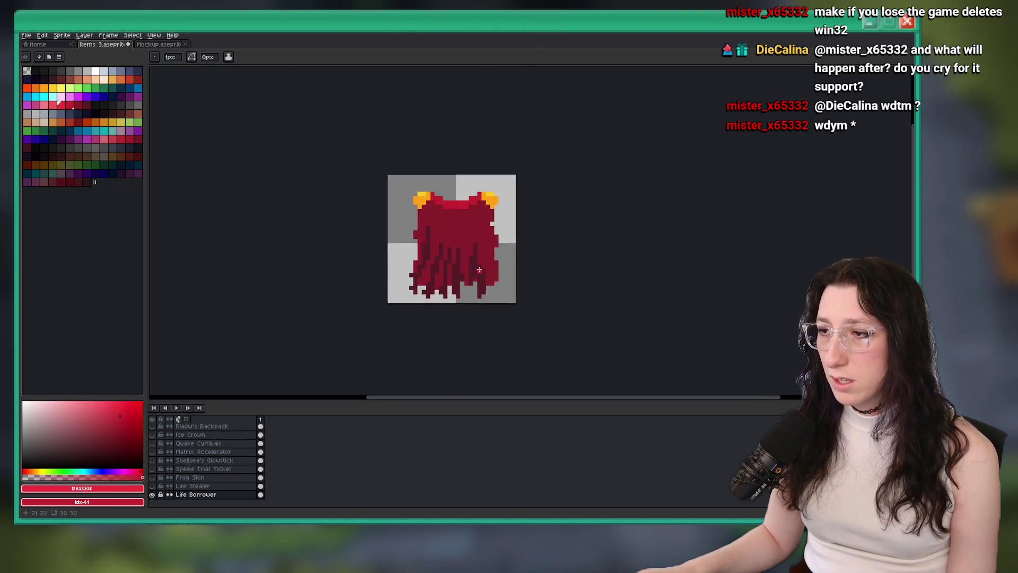
Step: Sample the darkest hair red as foreground and the mid dark red as background
key("i")
left_click(450, 252)
right_click(452, 248)
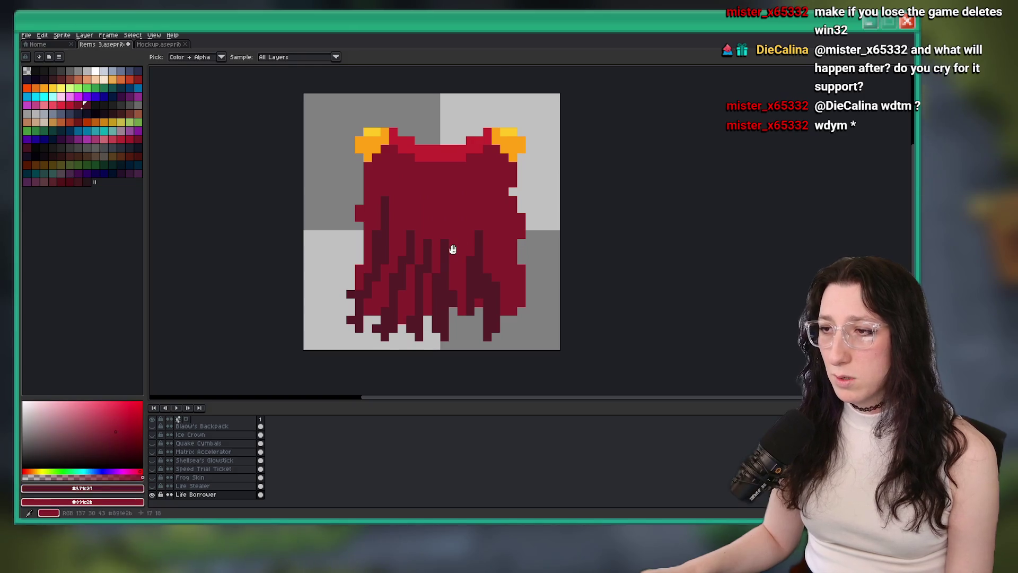
scroll(457, 246, "down", 4)
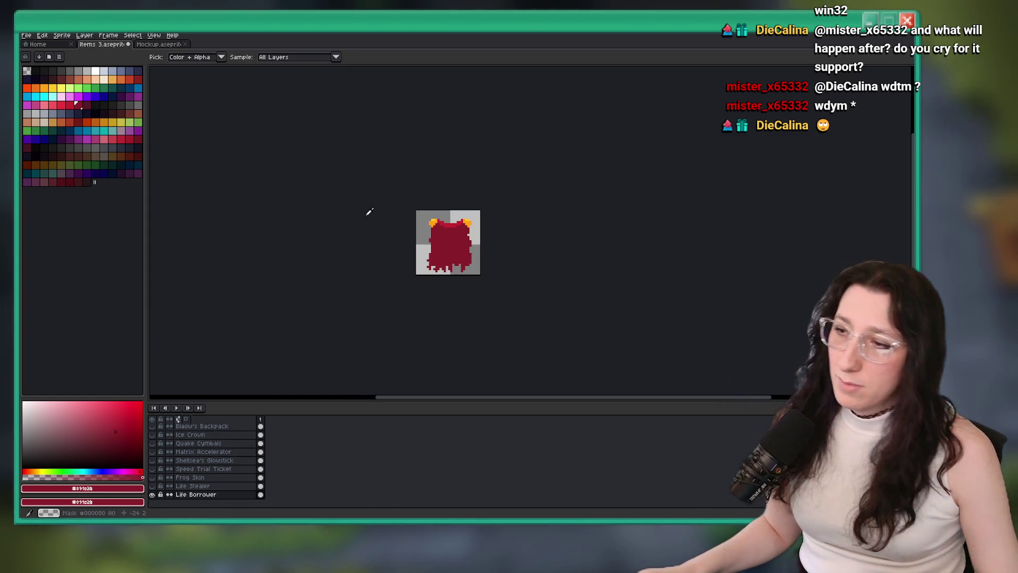
Step: Bucket-fill the dark body with the top band's bright red, then choose palette colour Idx-61
scroll(448, 228, "up", 5)
left_click(419, 220)
scroll(419, 220, "down", 1)
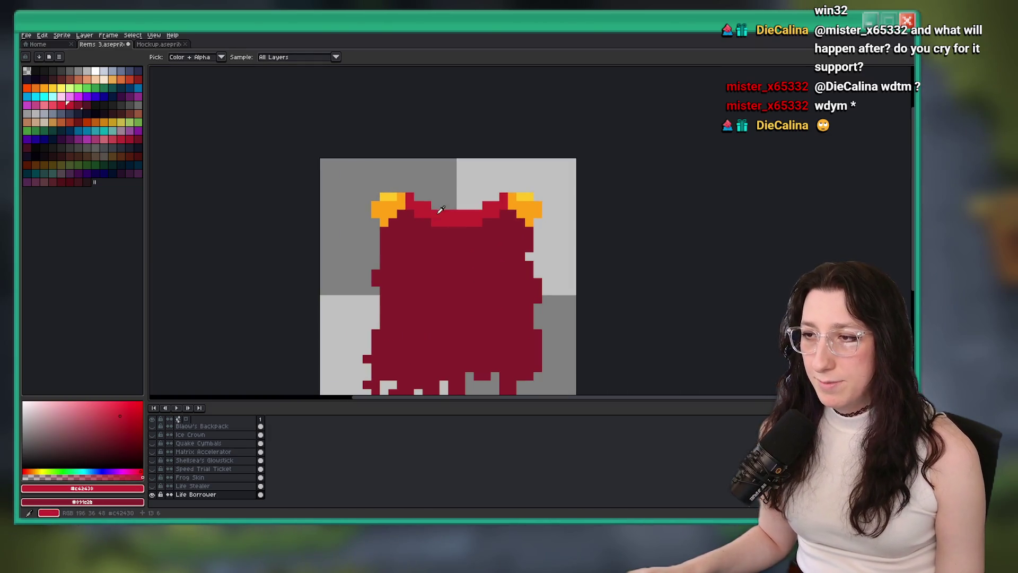
key("g")
scroll(446, 249, "down", 1)
scroll(446, 250, "up", 1)
left_click_drag(457, 260, 425, 244)
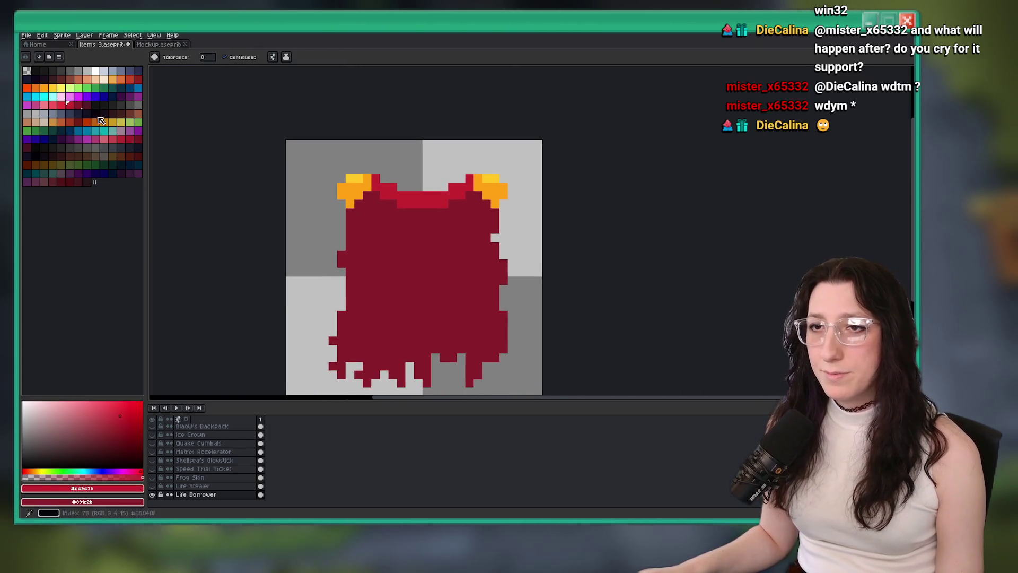
left_click(359, 269)
scroll(411, 287, "down", 4)
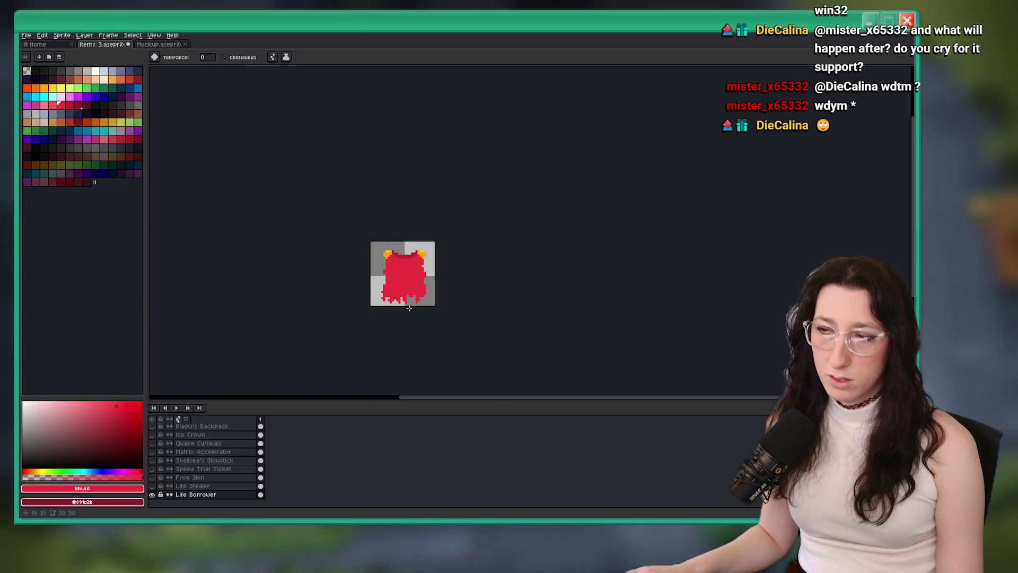
scroll(409, 307, "up", 3)
left_click(72, 106)
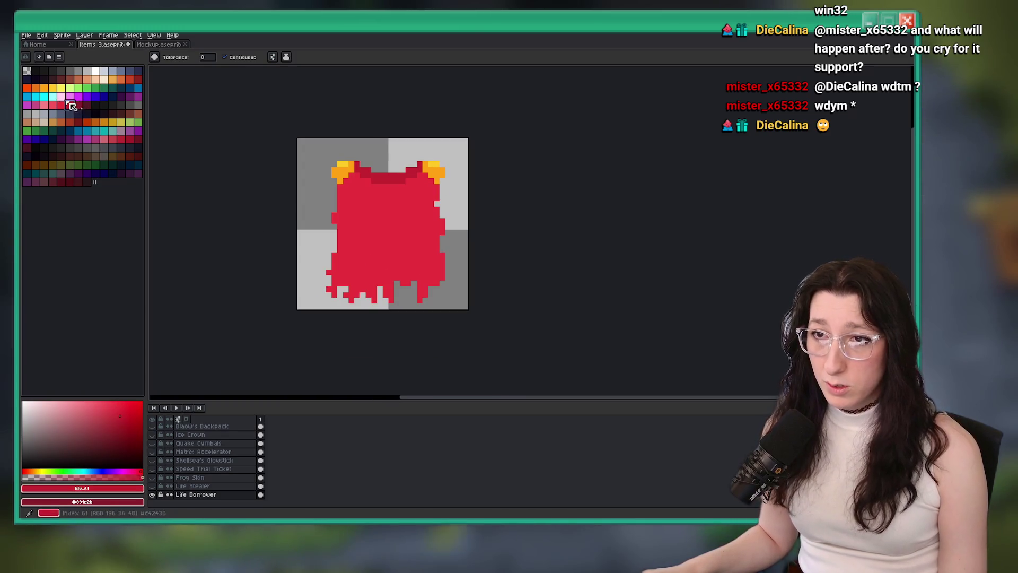
Step: Draw a 1px dark-red shading strand down the hair's left side, then undo the strokes
key("b")
scroll(453, 211, "up", 2)
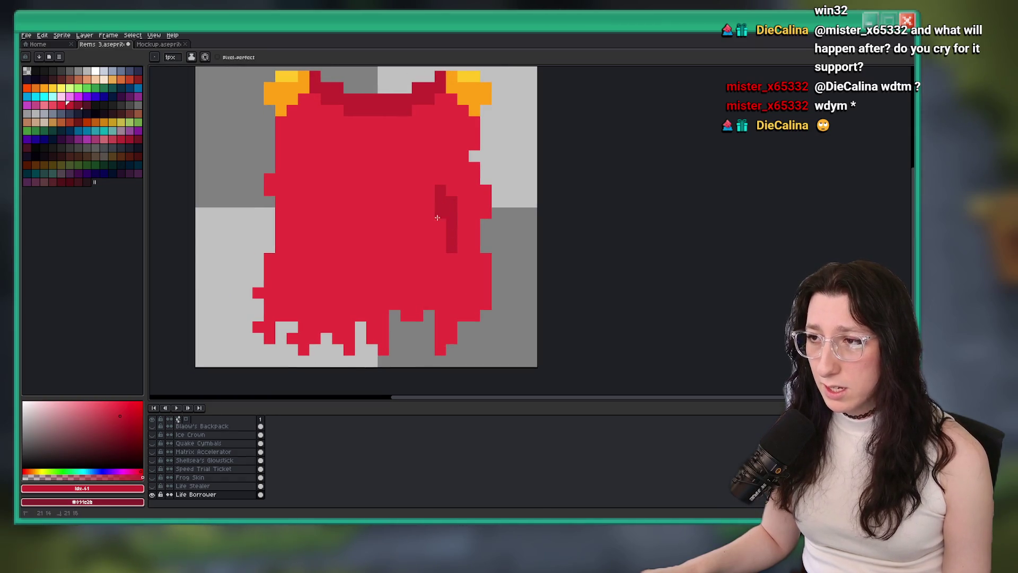
scroll(437, 209, "down", 3)
scroll(438, 239, "up", 3)
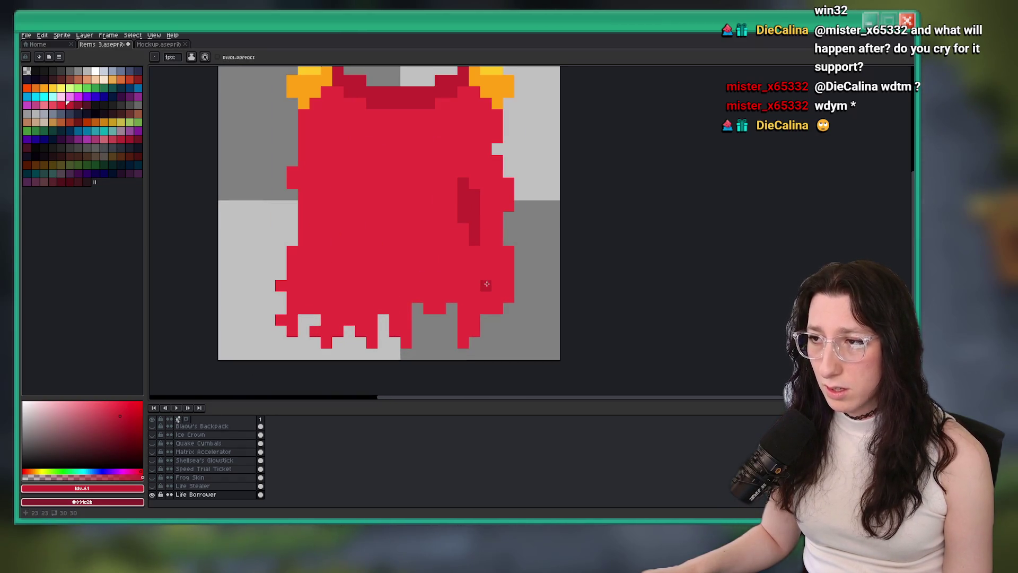
scroll(462, 270, "down", 3)
scroll(448, 245, "up", 1)
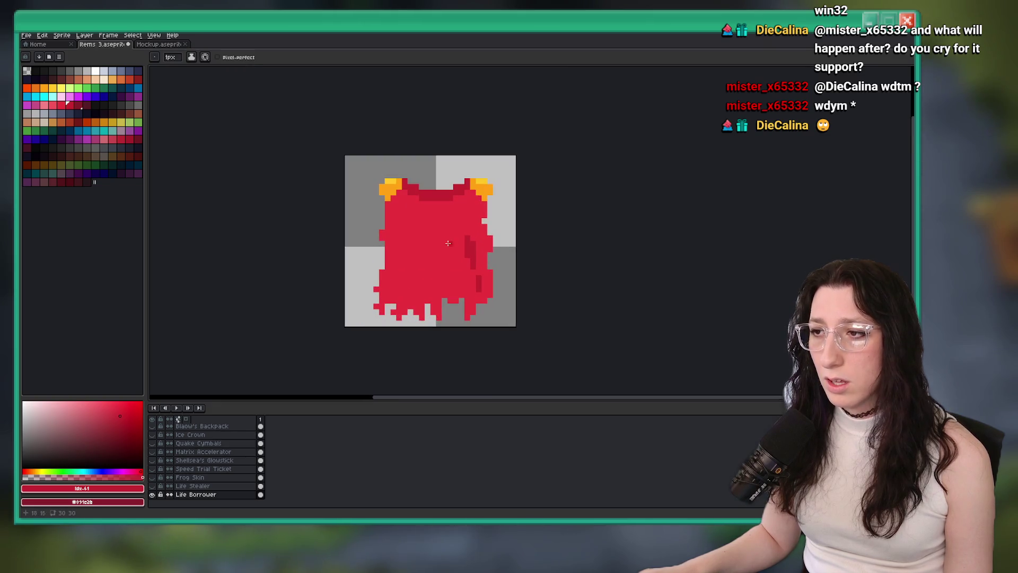
scroll(450, 235, "down", 1)
scroll(446, 237, "up", 2)
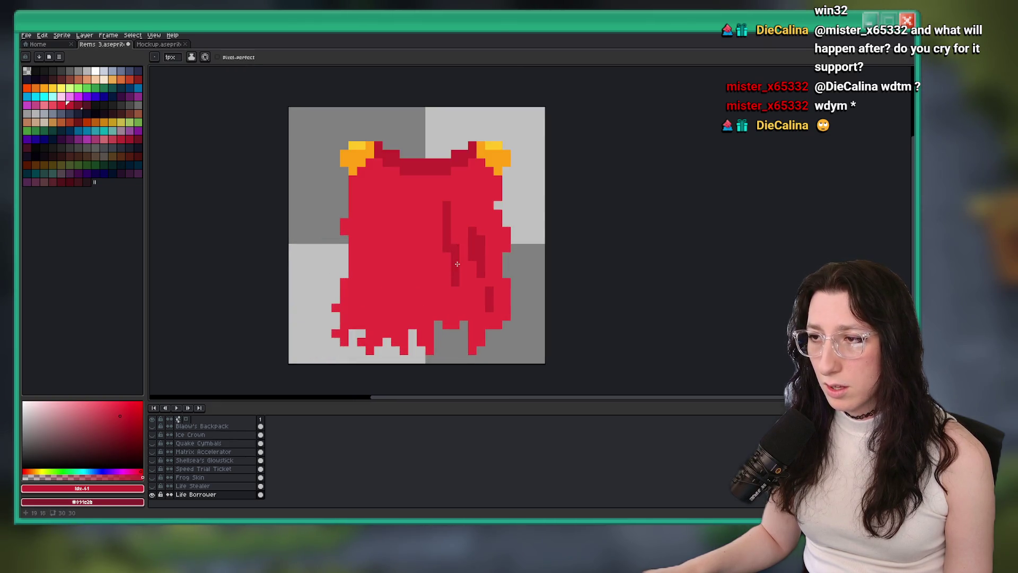
scroll(424, 239, "down", 2)
scroll(402, 241, "up", 1)
scroll(402, 241, "up", 1)
left_click_drag(438, 239, 430, 268)
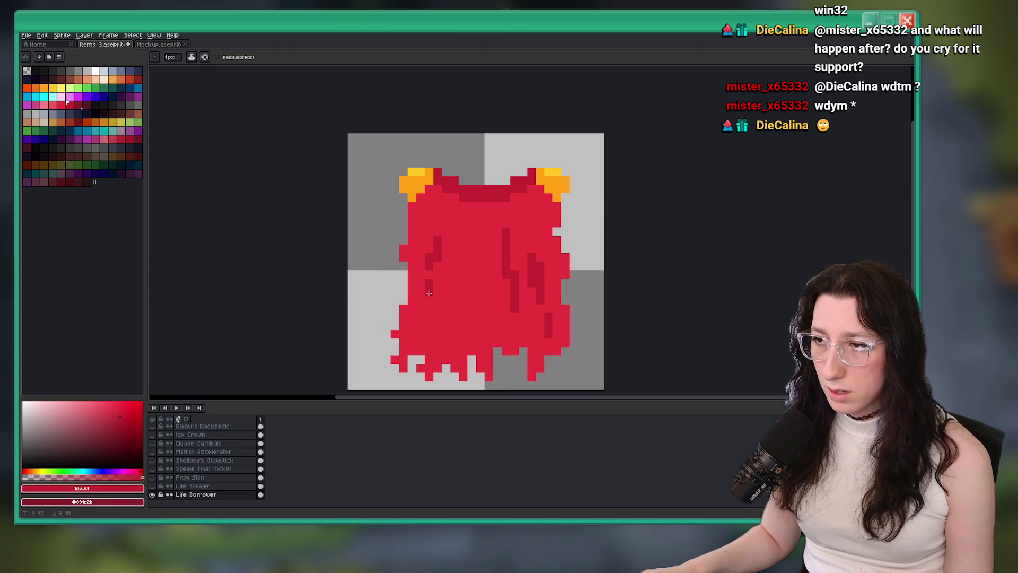
key("ctrl+z")
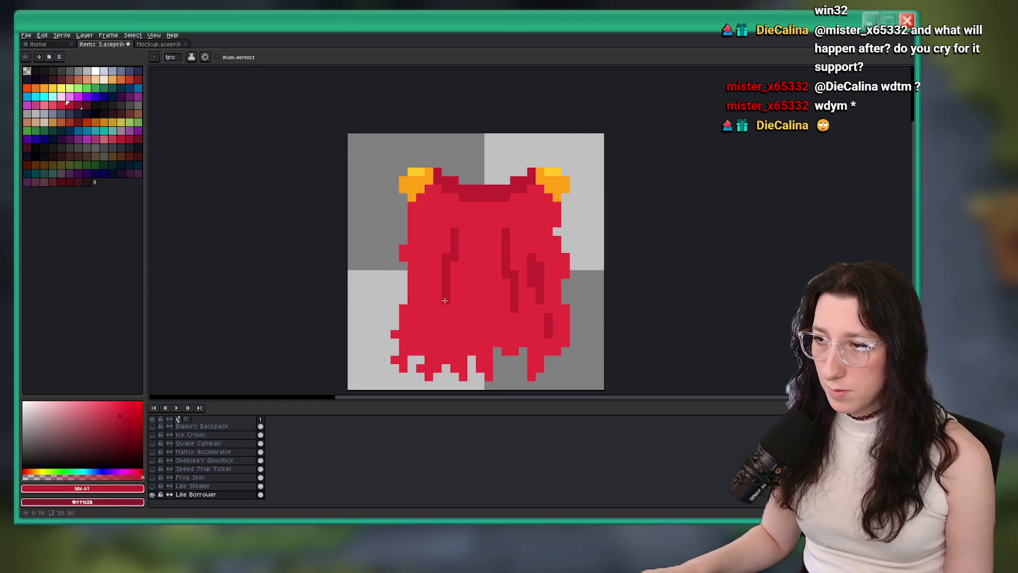
key("ctrl+z")
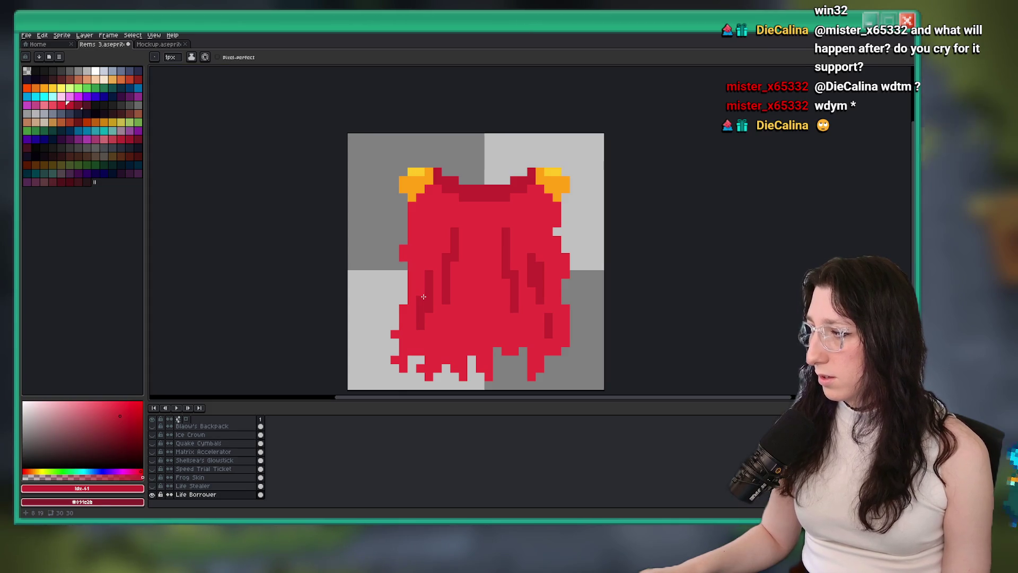
Step: Paint base red back over some of the dark shading pixels on the hair
scroll(427, 281, "down", 5)
scroll(440, 270, "up", 3)
scroll(434, 288, "down", 3)
scroll(431, 250, "up", 5)
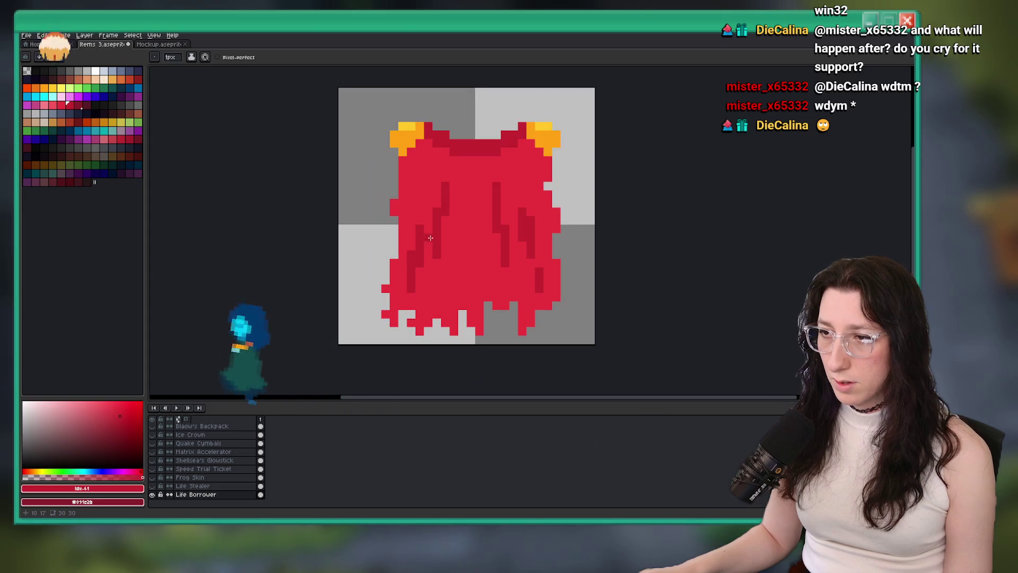
scroll(430, 244, "down", 6)
scroll(439, 260, "up", 6)
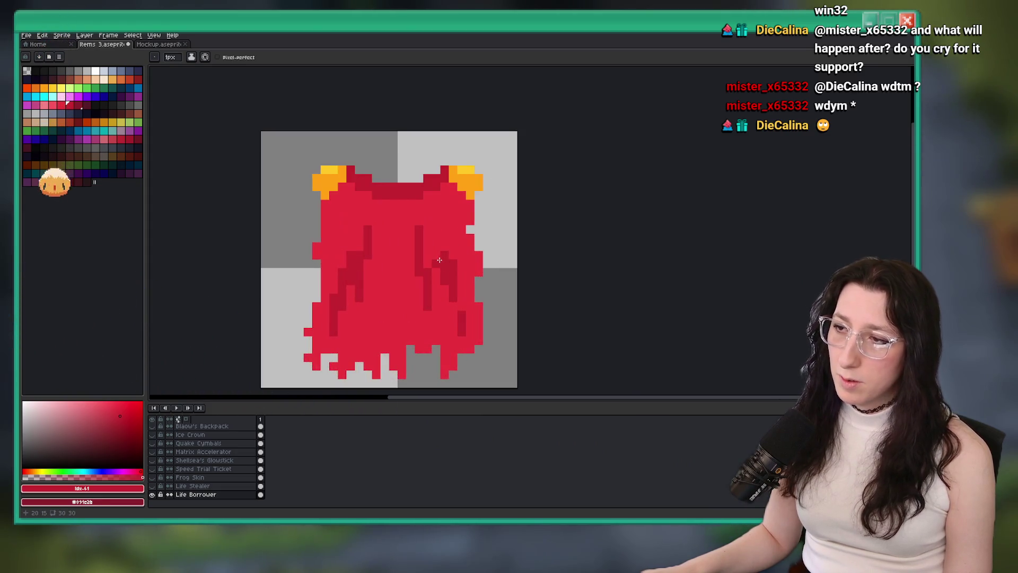
scroll(437, 290, "down", 6)
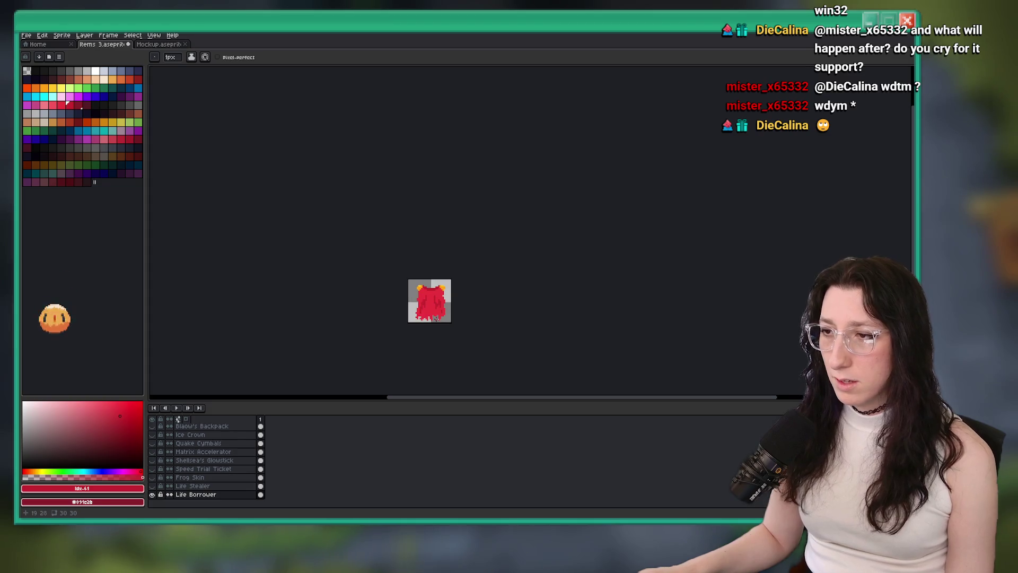
scroll(437, 296, "down", 1)
scroll(375, 259, "up", 7)
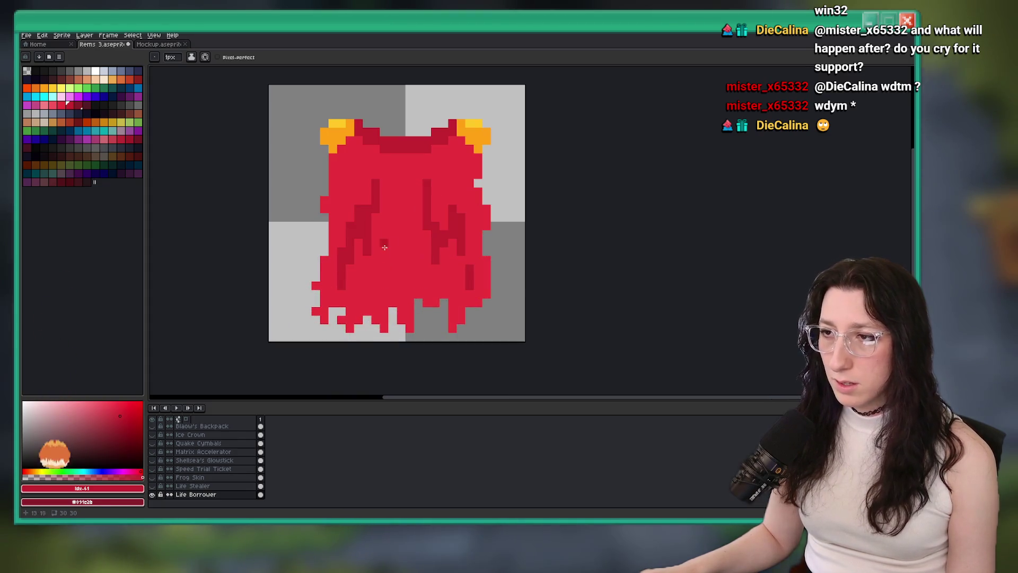
left_click_drag(408, 191, 387, 252)
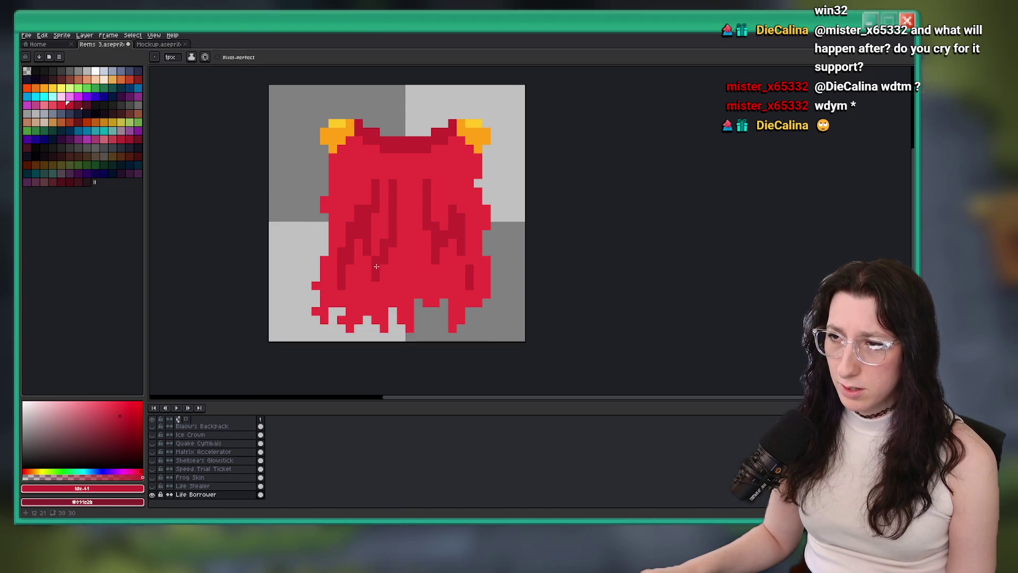
scroll(376, 267, "down", 7)
key("v")
scroll(373, 296, "up", 2)
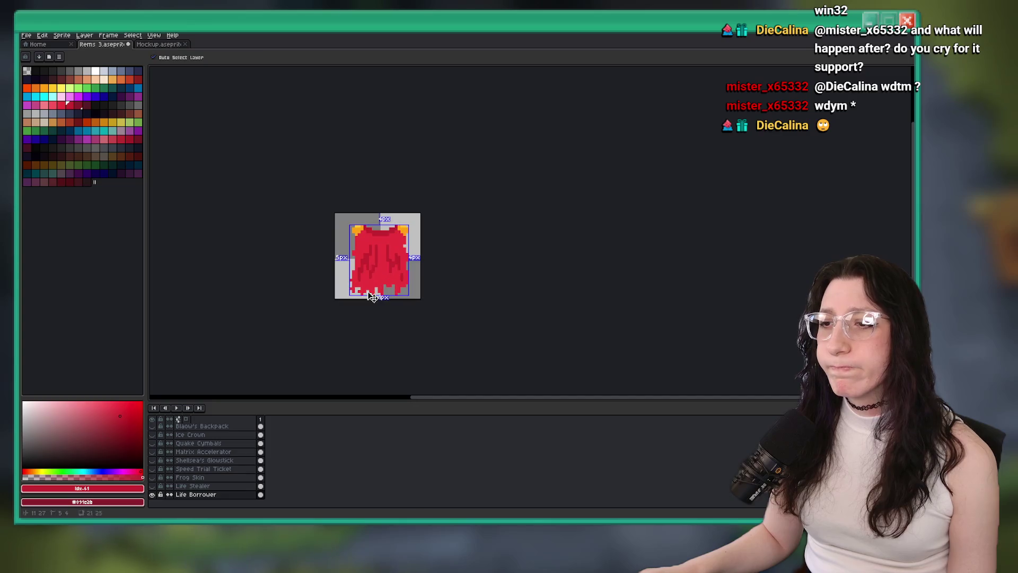
Step: Paint a darker red shading pixel onto the cloak with the 1px Pencil
key("b")
scroll(361, 285, "up", 4)
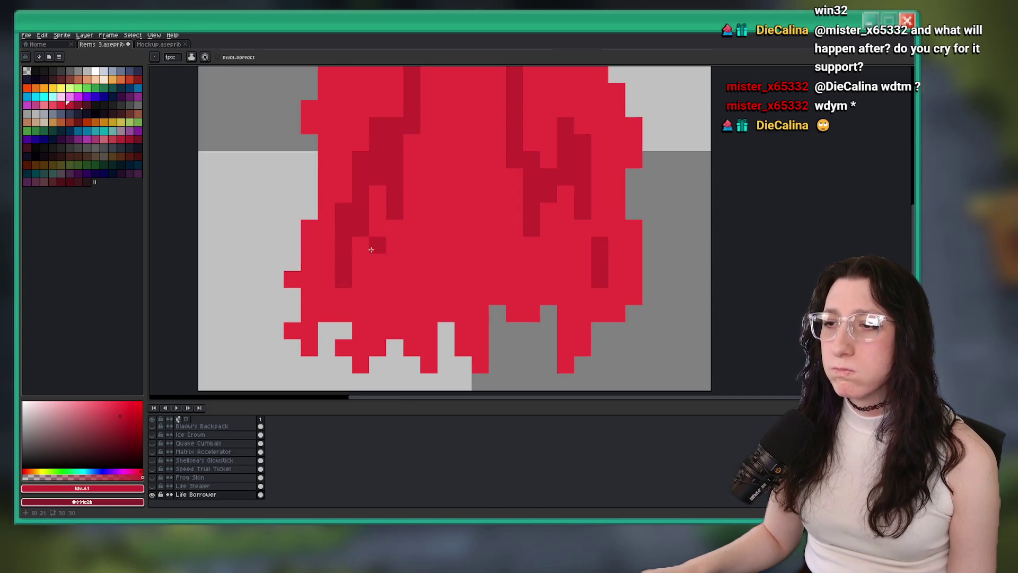
scroll(432, 239, "down", 4)
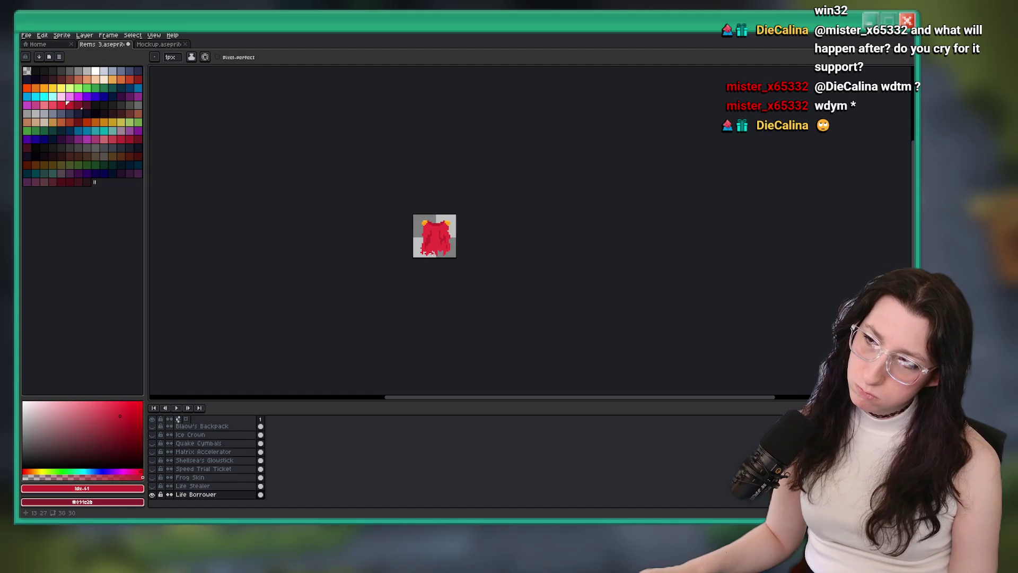
scroll(433, 254, "up", 4)
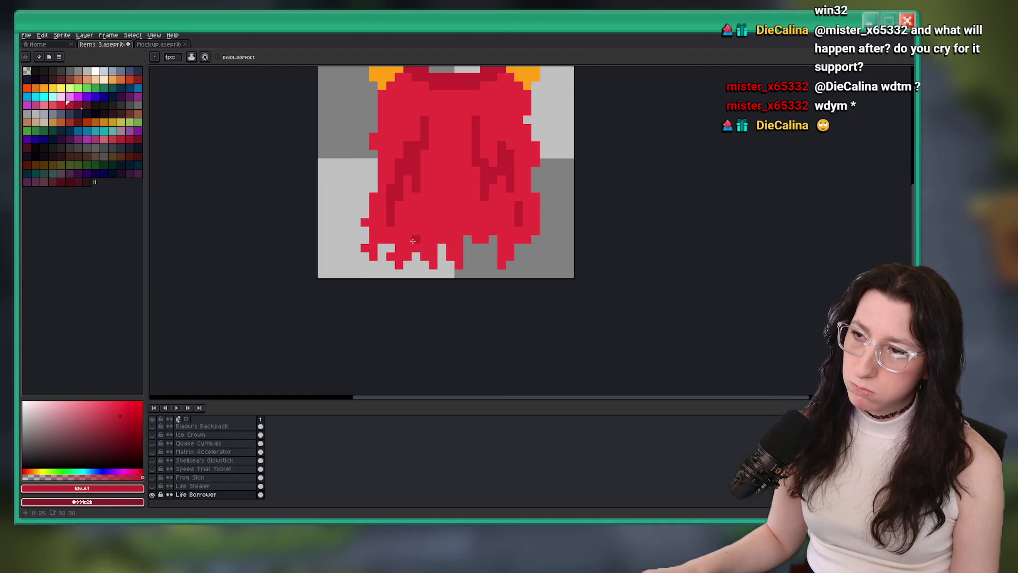
scroll(350, 265, "up", 2)
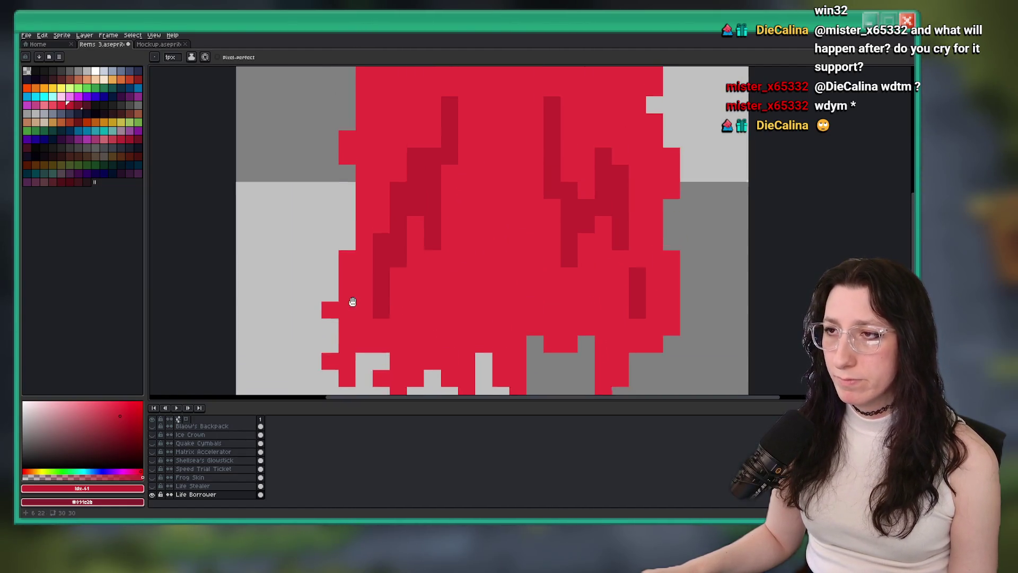
left_click(370, 204)
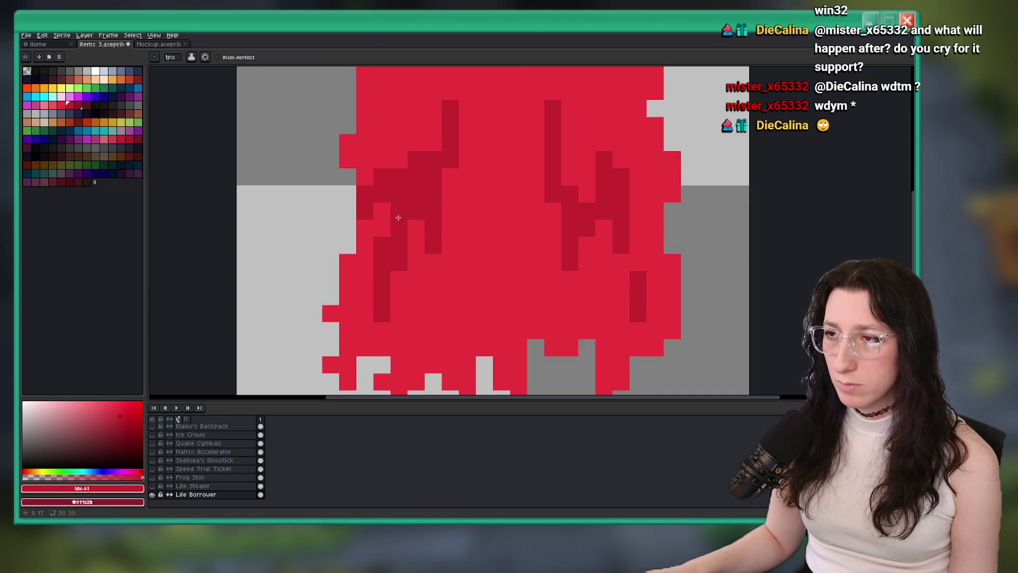
scroll(423, 232, "down", 8)
scroll(425, 231, "up", 6)
scroll(426, 231, "down", 4)
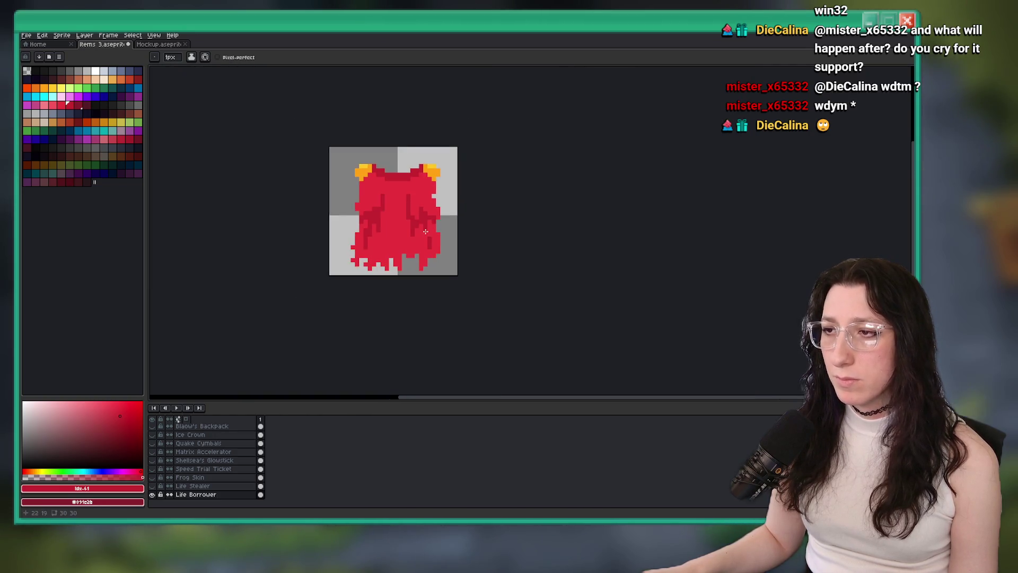
scroll(426, 232, "up", 2)
scroll(427, 230, "down", 3)
scroll(431, 222, "up", 2)
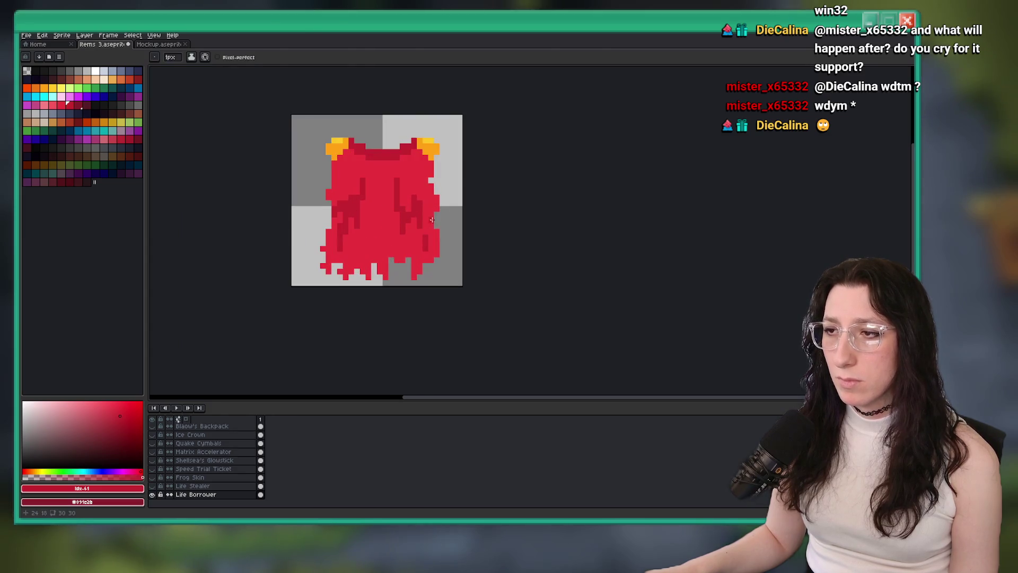
scroll(427, 208, "down", 6)
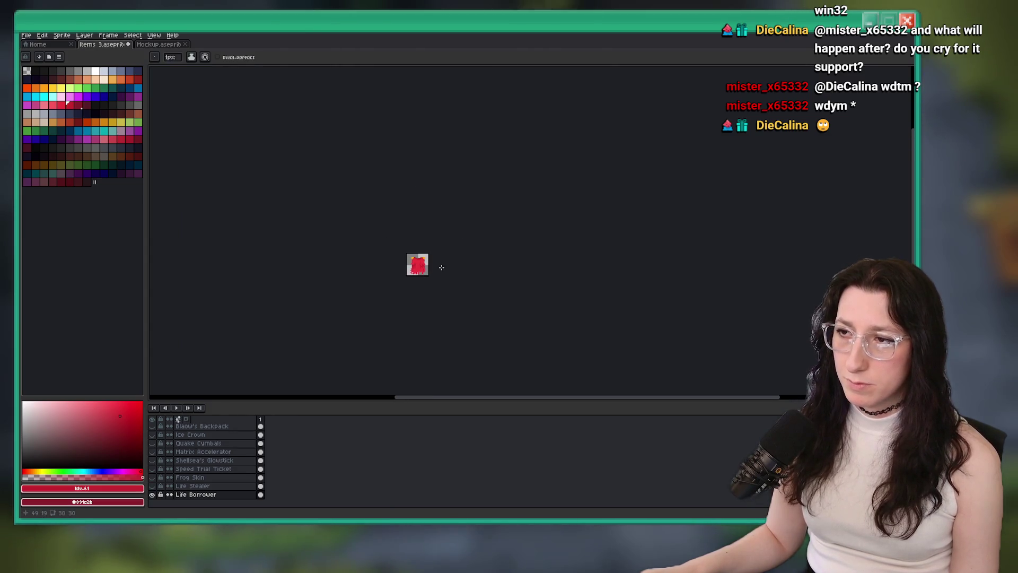
scroll(421, 266, "up", 5)
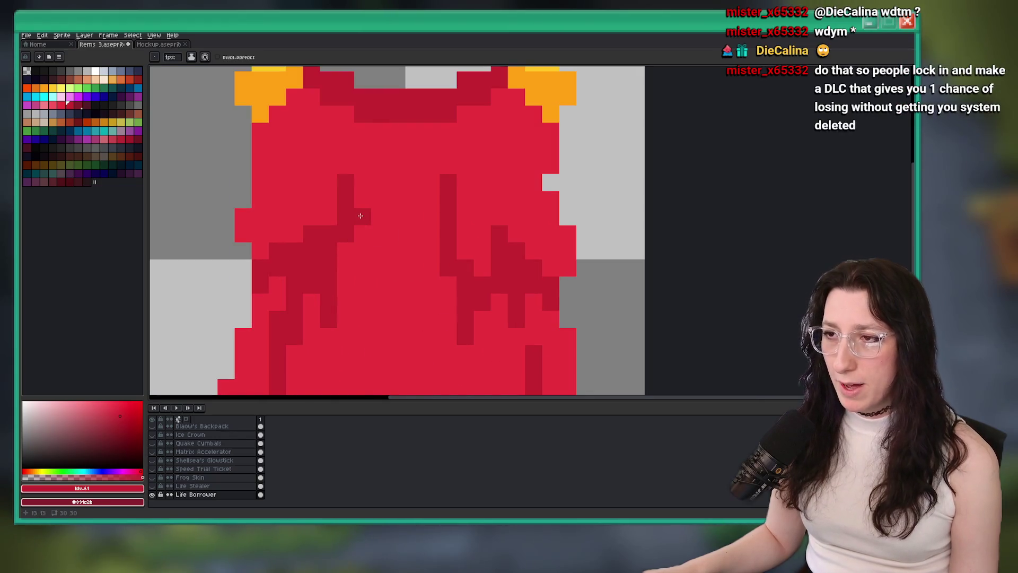
scroll(414, 131, "down", 5)
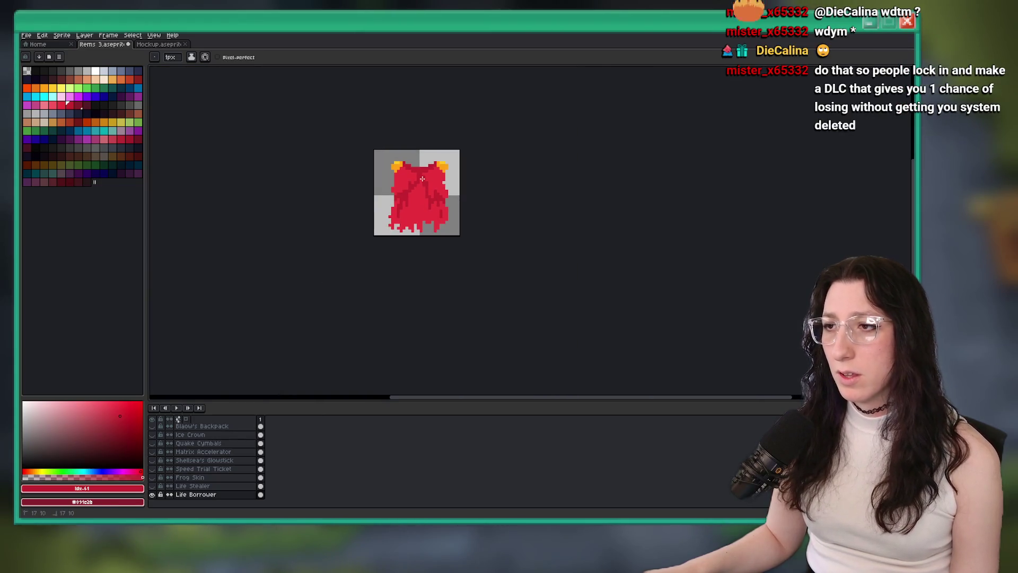
scroll(425, 186, "down", 3)
scroll(453, 216, "up", 1)
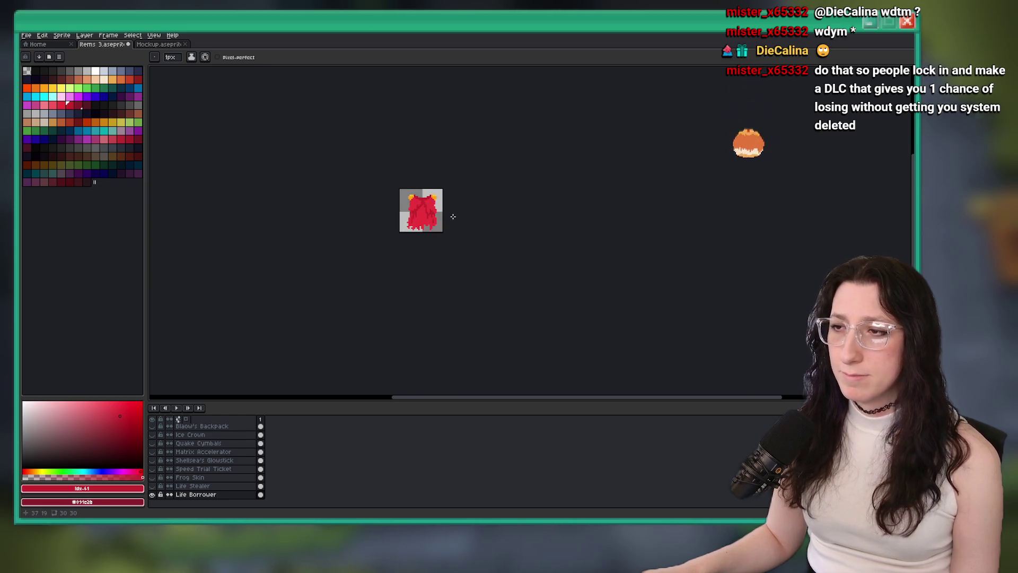
Step: Draw a dark red fold running down the centre of the cloak
key("v")
scroll(453, 217, "up", 4)
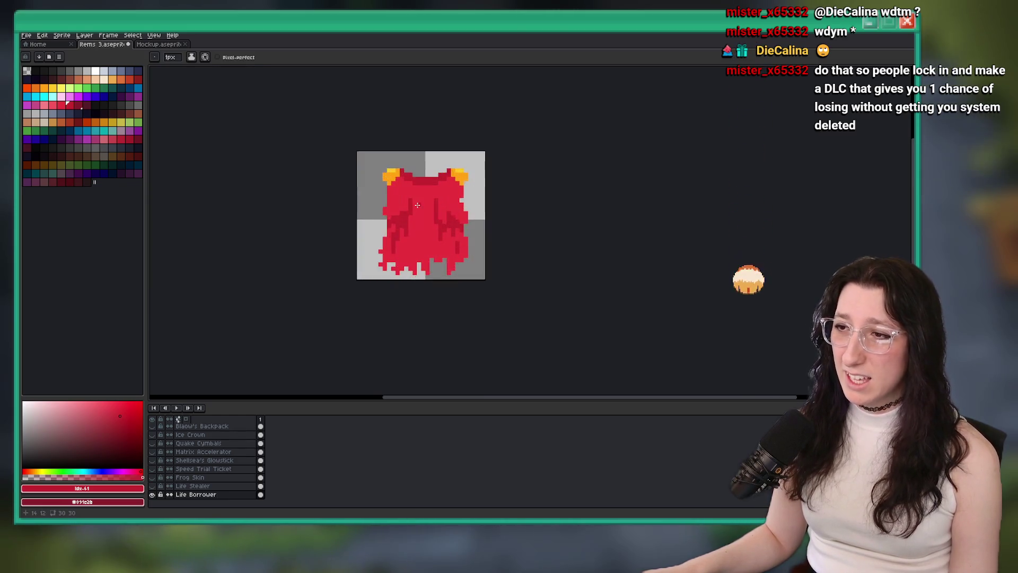
scroll(459, 187, "down", 2)
scroll(453, 212, "up", 2)
left_click_drag(455, 178, 453, 222)
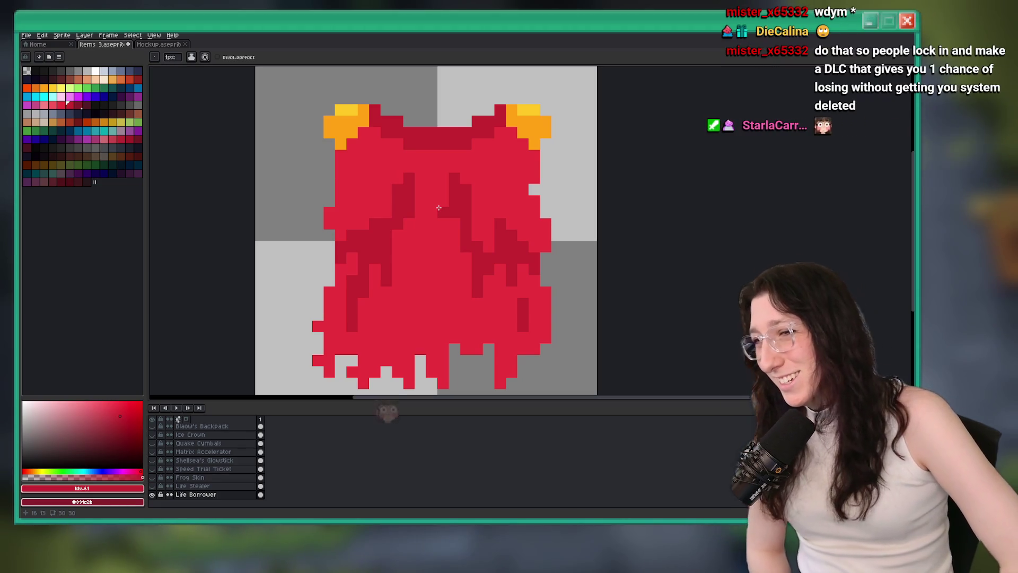
Step: Save the sprite as items 3.aseprite
key("ctrl+s")
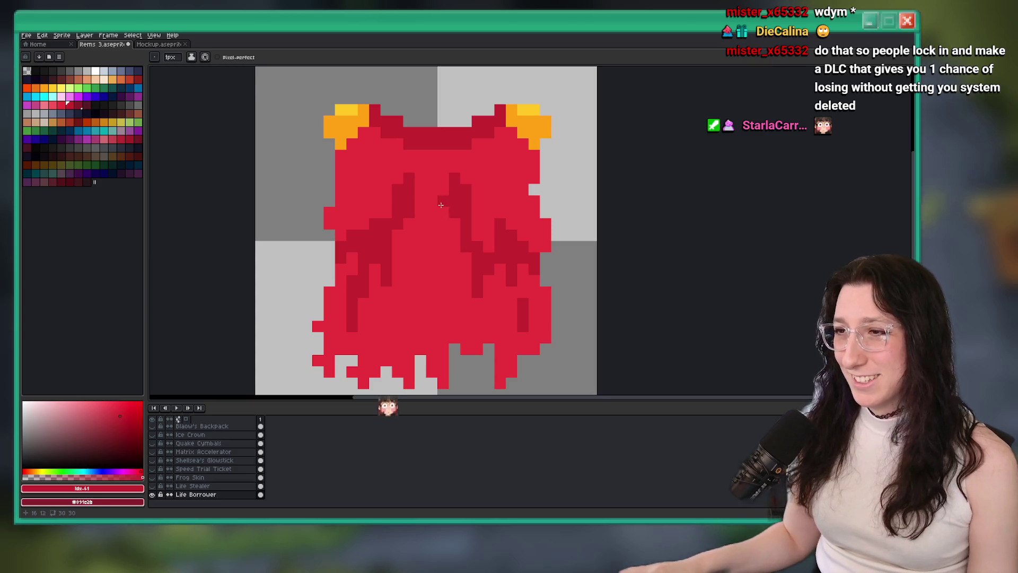
scroll(438, 207, "down", 3)
scroll(397, 277, "up", 4)
scroll(398, 277, "up", 2)
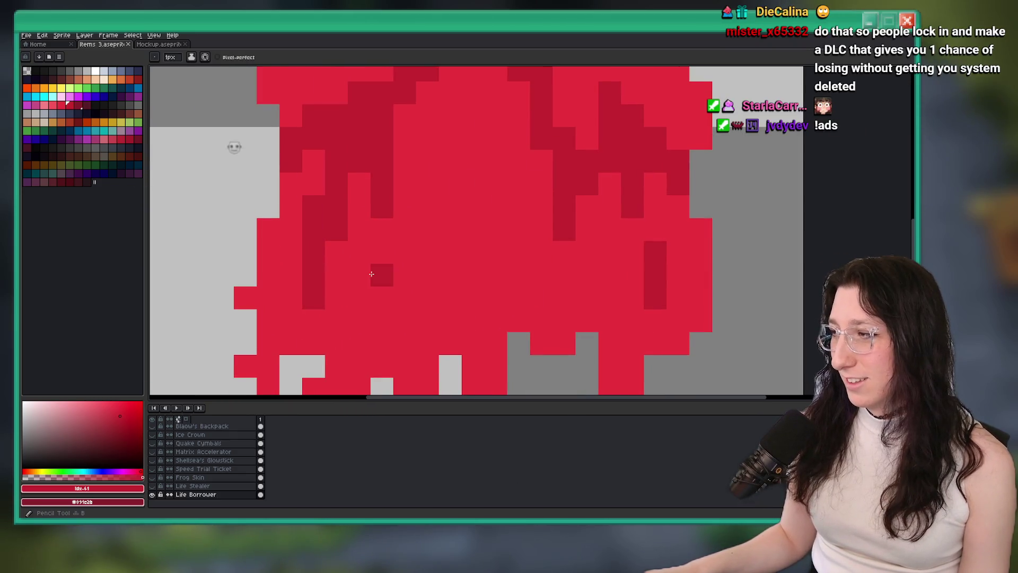
Step: Add a few more dark red shading pixels to the upper part of the cloak
left_click_drag(398, 150, 400, 114)
scroll(421, 170, "down", 3)
scroll(438, 133, "up", 3)
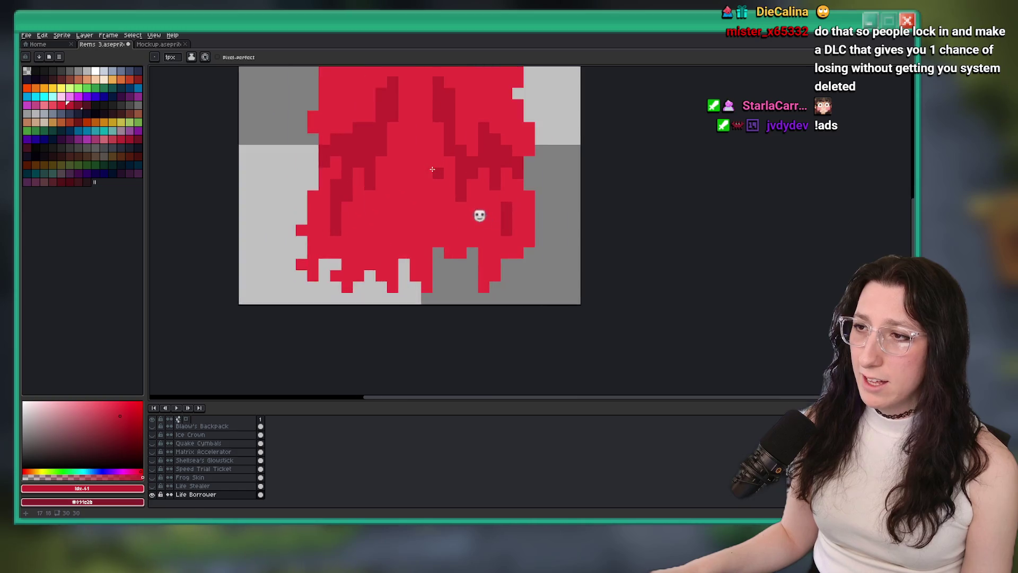
left_click(444, 85)
scroll(475, 196, "down", 8)
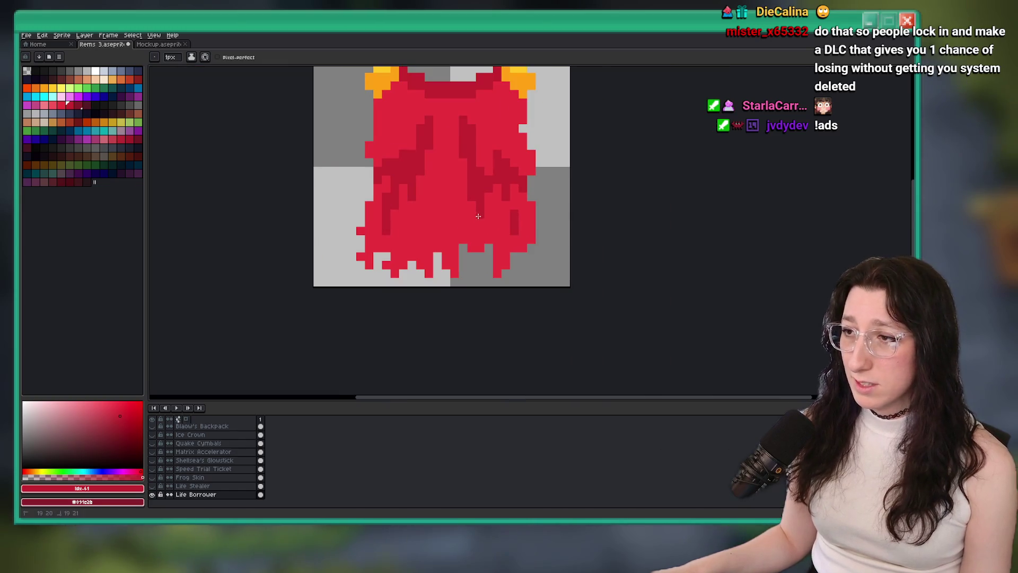
scroll(488, 228, "up", 5)
scroll(497, 234, "up", 2)
scroll(488, 234, "down", 4)
scroll(466, 234, "up", 5)
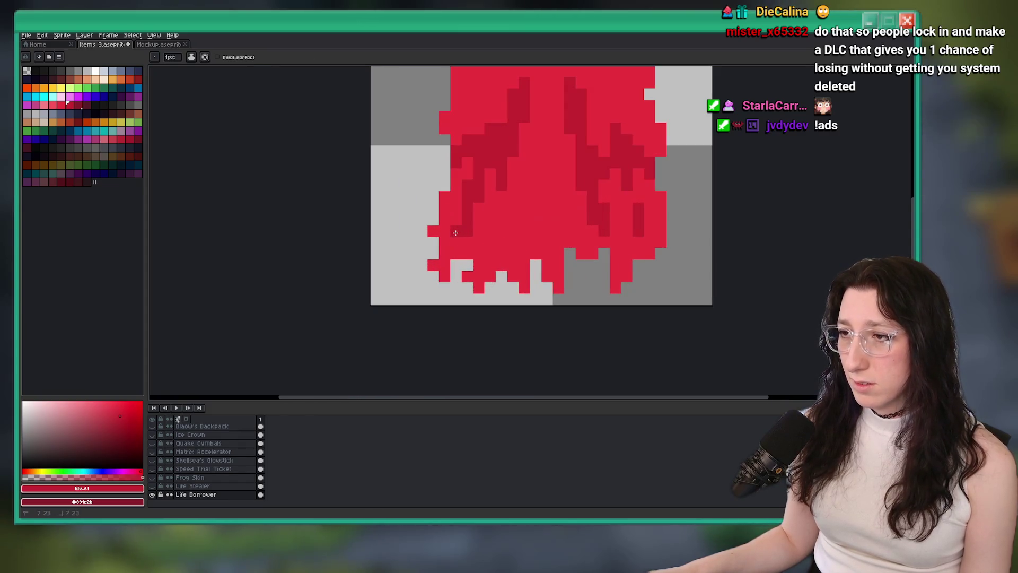
scroll(455, 233, "down", 5)
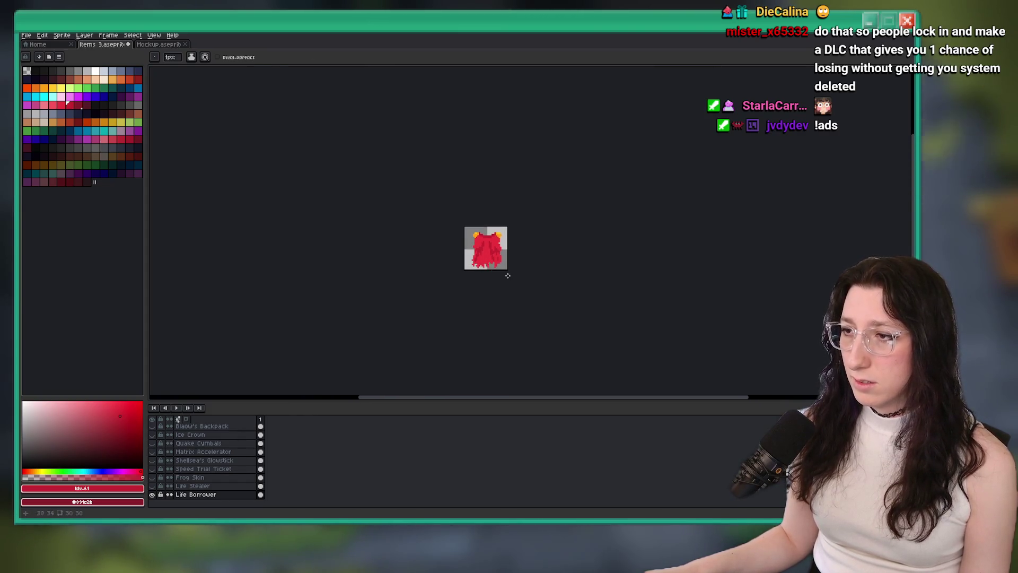
key("i")
scroll(493, 249, "up", 5)
Step: Choose the idx-60 red and paint a single pixel on the cloak
scroll(480, 217, "up", 1)
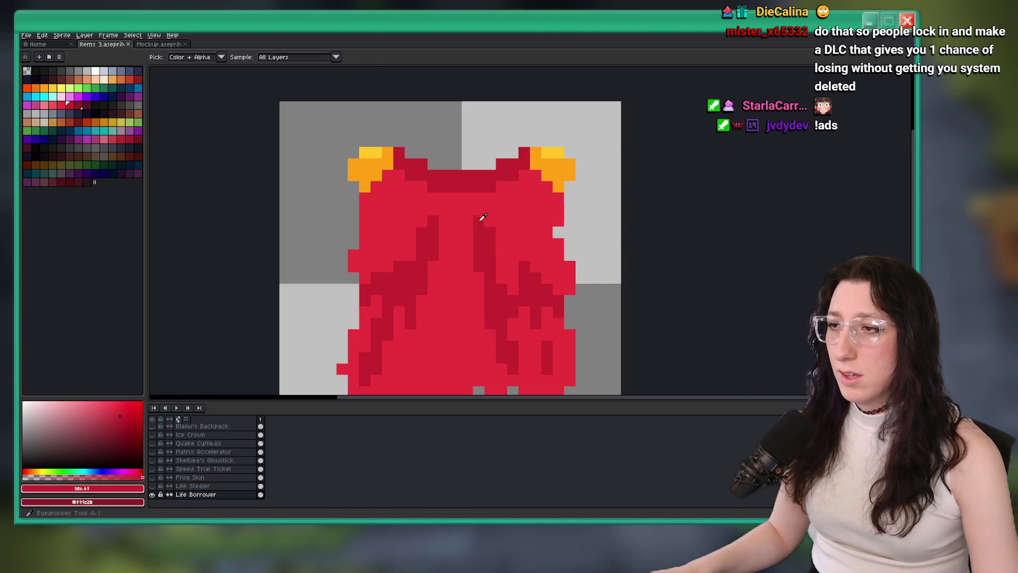
left_click(463, 238)
scroll(464, 238, "up", 1)
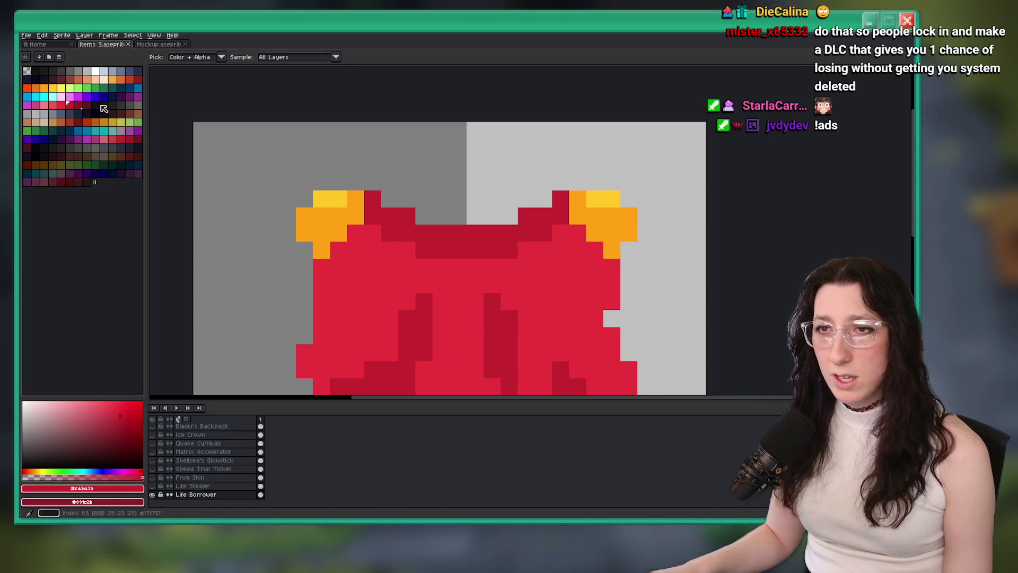
left_click(63, 106)
key("b")
left_click(354, 200)
Step: Recolour the darker reds to maroon, then set idx-60 primary and idx-61 secondary colours
key("i")
left_click(398, 262)
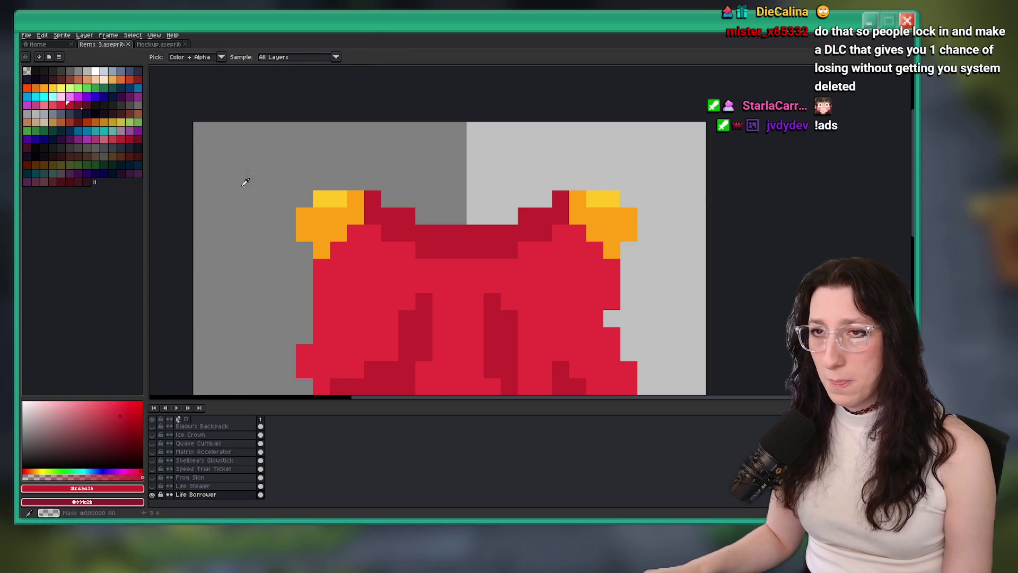
key("shift+r")
key("Return")
right_click(74, 107)
left_click(61, 105)
Step: Paint light red highlights along the cloak's left edge, then undo them
scroll(251, 187, "down", 5)
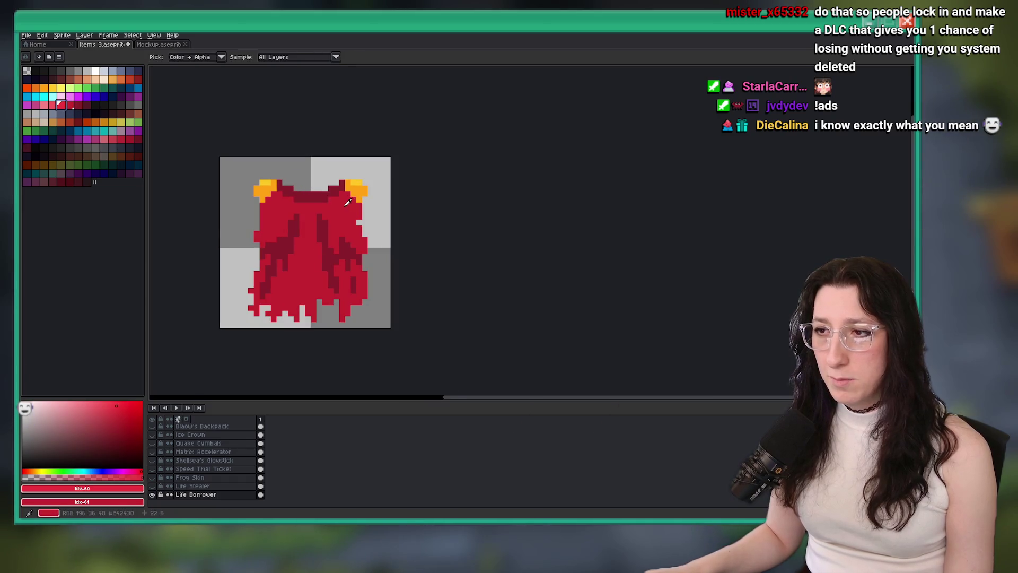
scroll(284, 210, "down", 2)
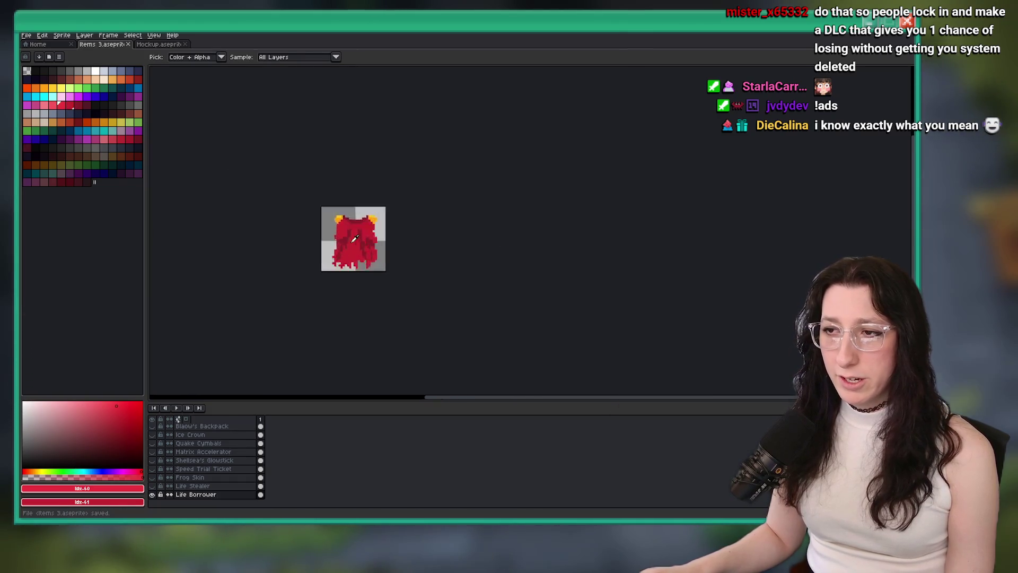
scroll(305, 222, "up", 5)
key("b")
scroll(305, 222, "up", 2)
left_click(277, 211)
scroll(267, 216, "down", 2)
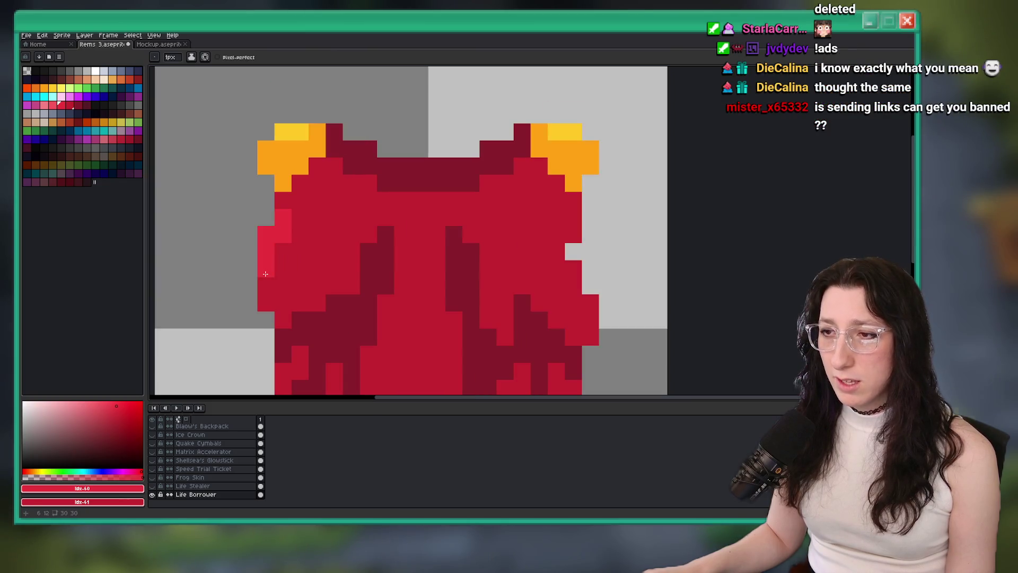
scroll(265, 274, "down", 4)
scroll(247, 317, "up", 4)
key("ctrl+z")
key("ctrl+z")
scroll(266, 247, "down", 3)
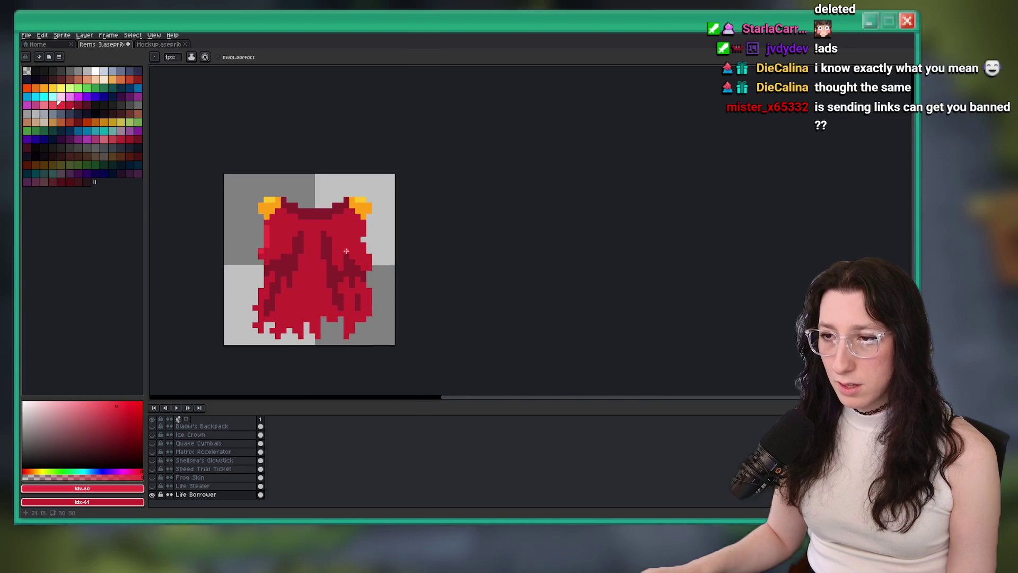
scroll(355, 236, "up", 3)
Step: Add three single light-red highlight pixels down the cloak's left edge
left_click(355, 236)
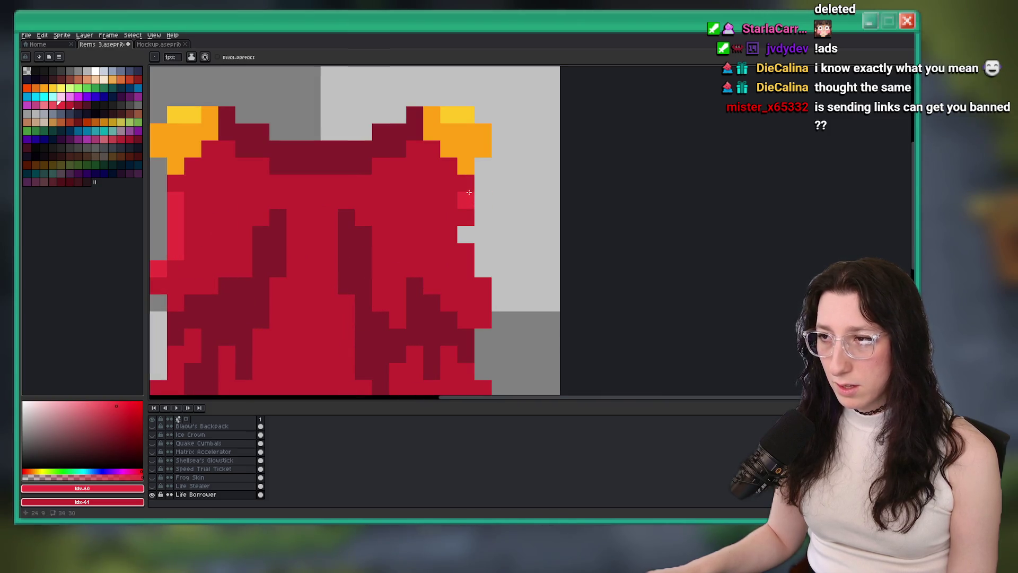
scroll(465, 189, "down", 4)
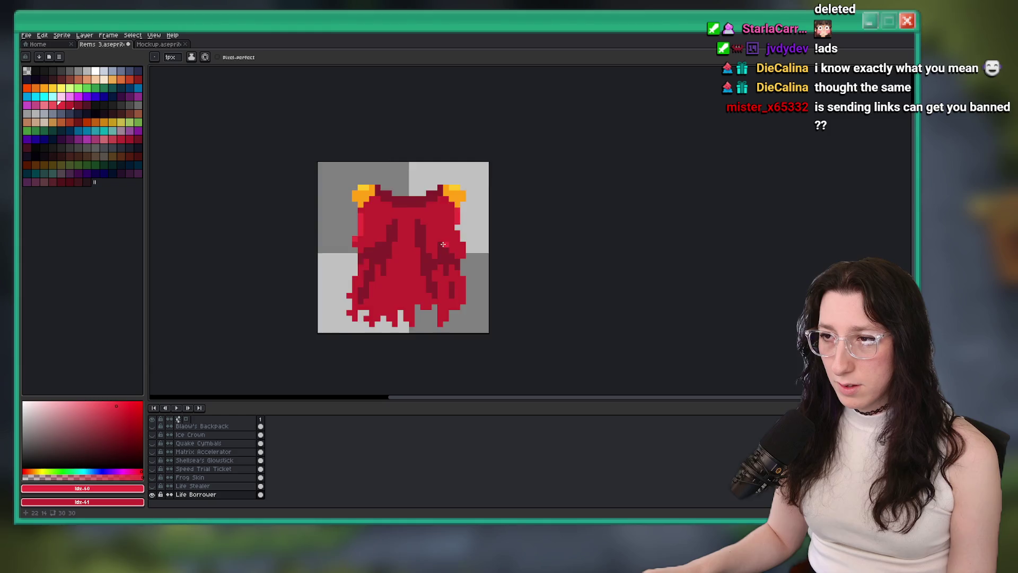
scroll(399, 238, "up", 2)
scroll(399, 238, "up", 2)
left_click(395, 229)
scroll(399, 235, "down", 4)
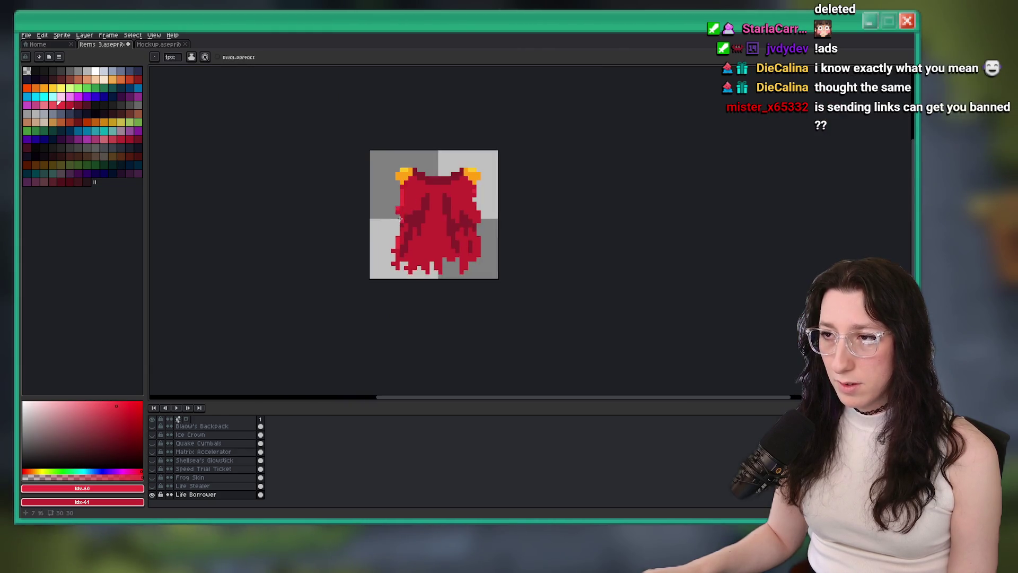
scroll(382, 222, "up", 3)
scroll(372, 255, "down", 2)
scroll(371, 254, "down", 4)
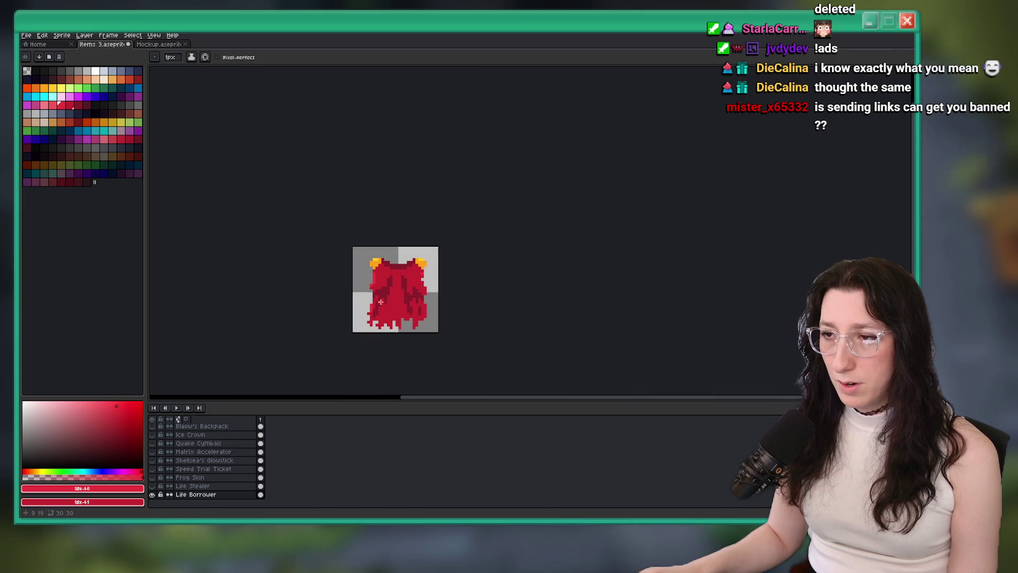
scroll(366, 200, "up", 5)
left_click(357, 170)
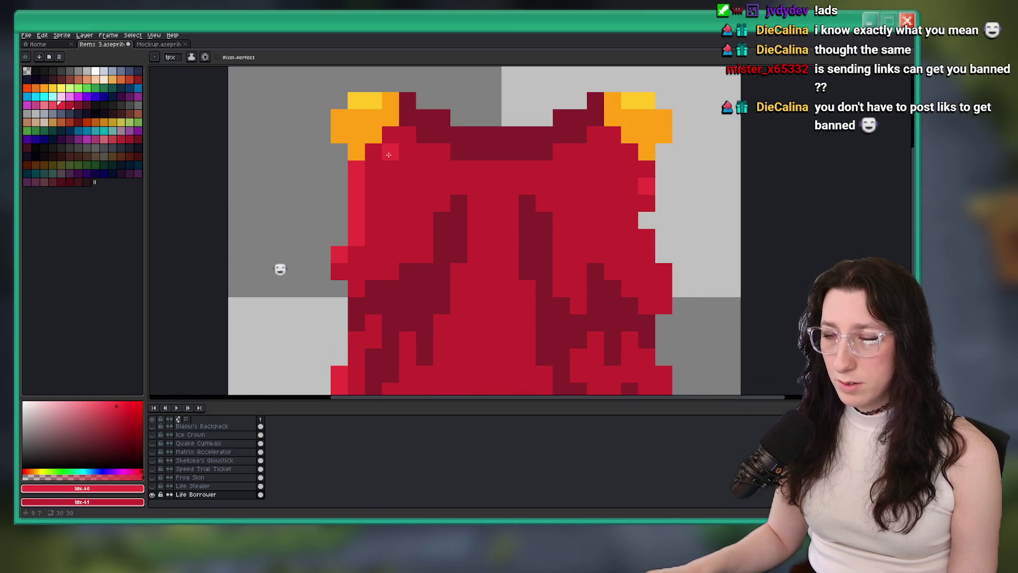
scroll(403, 161, "down", 7)
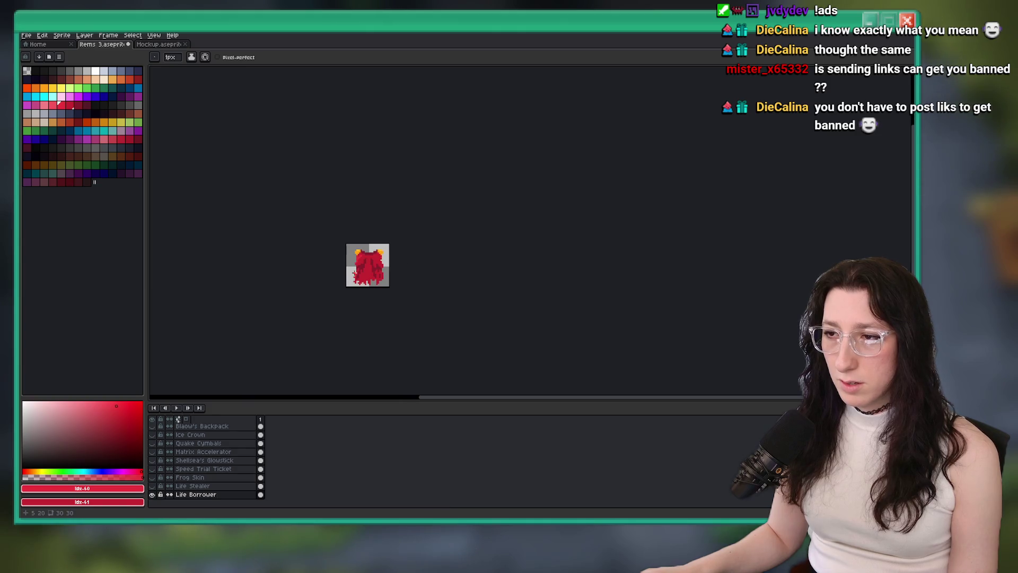
scroll(366, 280, "up", 6)
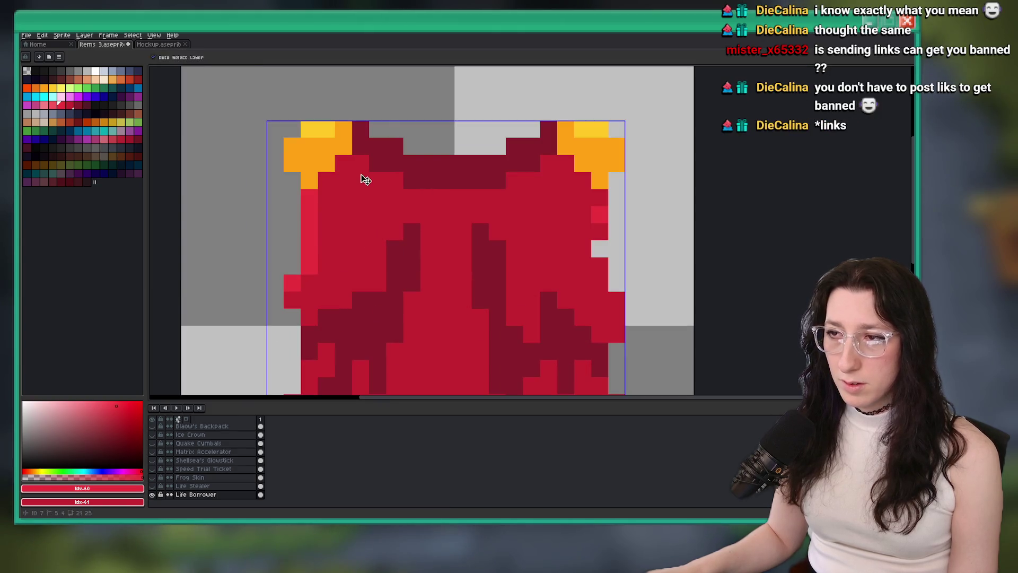
scroll(326, 189, "down", 4)
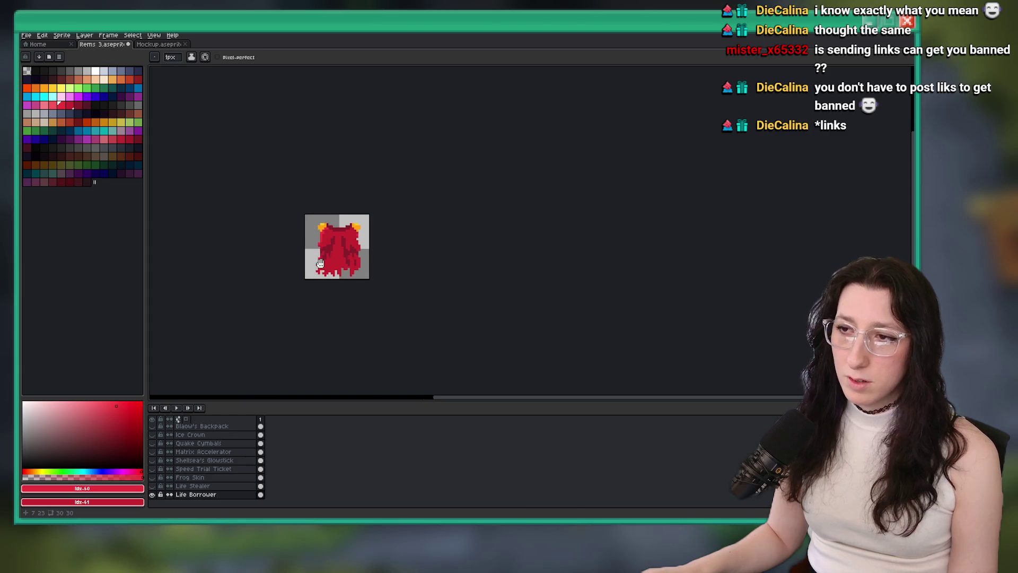
scroll(334, 231, "up", 3)
scroll(334, 231, "up", 1)
scroll(297, 287, "down", 5)
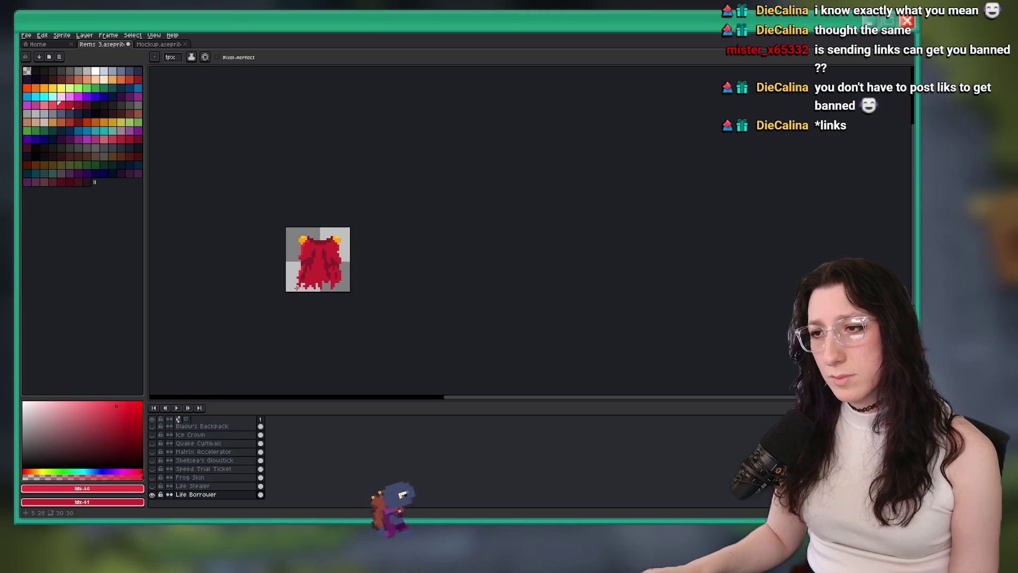
scroll(258, 254, "up", 6)
scroll(258, 254, "up", 1)
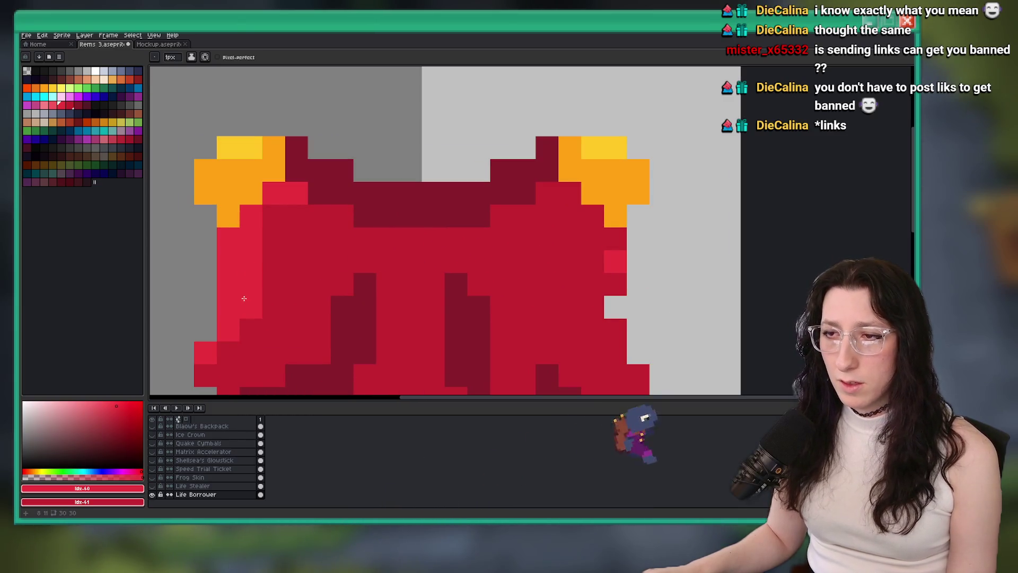
scroll(243, 297, "down", 1)
scroll(212, 342, "up", 1)
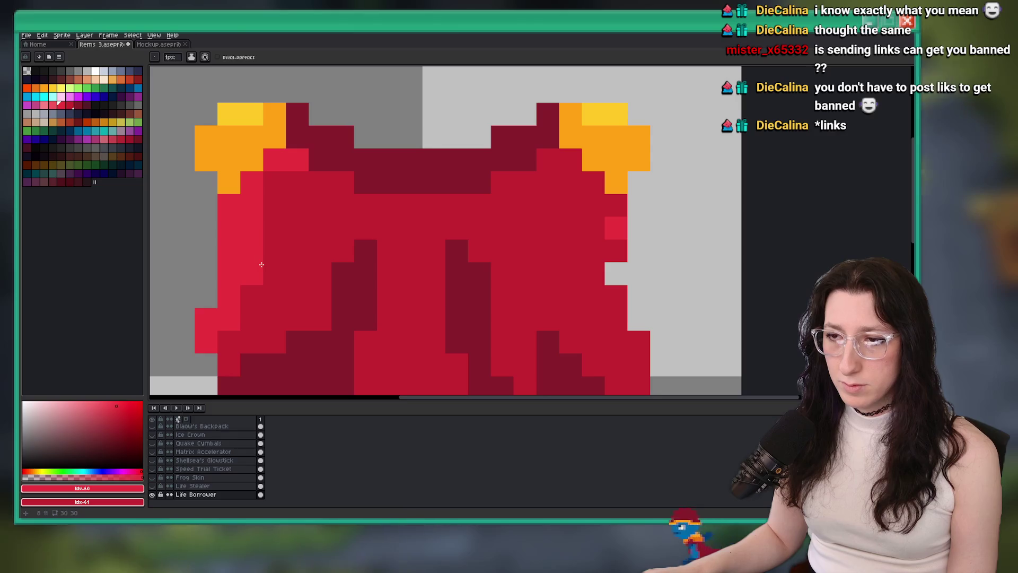
Step: Repaint the stray lighter pixel with the cloak's body red and save items 3.aseprite
right_click(257, 247, "alt")
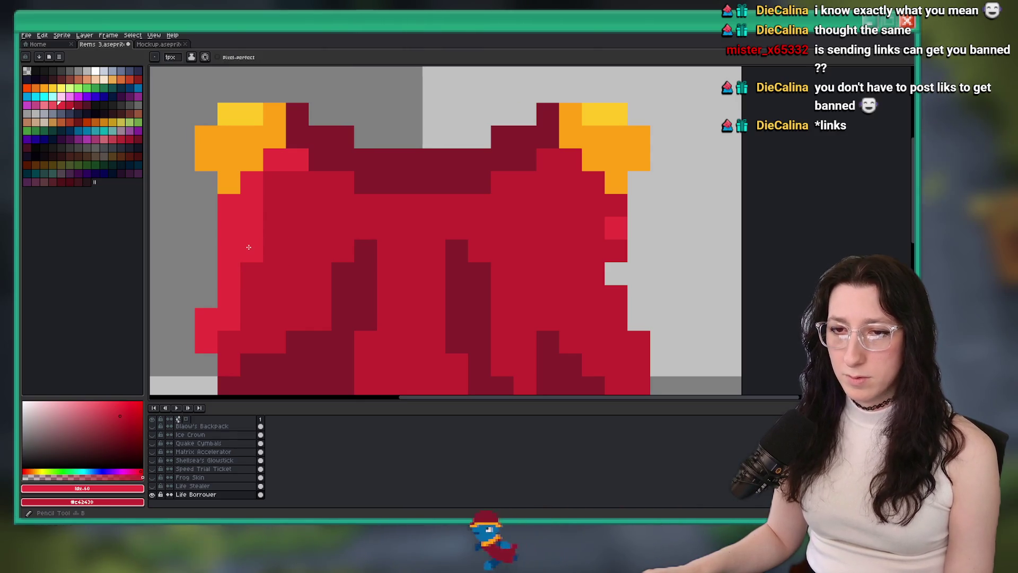
left_click(252, 251)
key("ctrl+s")
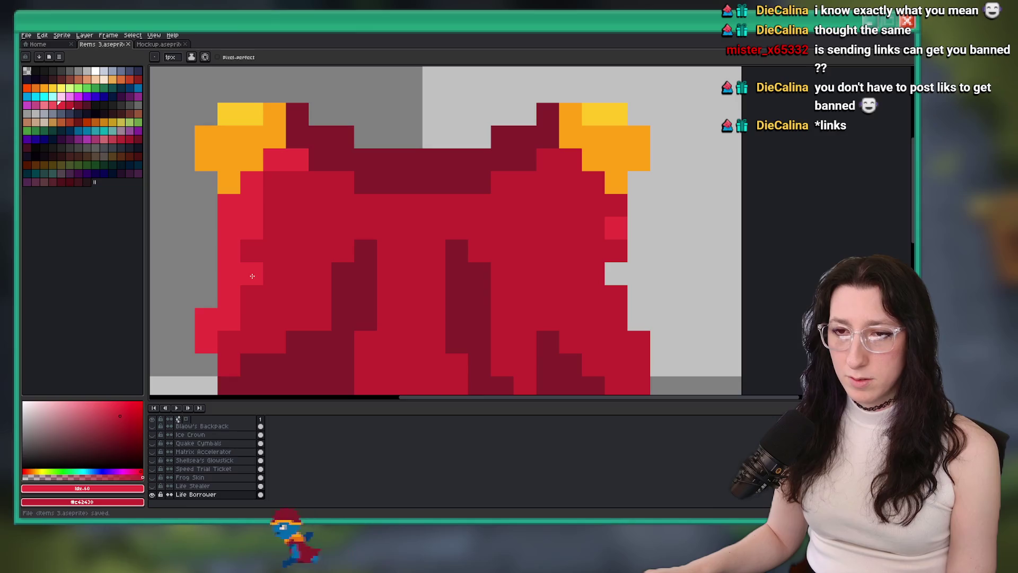
scroll(253, 273, "down", 2)
scroll(257, 267, "down", 1)
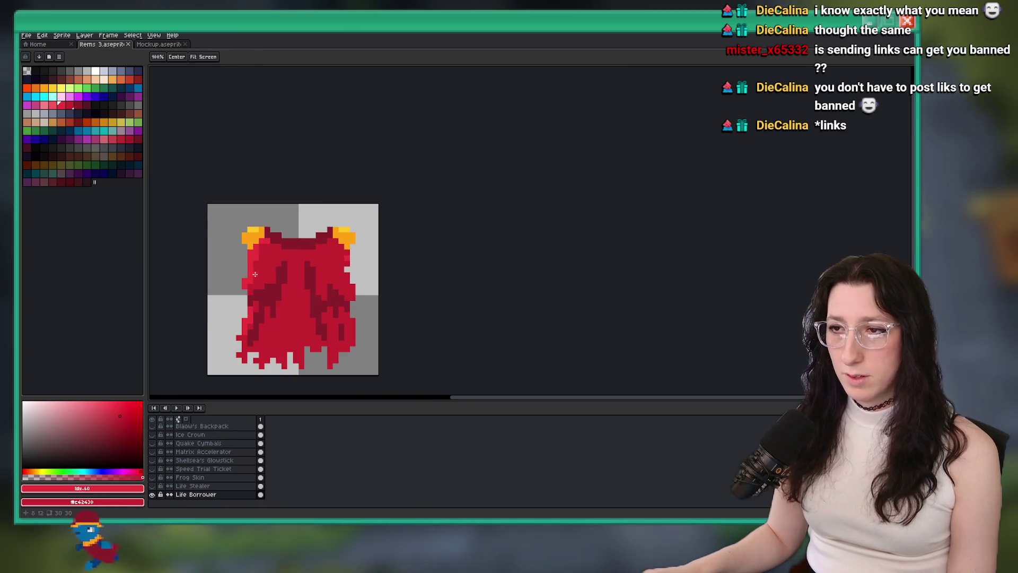
scroll(257, 268, "down", 3)
scroll(262, 261, "up", 8)
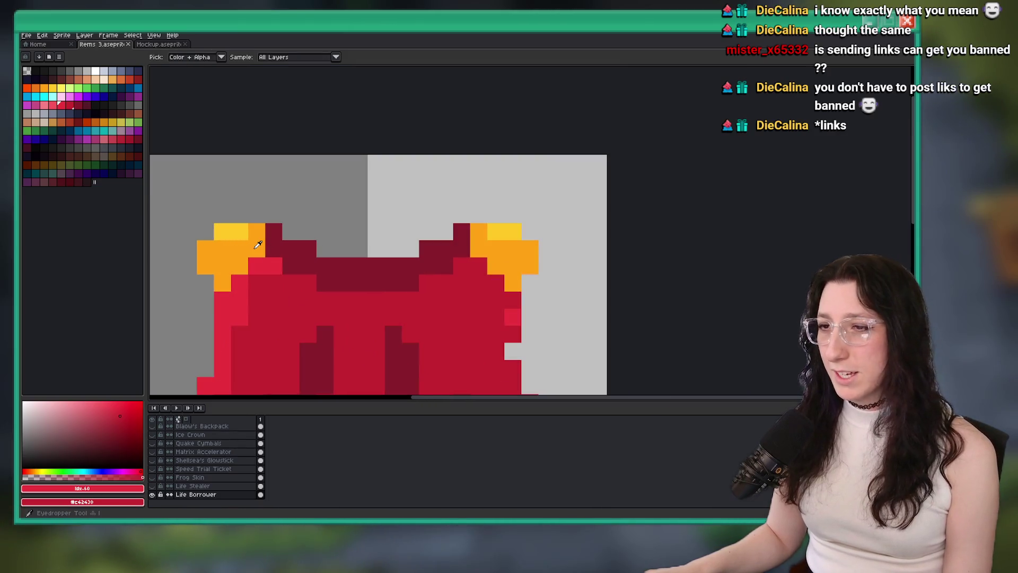
Step: Add light-yellow highlight pixels to the shoulder pieces, undoing the right-shoulder one
left_click(241, 232)
scroll(318, 233, "up", 1)
scroll(281, 207, "up", 3)
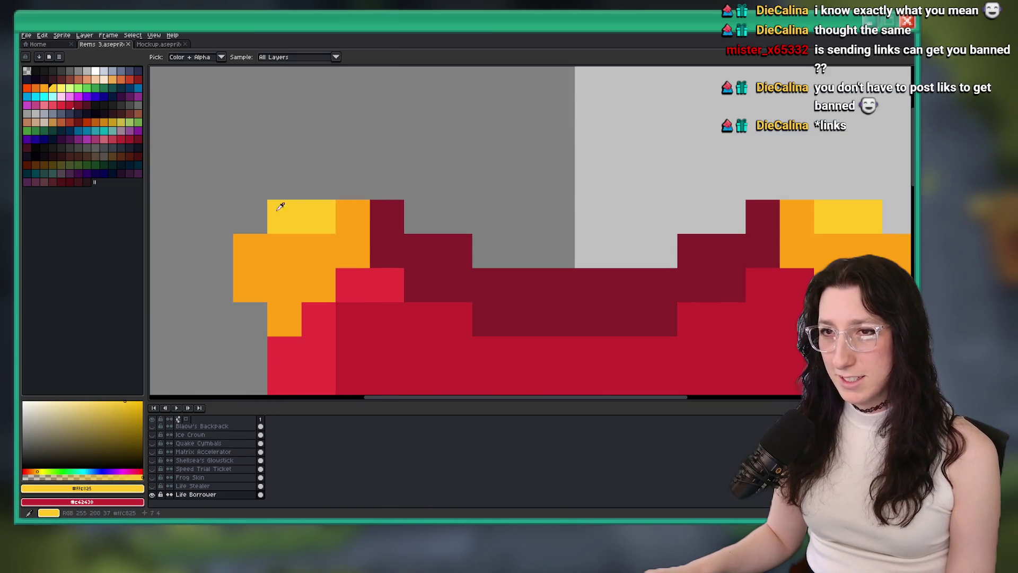
left_click(61, 90)
left_click(250, 250)
left_click(285, 217)
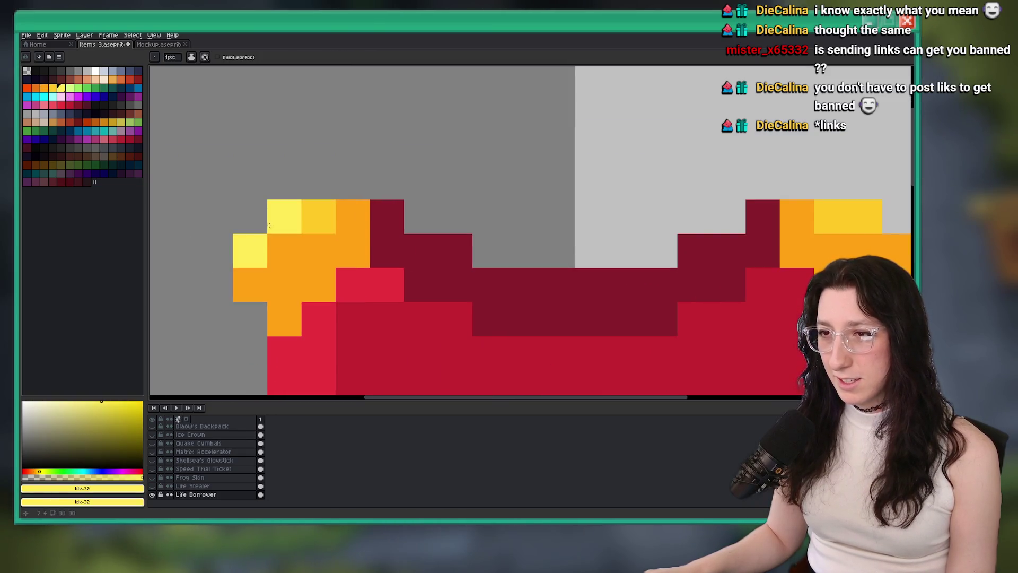
scroll(435, 250, "down", 1)
scroll(477, 249, "down", 5)
scroll(430, 215, "up", 6)
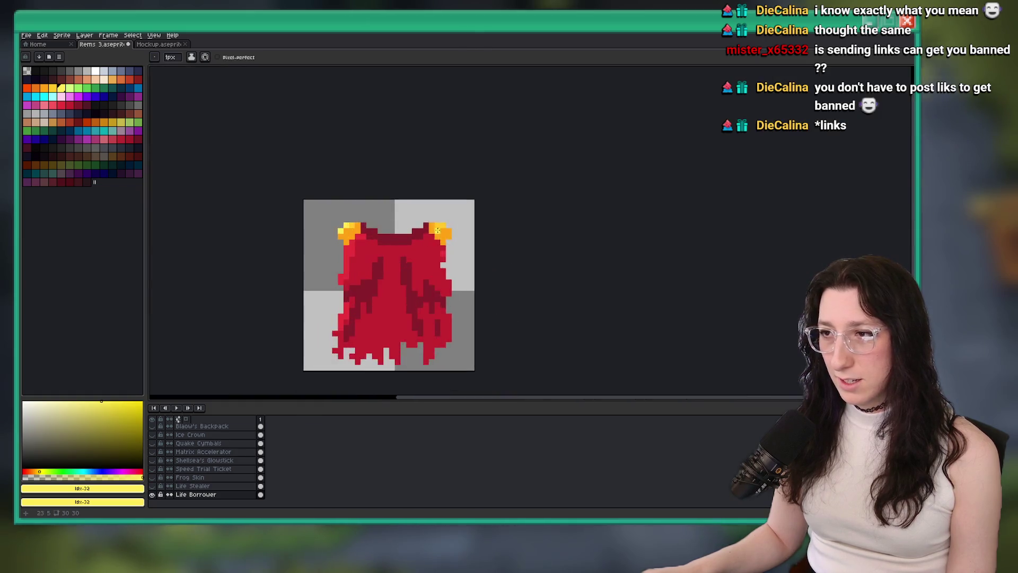
scroll(431, 215, "down", 4)
scroll(430, 233, "up", 5)
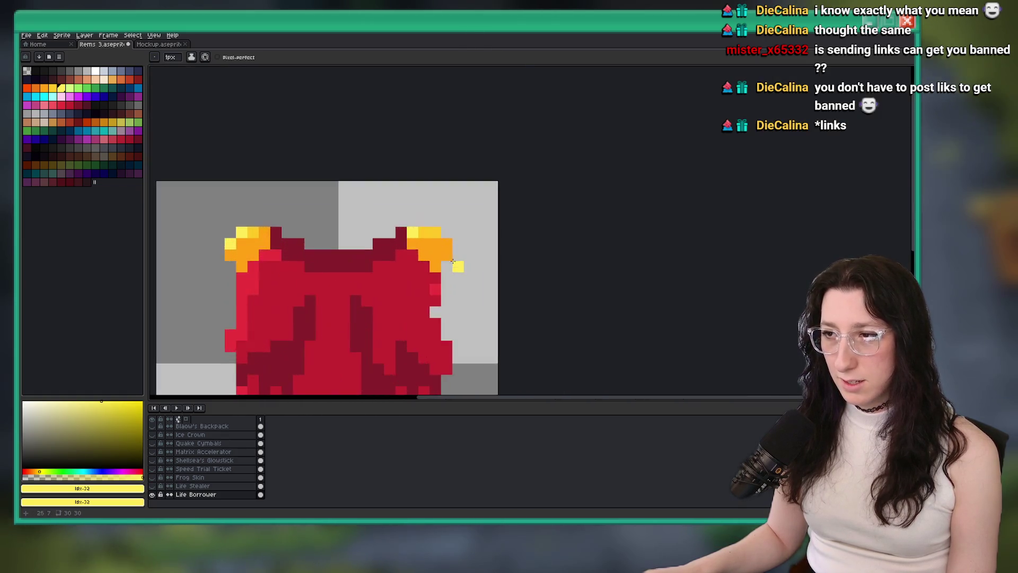
left_click(429, 237)
key("ctrl+z")
Step: Add a dark-orange shade pixel to the right shoulder piece
left_click(431, 227, "alt")
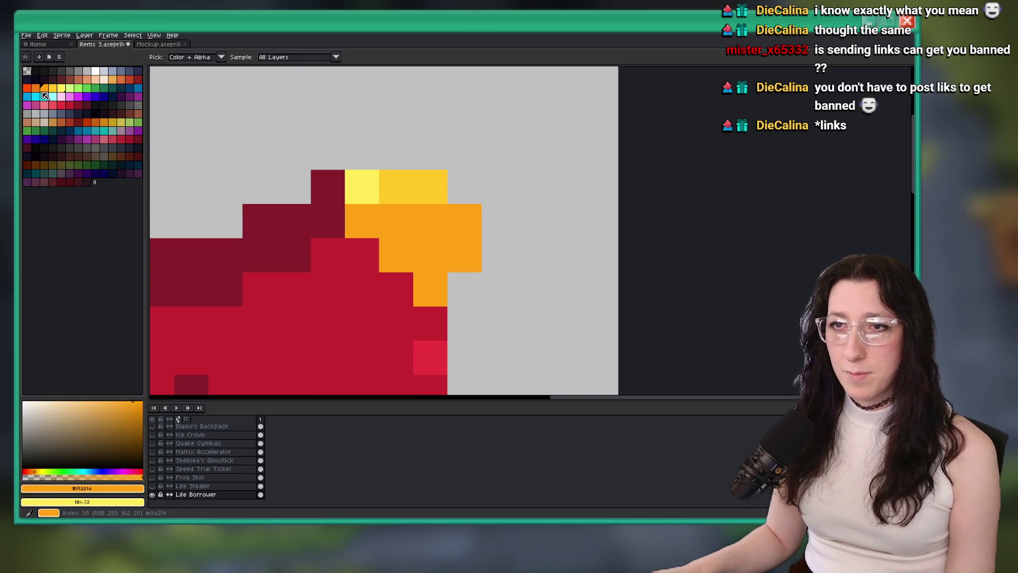
left_click(36, 88)
left_click(458, 250)
scroll(432, 287, "down", 10)
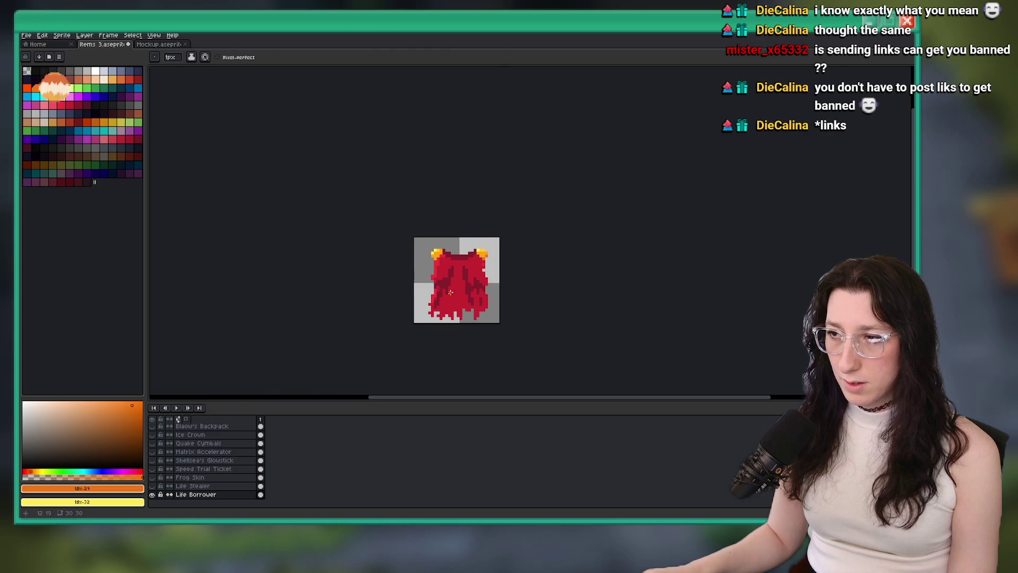
scroll(443, 223, "up", 2)
key("i")
left_click(445, 190)
scroll(478, 288, "up", 2)
Step: Draw a dark-red pixel line along the cloak's lower-right edge with the pencil
key("b")
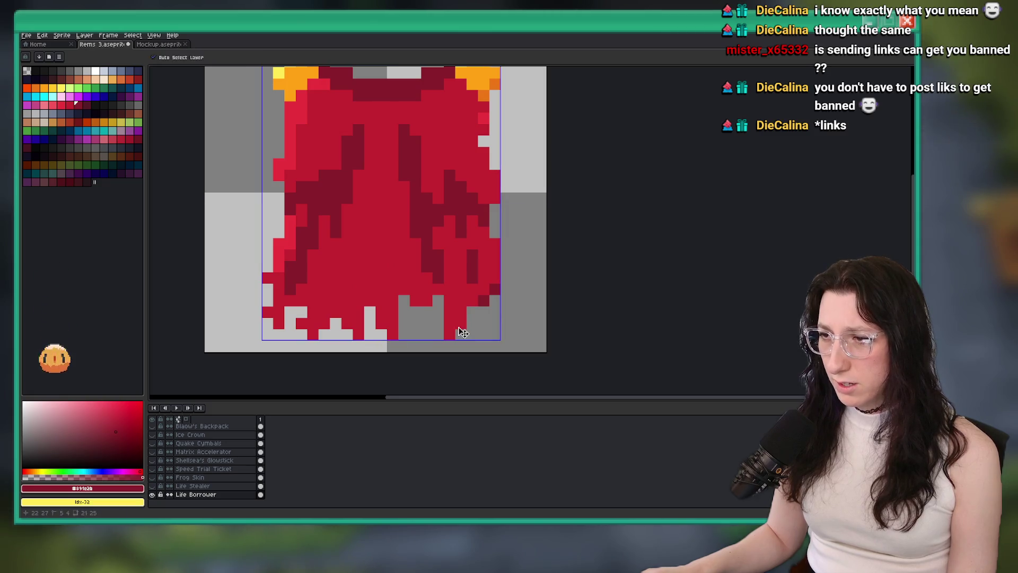
left_click_drag(449, 334, 470, 305)
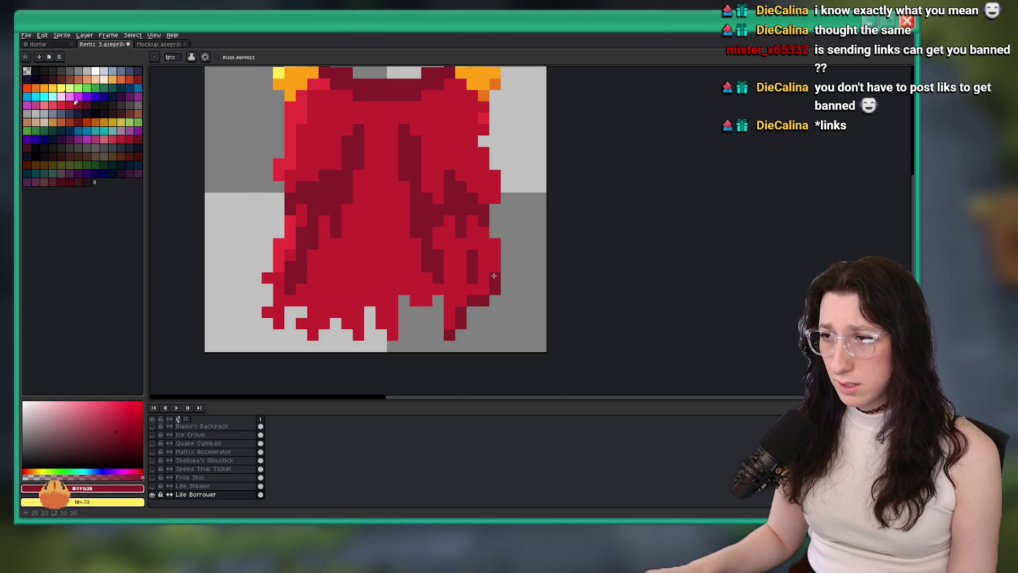
scroll(470, 305, "down", 5)
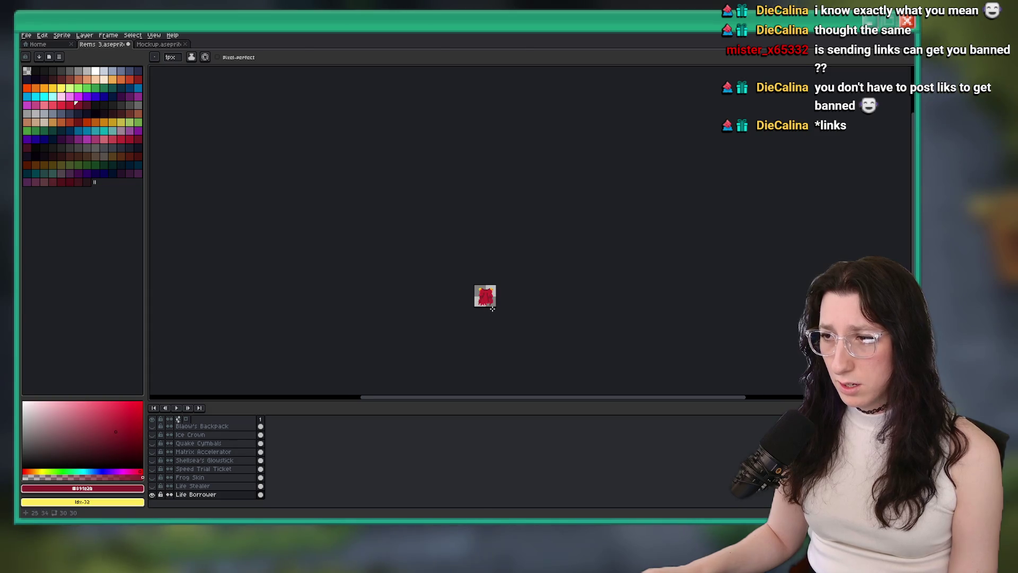
scroll(491, 310, "up", 4)
scroll(480, 310, "down", 3)
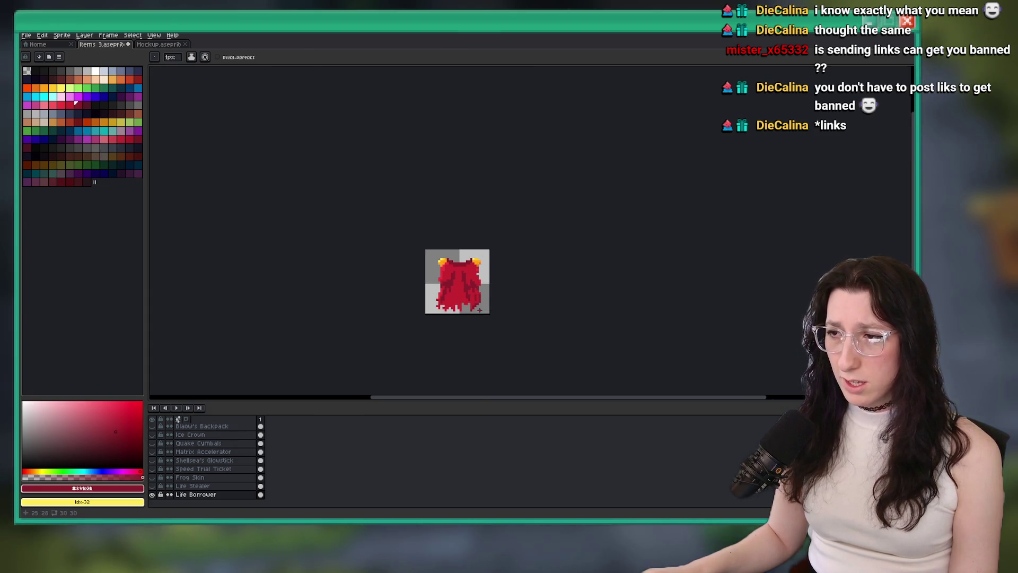
scroll(479, 311, "down", 3)
scroll(442, 306, "up", 3)
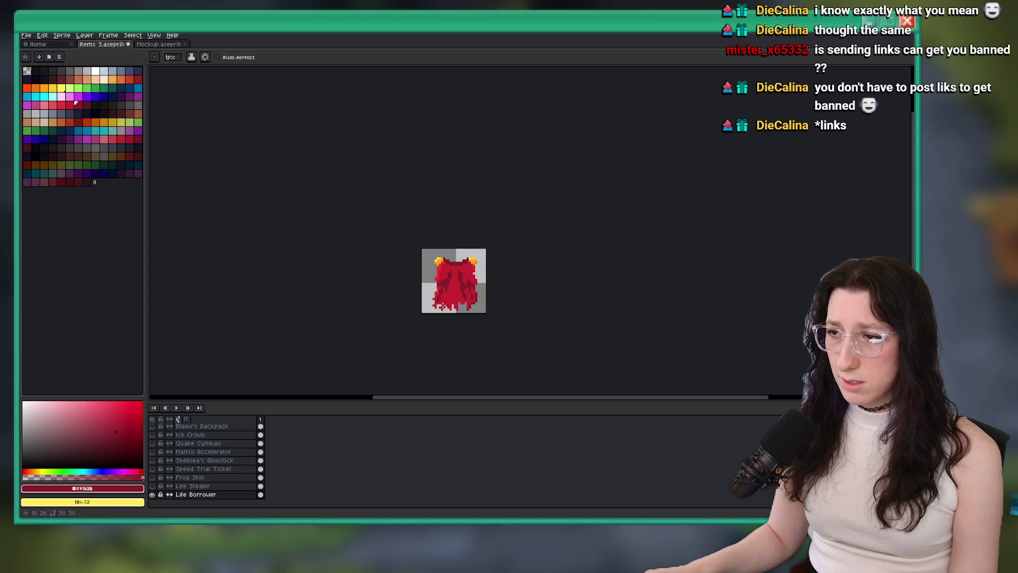
scroll(467, 289, "up", 4)
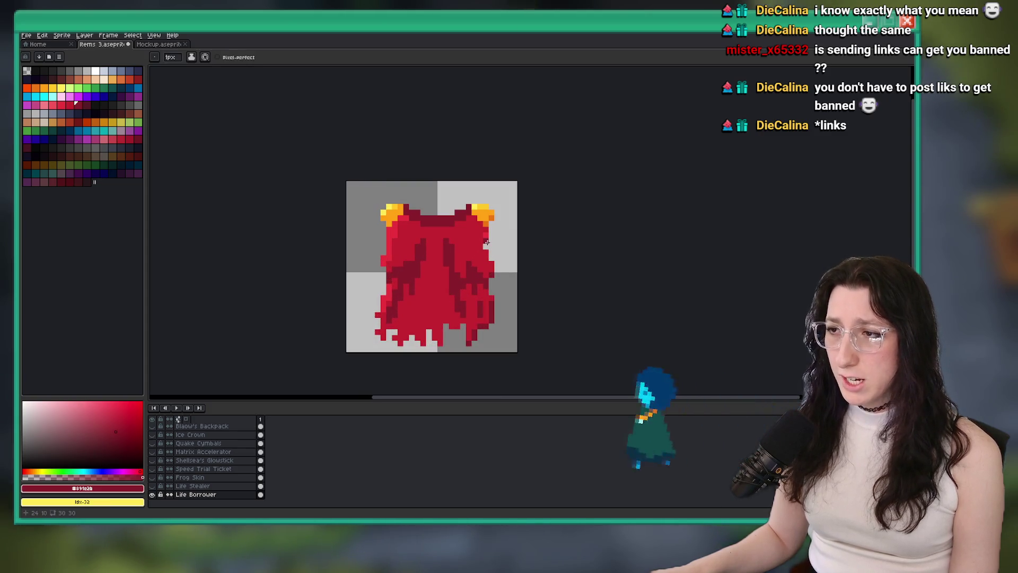
scroll(486, 243, "down", 1)
scroll(486, 242, "up", 3)
Step: Sample the cloak's lighter red and save Items 3.aseprite
left_click(526, 251, "alt")
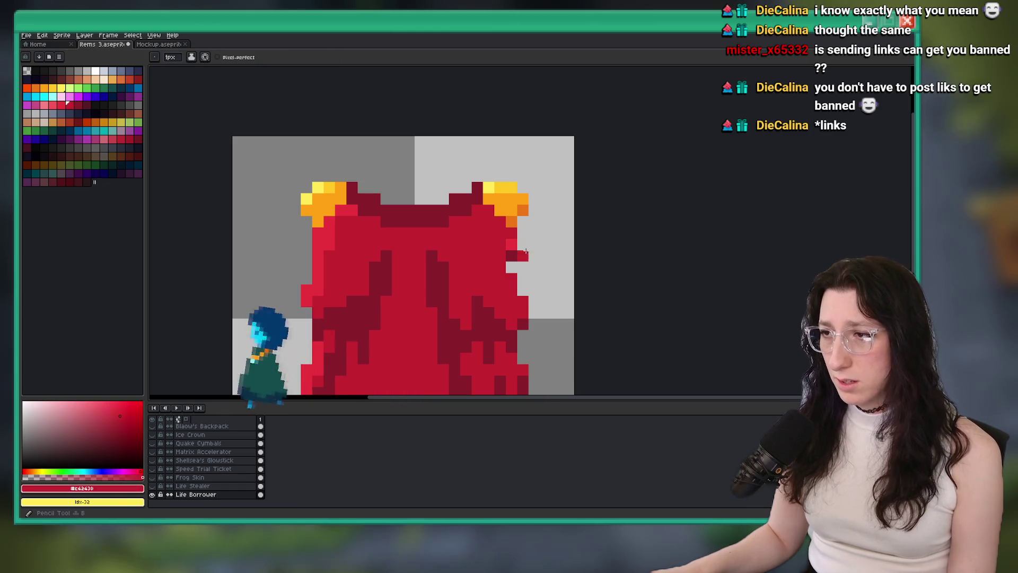
scroll(531, 265, "down", 5)
key("ctrl+s")
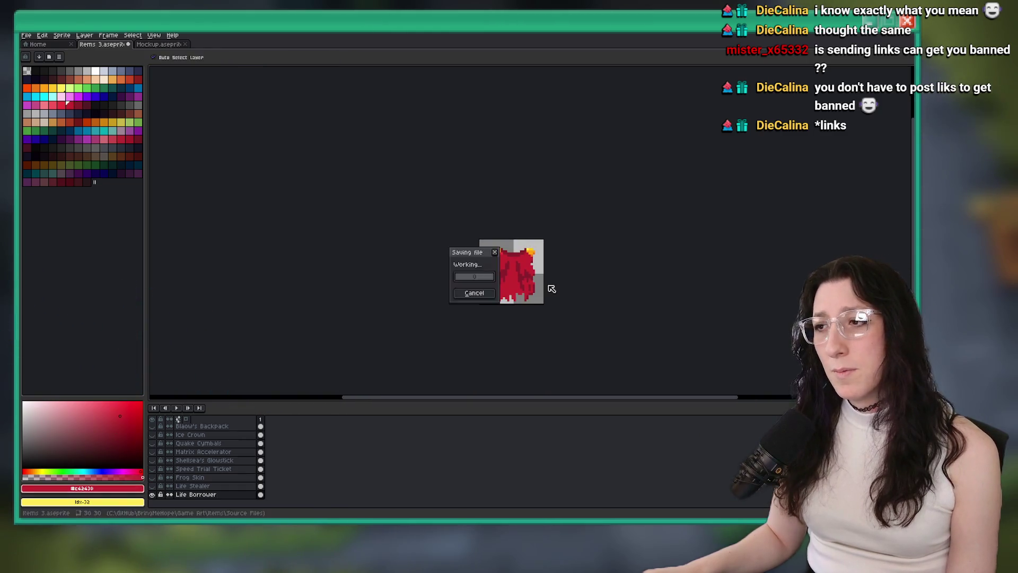
left_click_drag(577, 237, 523, 225)
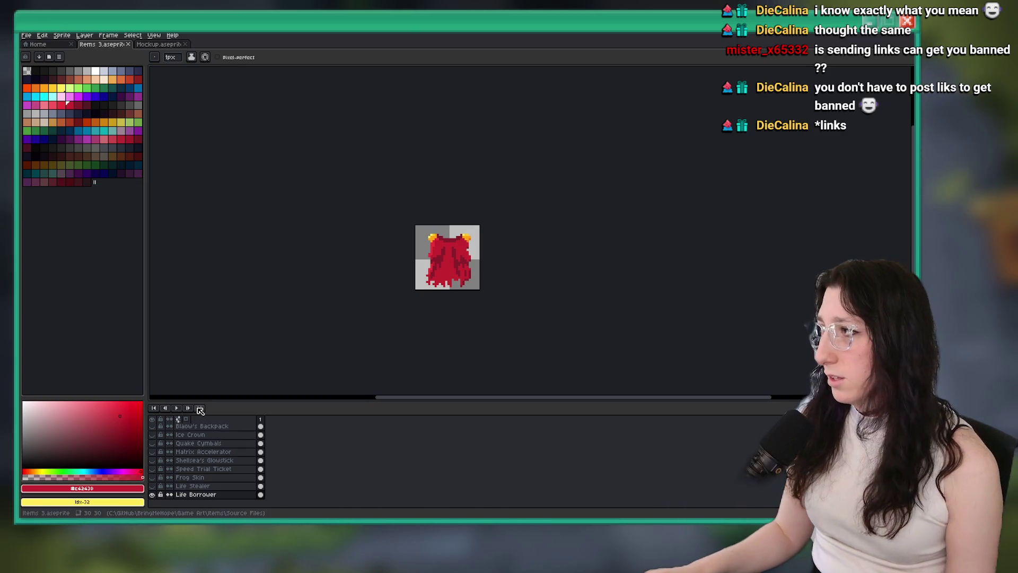
scroll(415, 277, "up", 5)
key("i")
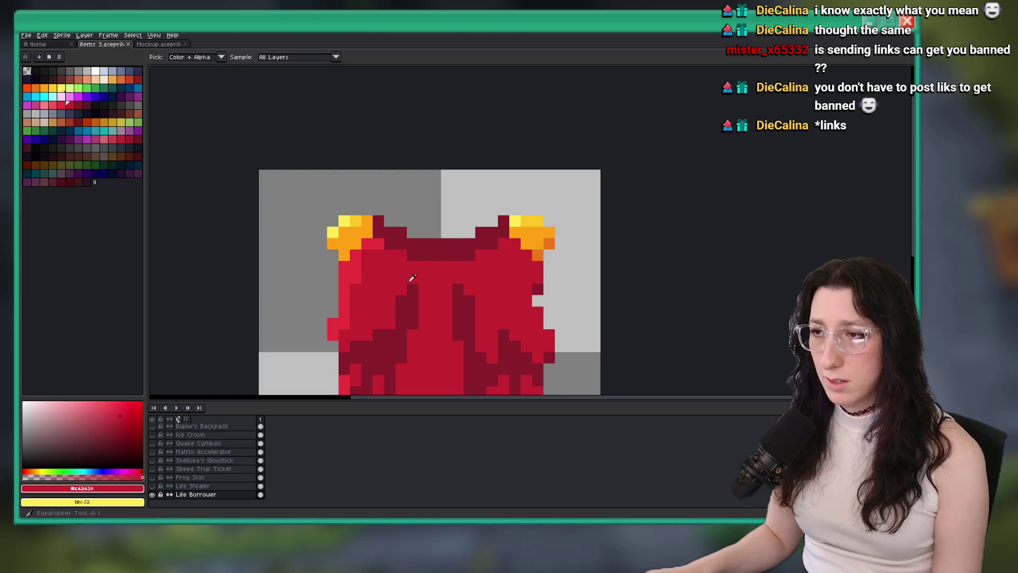
key("g")
scroll(466, 281, "down", 5)
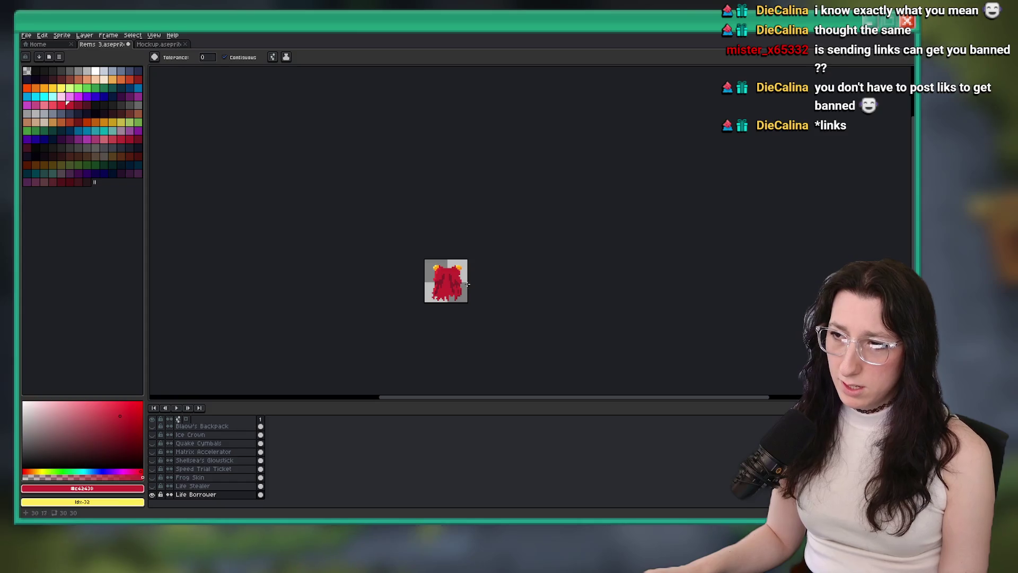
scroll(468, 285, "up", 3)
scroll(457, 276, "up", 2)
key("i")
left_click(402, 259)
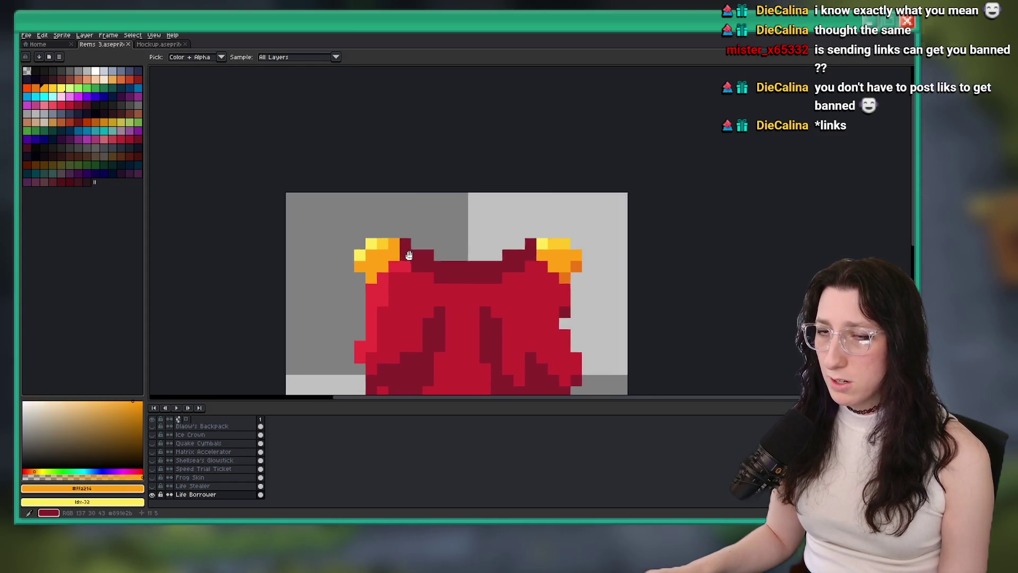
key("b")
scroll(318, 234, "up", 1)
mouse_move(332, 249)
left_mouse_down()
mouse_move(297, 243)
mouse_move(429, 252)
mouse_move(471, 229)
left_mouse_up()
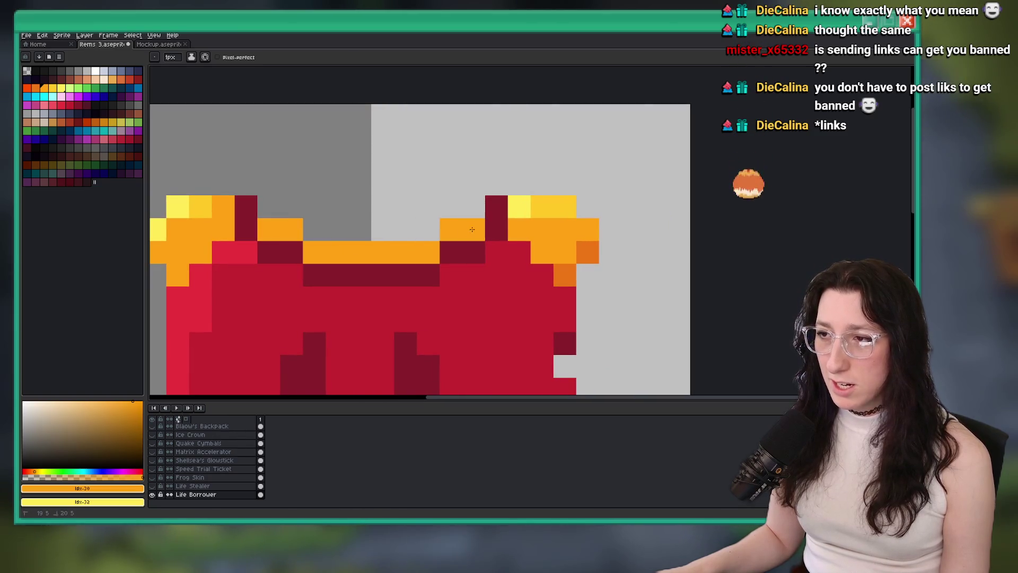
scroll(343, 292, "down", 6)
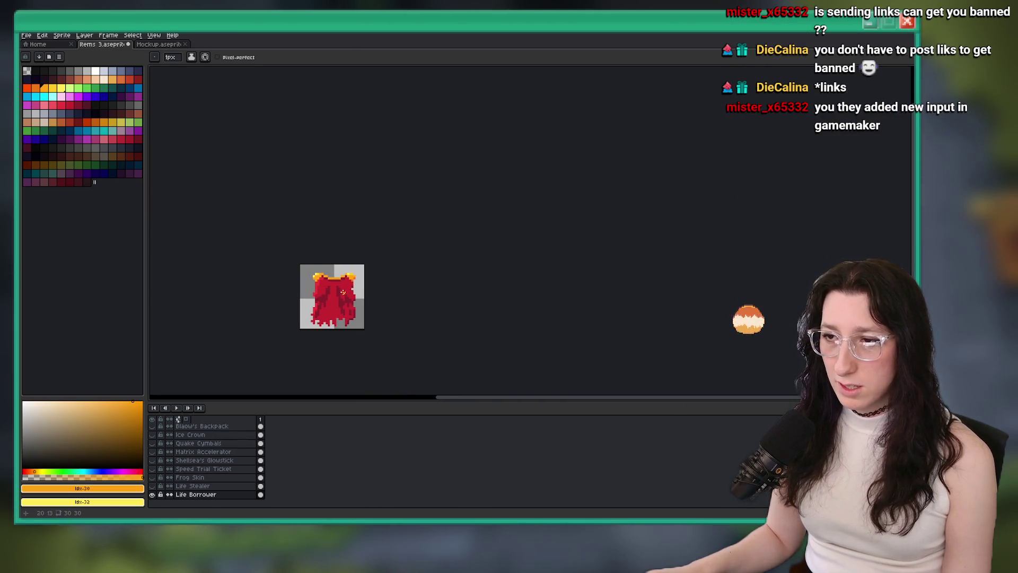
scroll(344, 293, "down", 1)
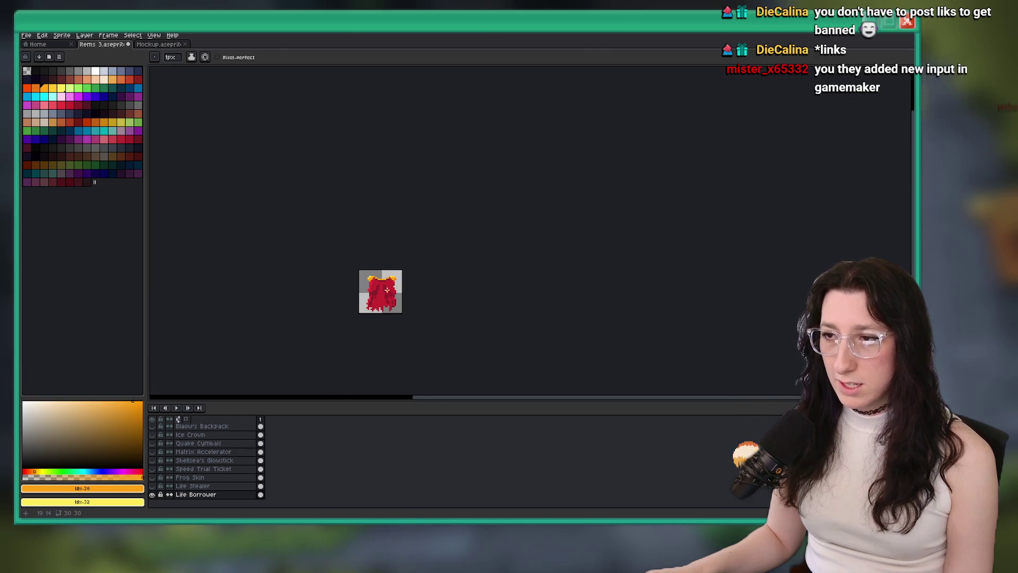
Step: Zoom in on the red Life Borrower cape sprite
scroll(390, 306, "up", 8)
Step: Pick the lighter red #ea323c from the cape and save Items 3.aseprite
scroll(475, 138, "down", 1)
scroll(433, 197, "down", 1)
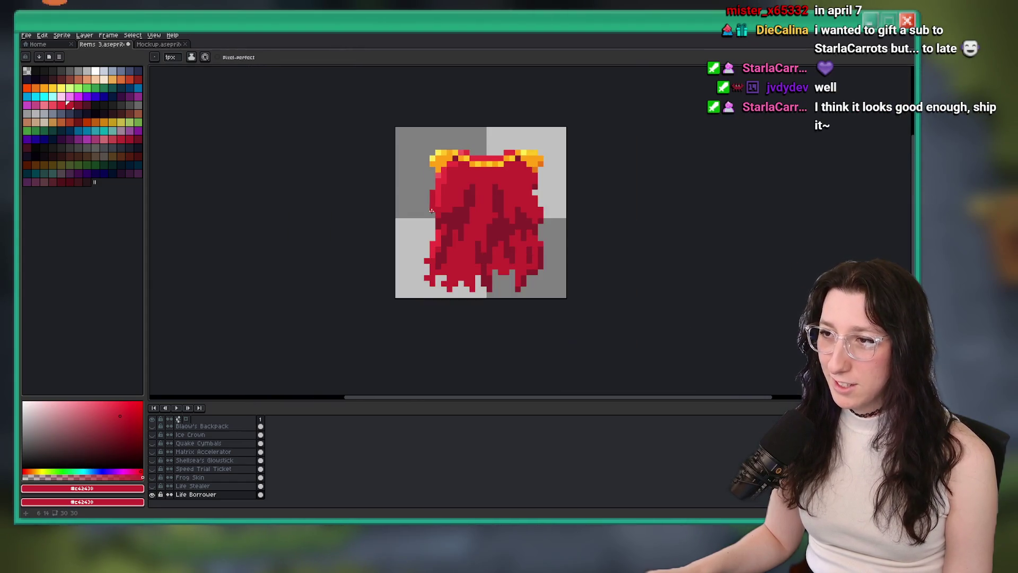
scroll(432, 186, "up", 1)
left_click(431, 177, "alt")
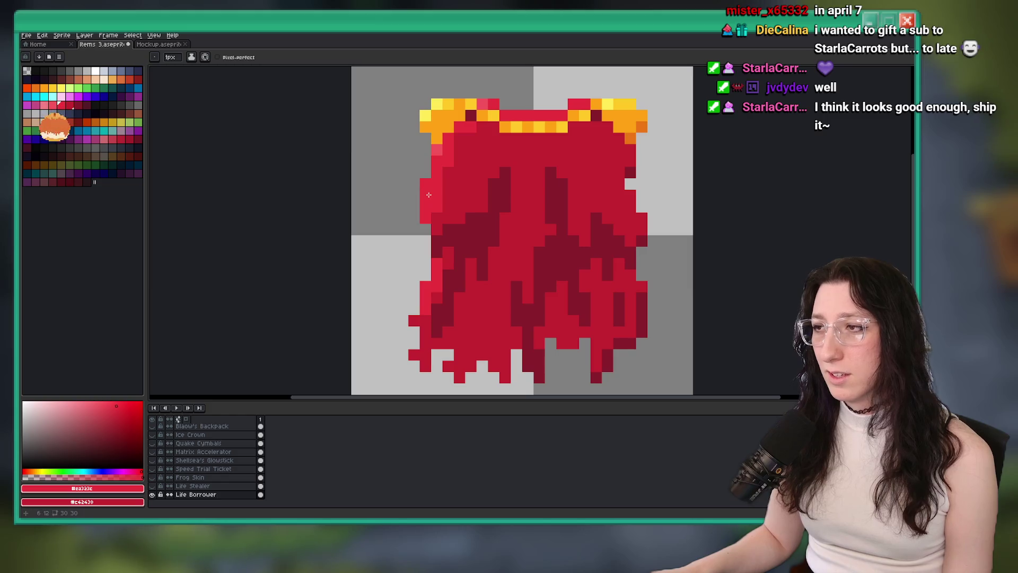
scroll(537, 236, "down", 5)
key("ctrl+s")
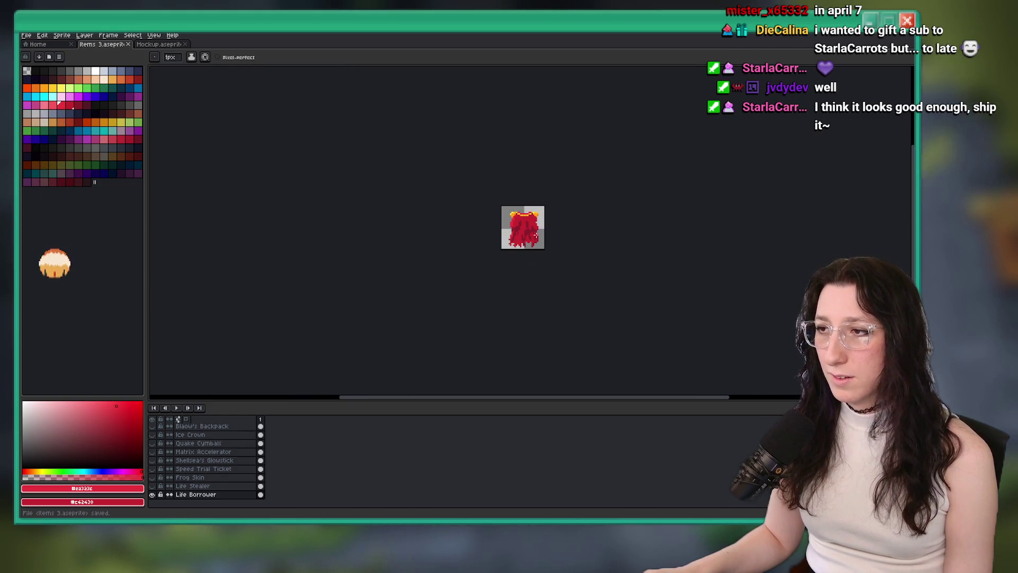
Step: Open the Life Borrower layer's properties
scroll(461, 236, "up", 3)
left_click_drag(460, 235, 396, 256)
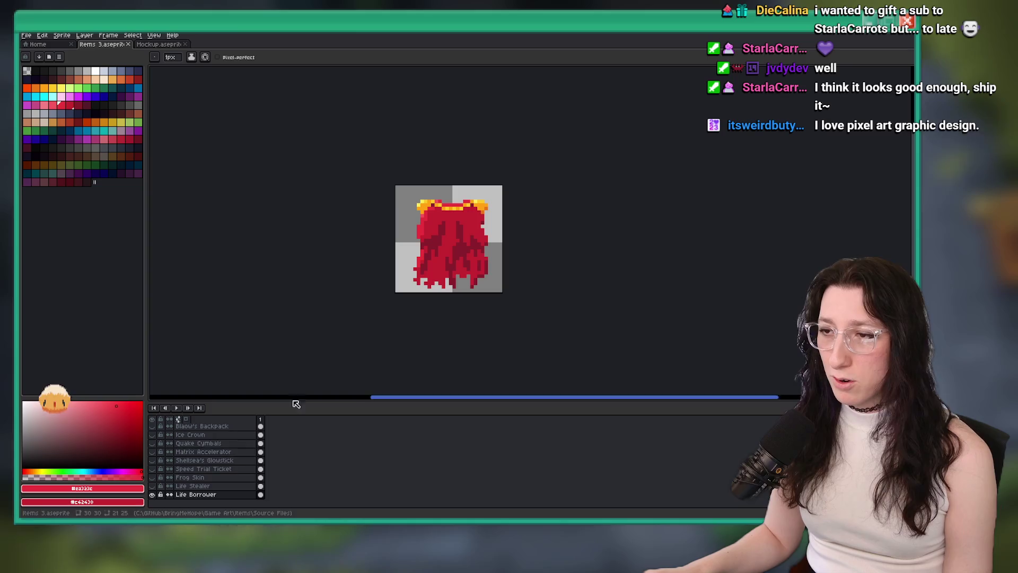
double_click(196, 494)
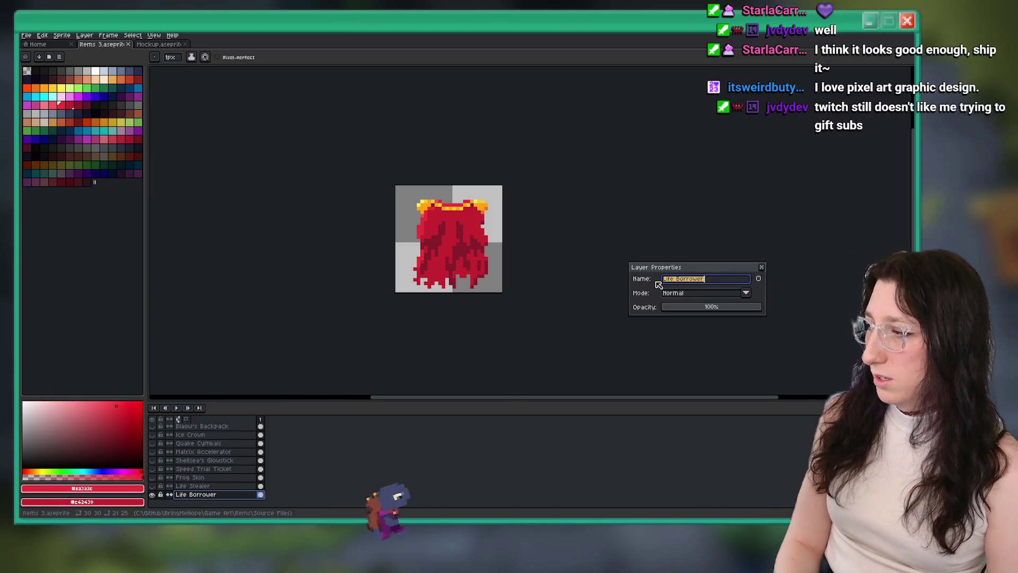
Step: Shift the whole cape sprite one pixel left and one pixel up
key("Return")
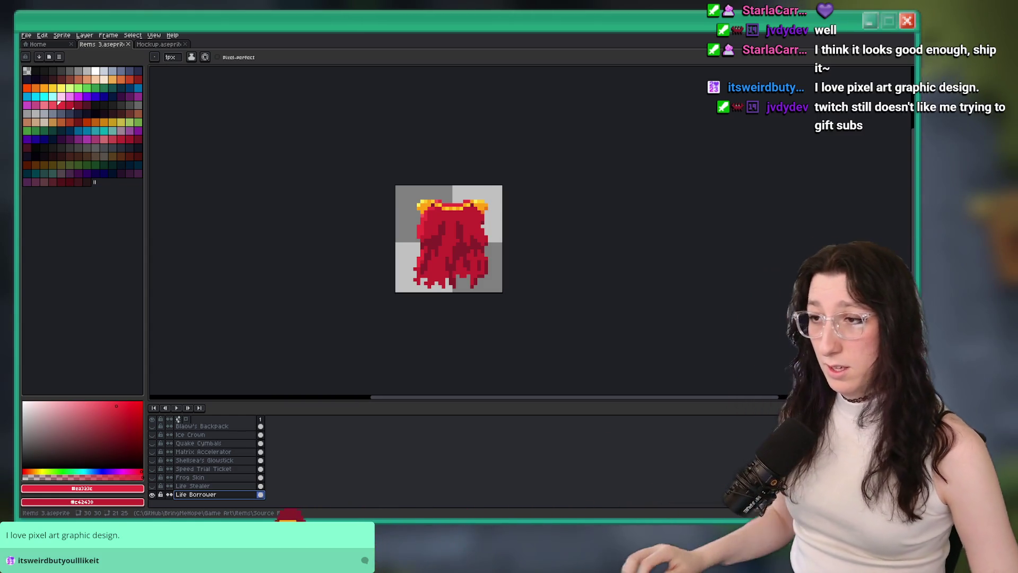
scroll(456, 191, "up", 1)
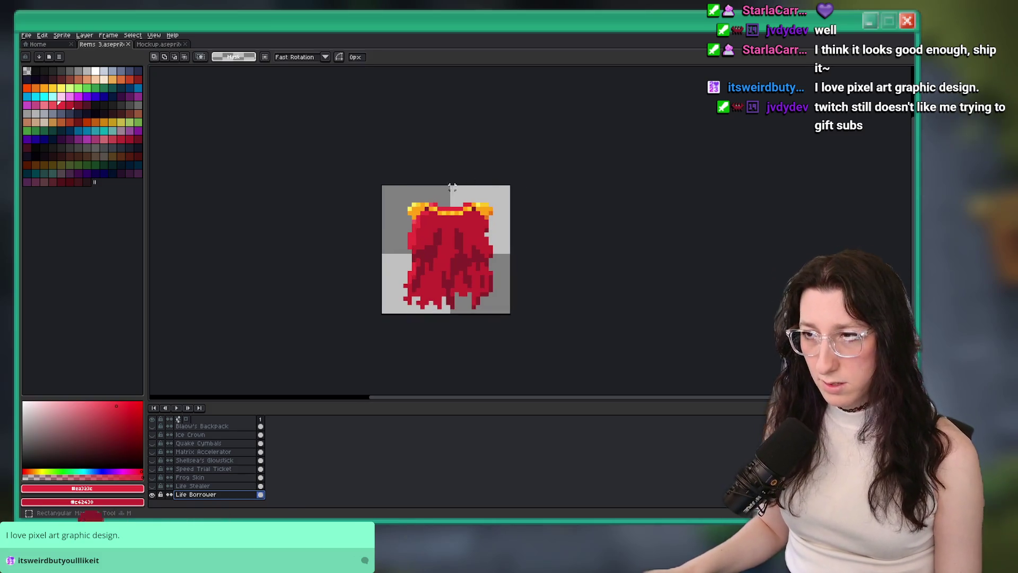
key("ctrl+a")
key("Left")
key("Up")
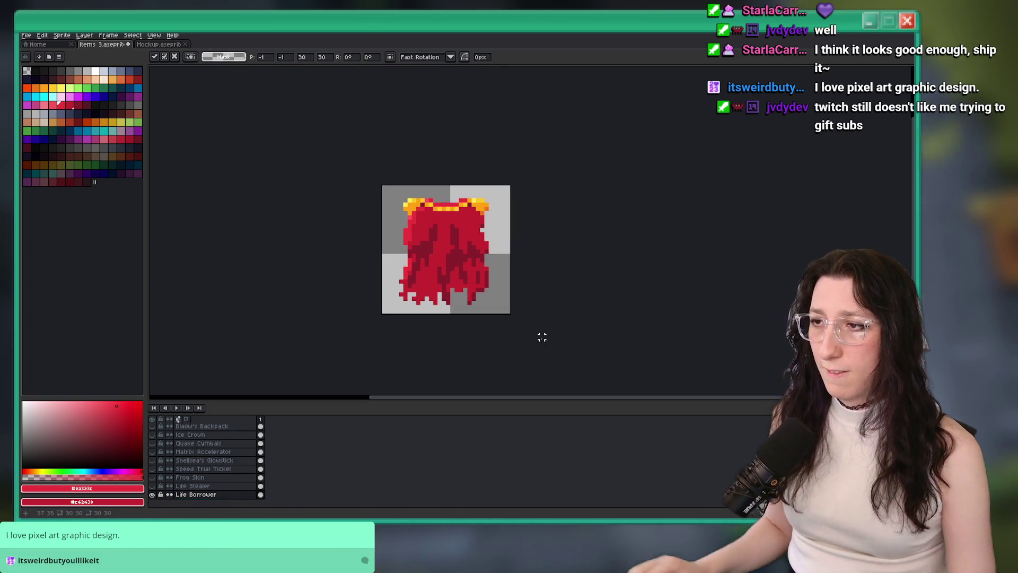
key("Return")
key("ctrl+d")
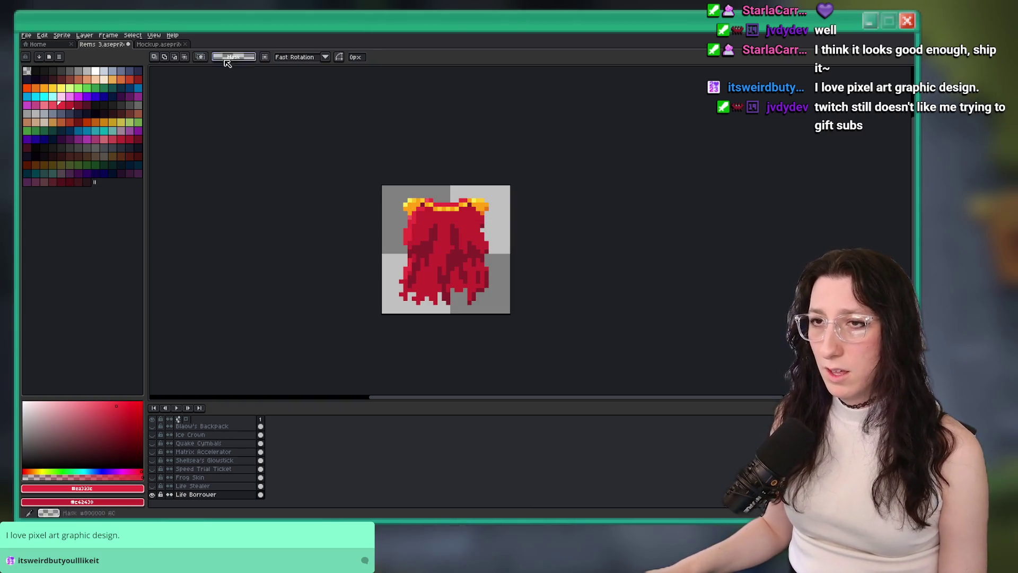
Step: Trim the sprite down to its visible 21x25 pixels
key("ctrl+shift+e")
key("Escape")
left_click(42, 35)
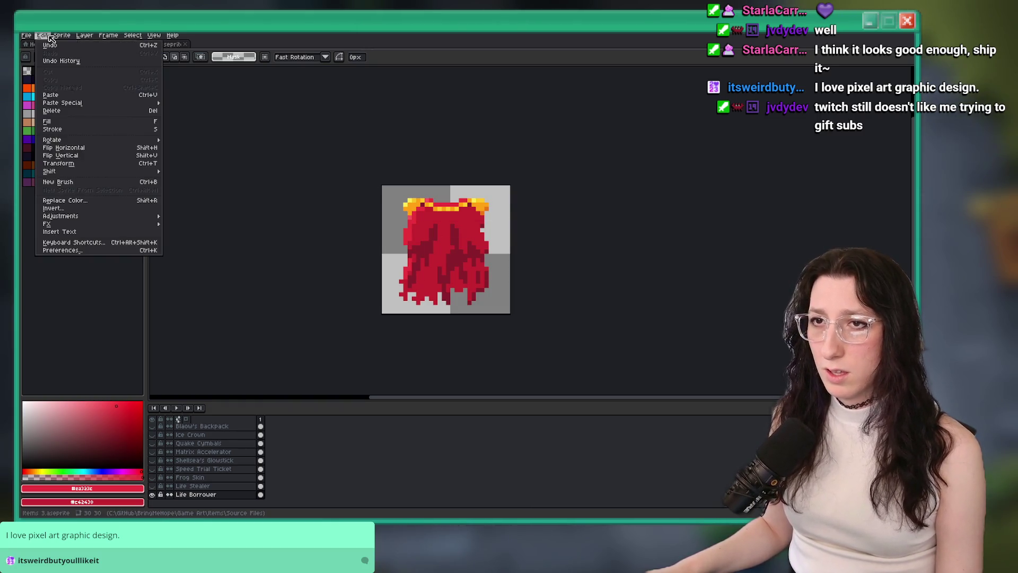
mouse_move(62, 35)
left_click(78, 110)
Step: Export the trimmed sprite as Life Borrower.png, then undo the trim
key("ctrl+shift+e")
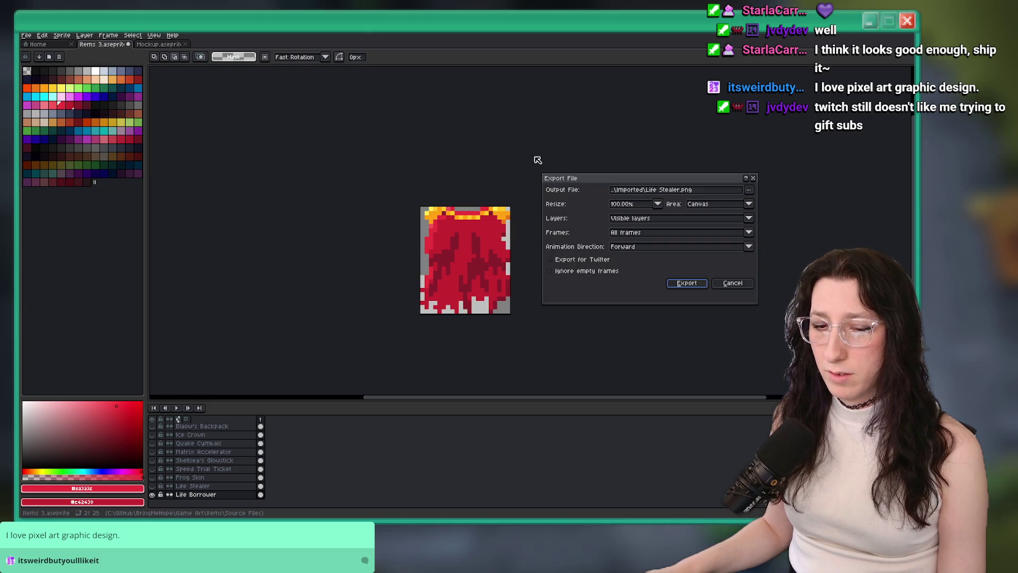
left_click(682, 191)
key("BackSpace")
key("BackSpace")
key("BackSpace")
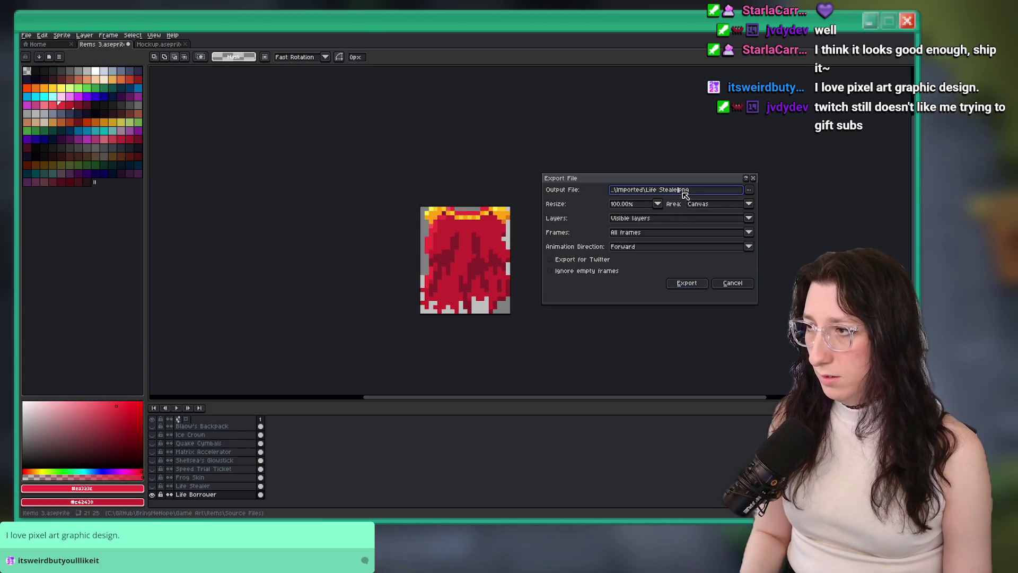
type("Borrower")
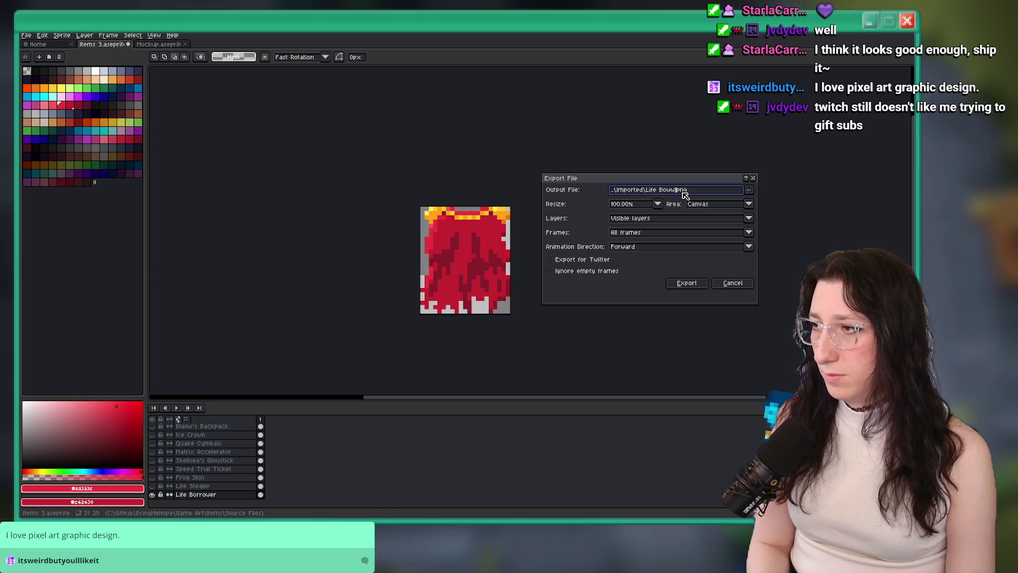
key("Return")
key("ctrl+z")
key("alt+Tab")
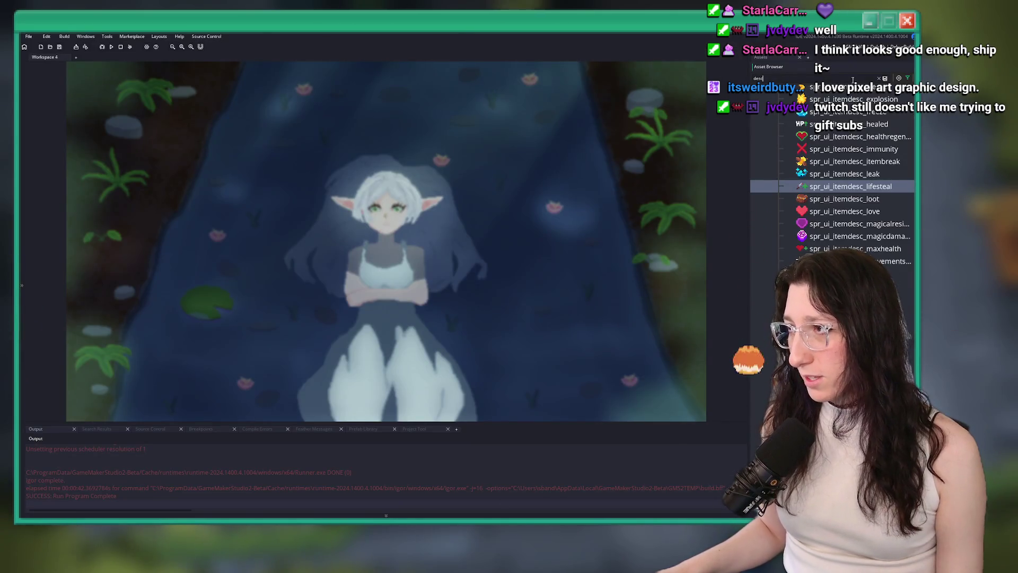
Step: Clear the asset list filter and expand the Striking items folder
scroll(848, 212, "down", 2)
scroll(833, 239, "up", 10)
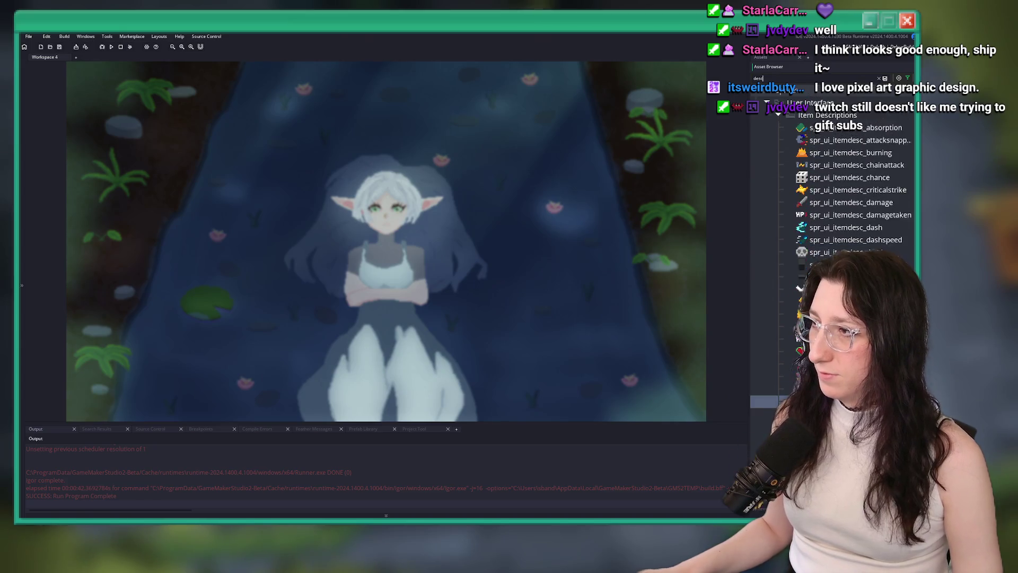
left_click(880, 79)
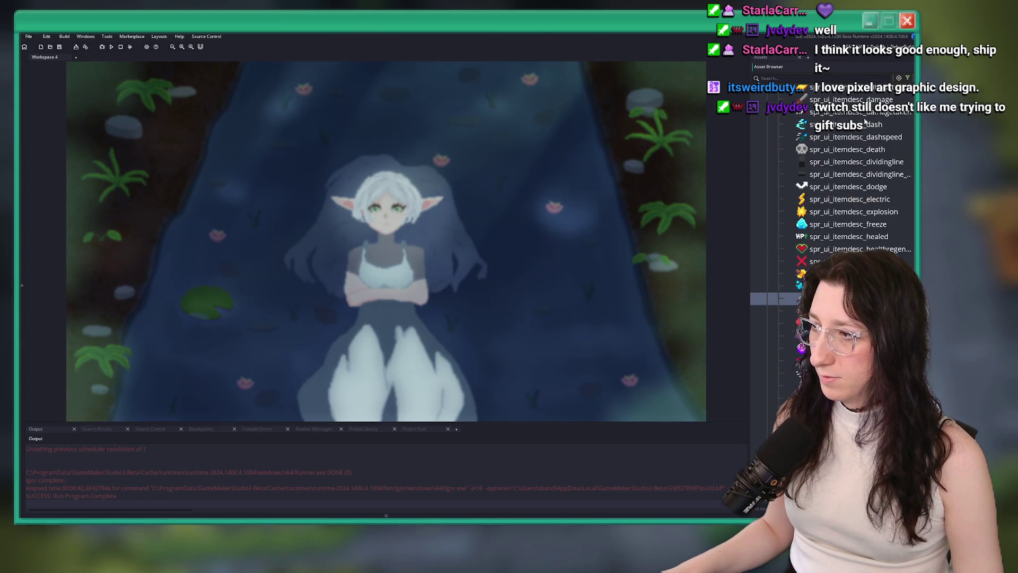
scroll(838, 212, "up", 3)
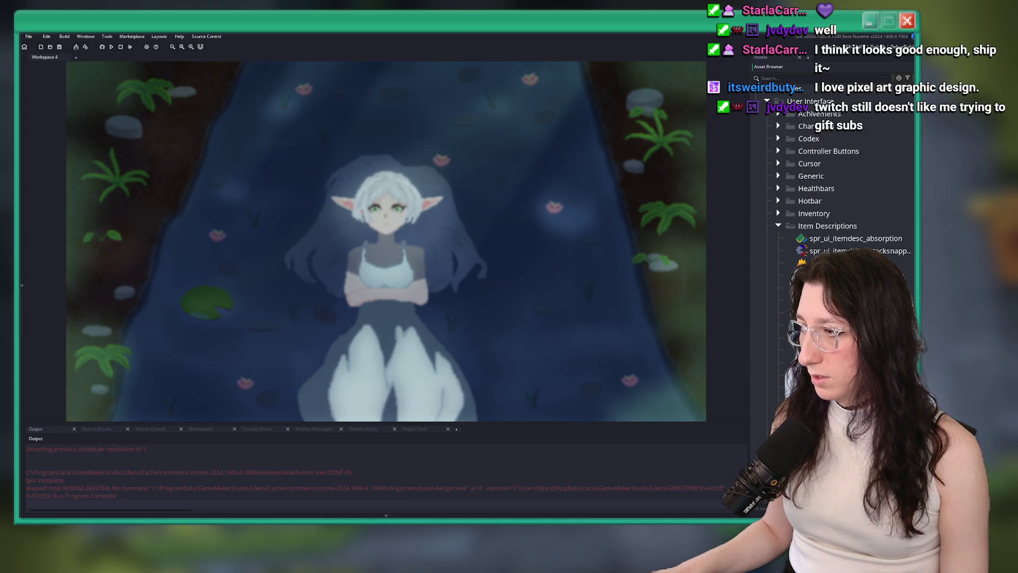
scroll(765, 218, "up", 15)
scroll(765, 219, "up", 5)
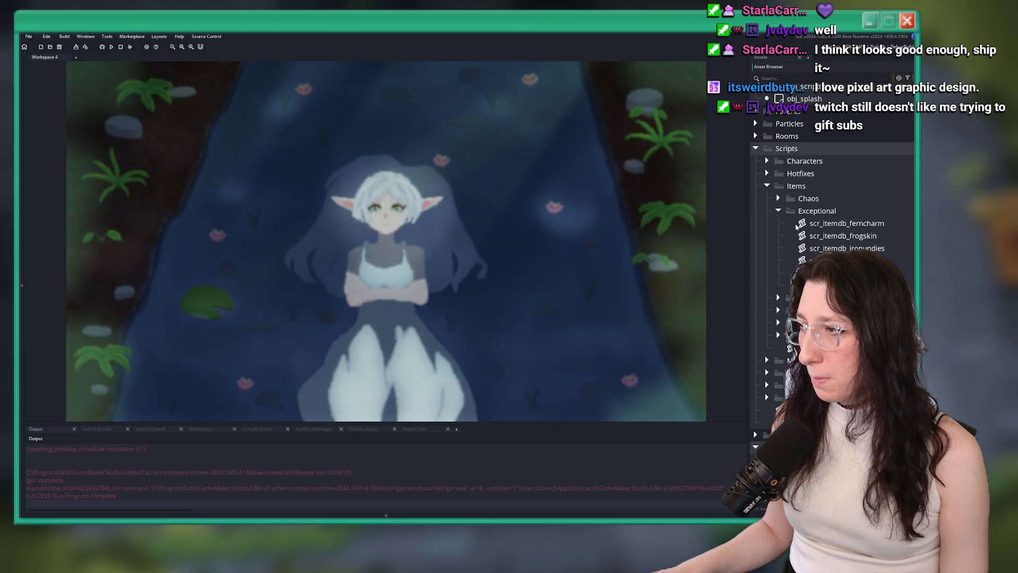
left_click(778, 210)
left_click(779, 260)
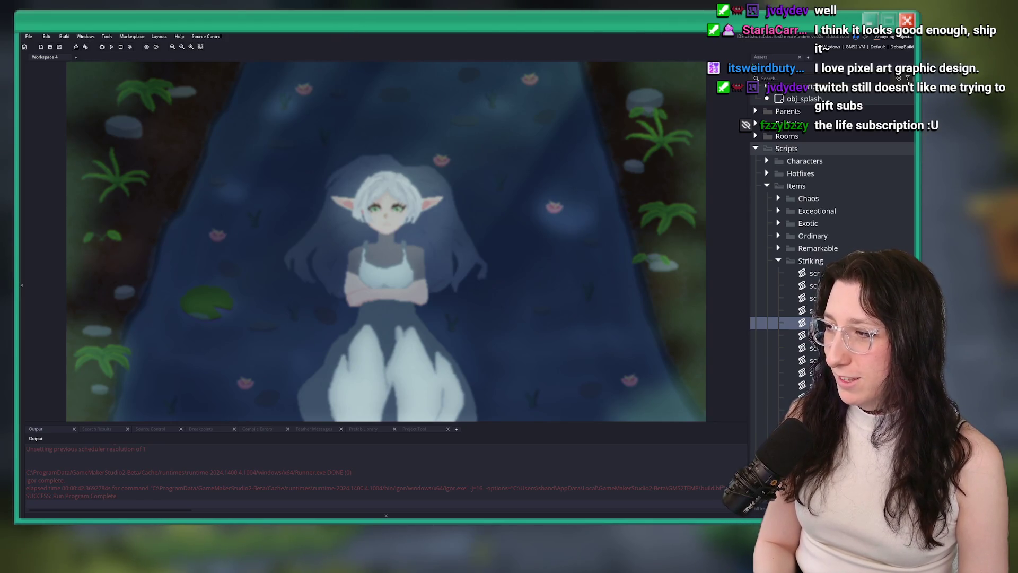
scroll(765, 348, "down", 15)
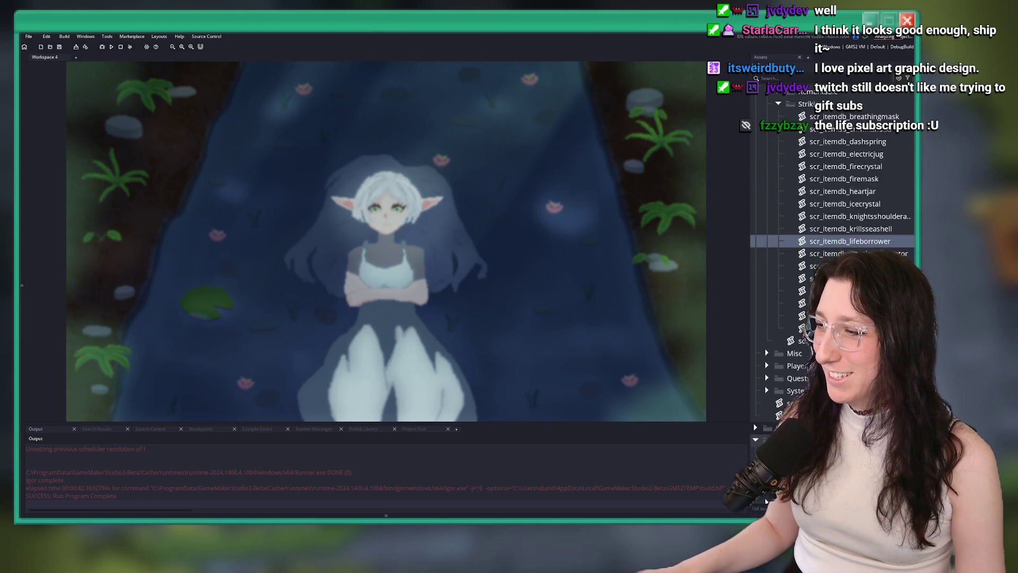
Step: Search assets for 'item' and duplicate spr_item_stickydonut
left_click(785, 78)
type("item_")
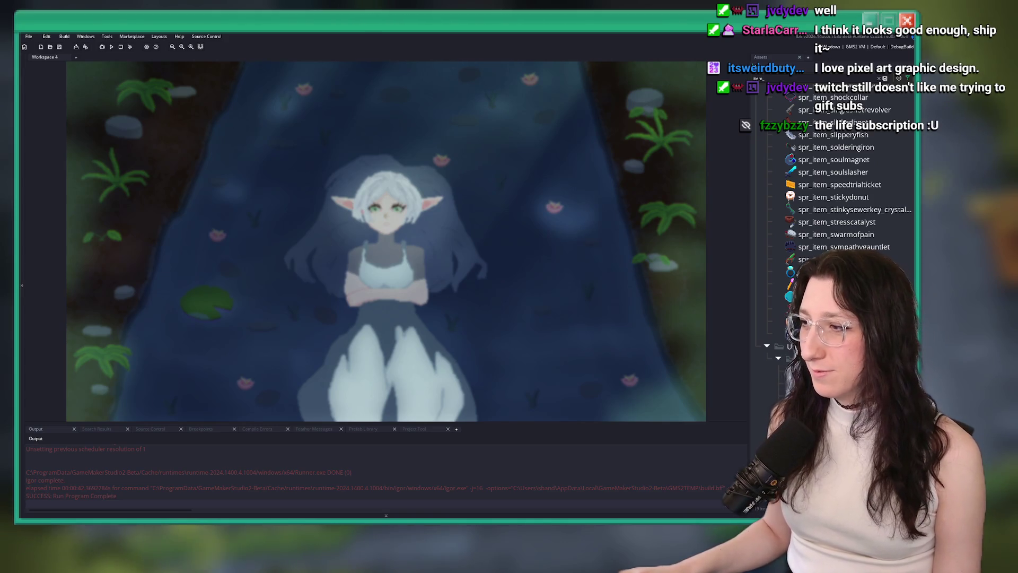
left_click(839, 209)
left_click(838, 200)
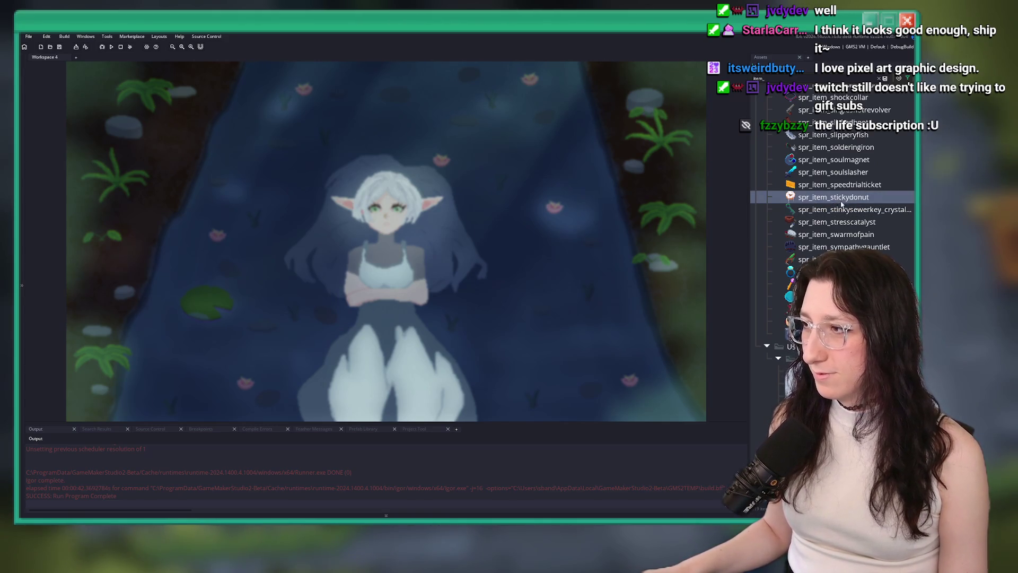
key("ctrl+d")
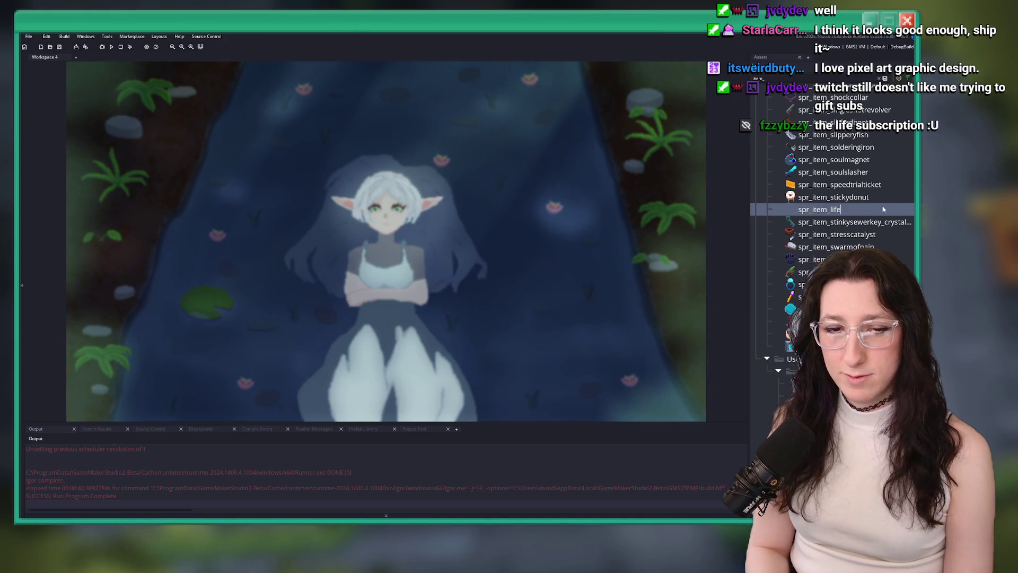
Step: Replace the sprite image with Life Borrower.png from Game Art > Items > Imported
scroll(883, 207, "up", 10)
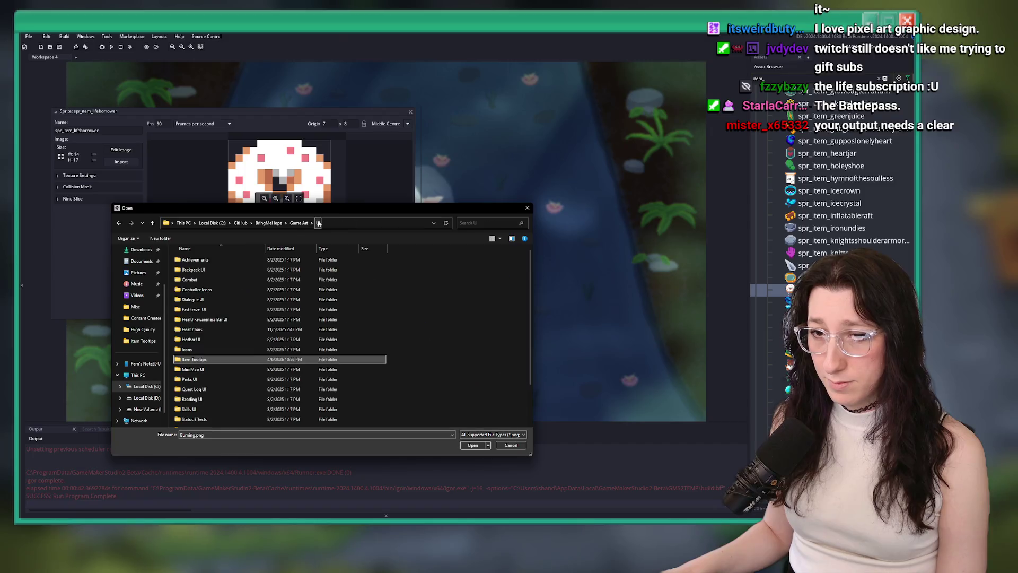
left_click(297, 224)
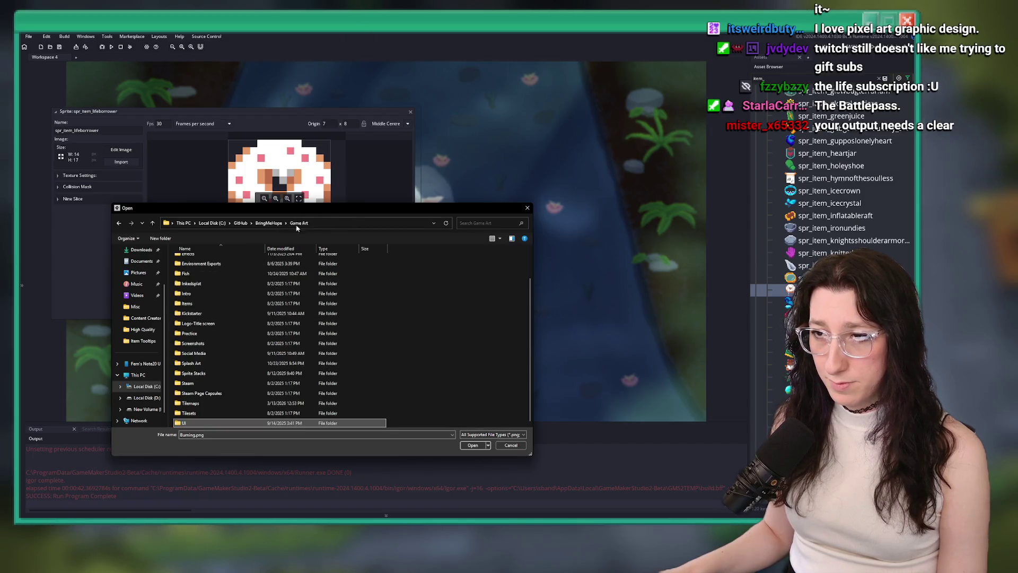
double_click(250, 303)
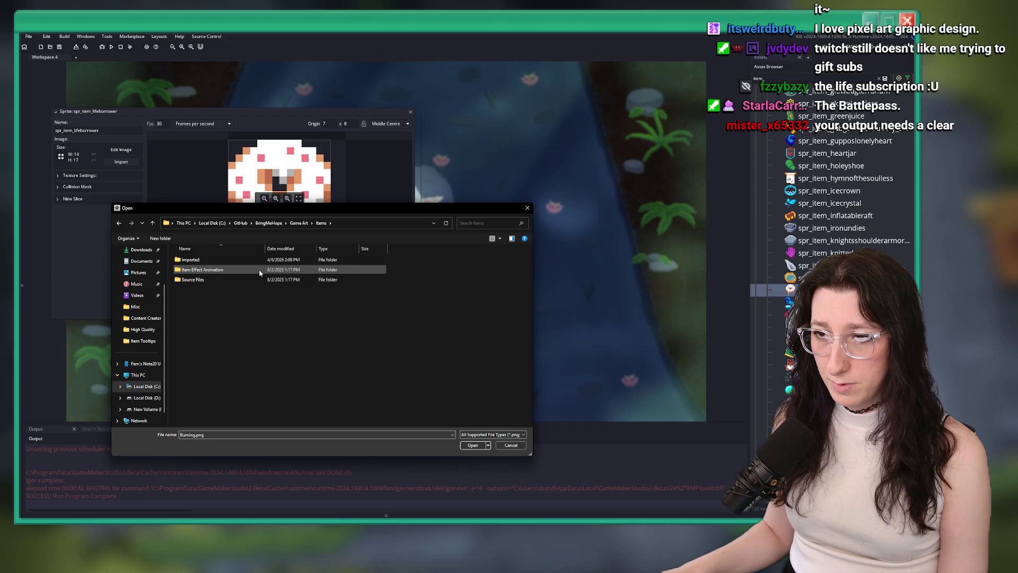
double_click(249, 260)
left_click(245, 282)
left_click(270, 278)
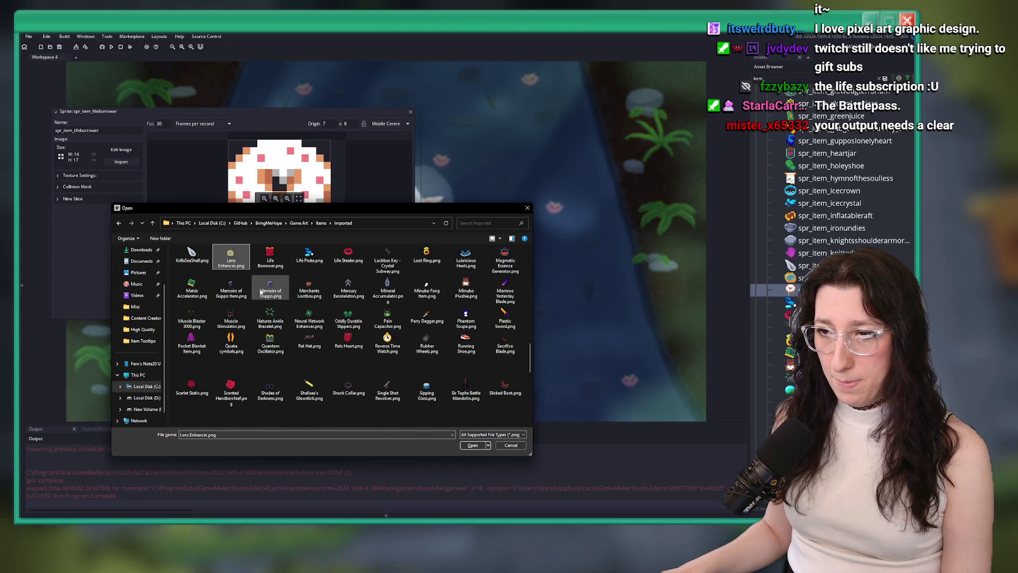
double_click(270, 278)
left_click(487, 290)
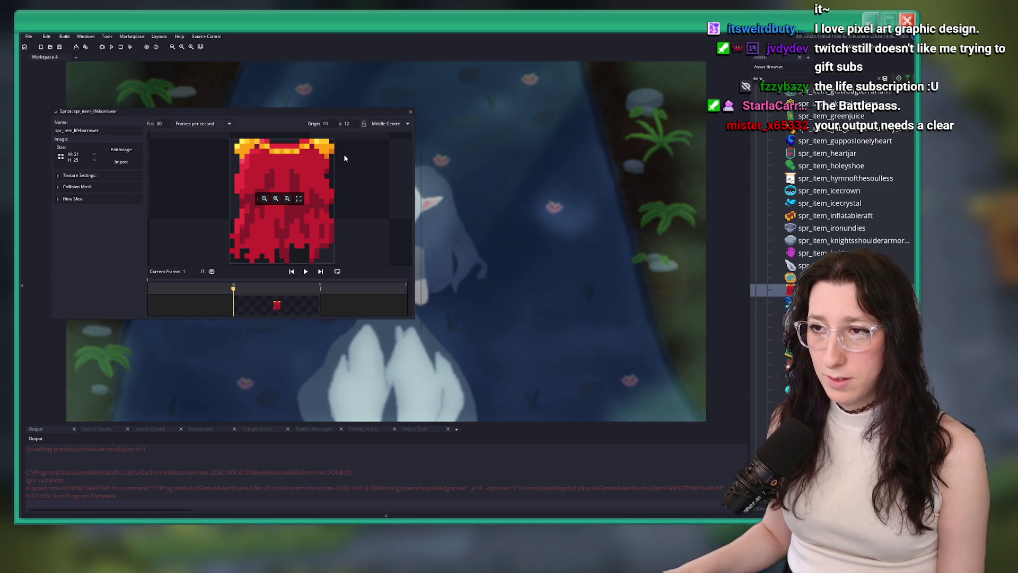
Step: Click into the sprite's Name field and close the sprite editor
left_click(110, 187)
left_click(136, 131)
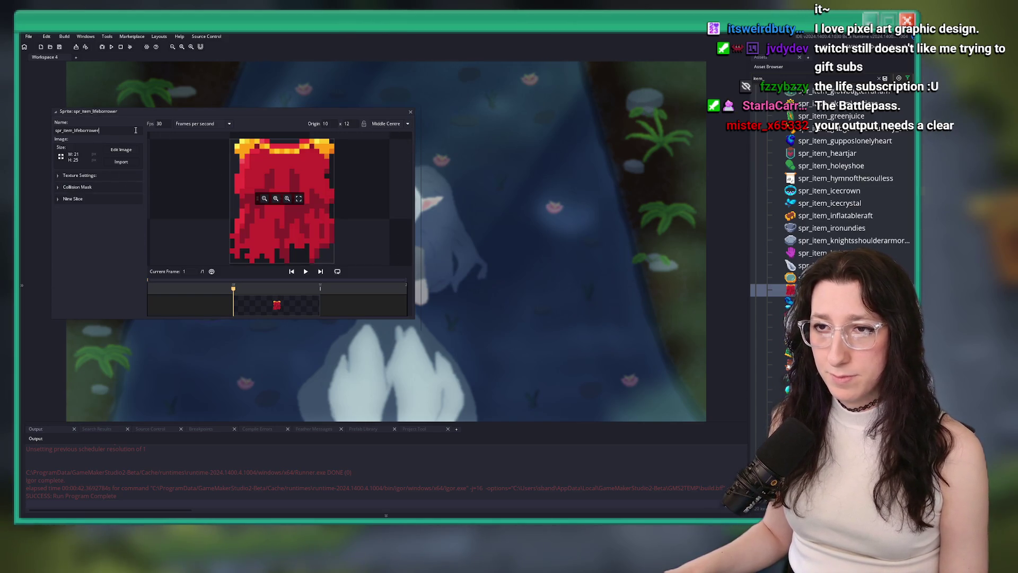
left_click(413, 111)
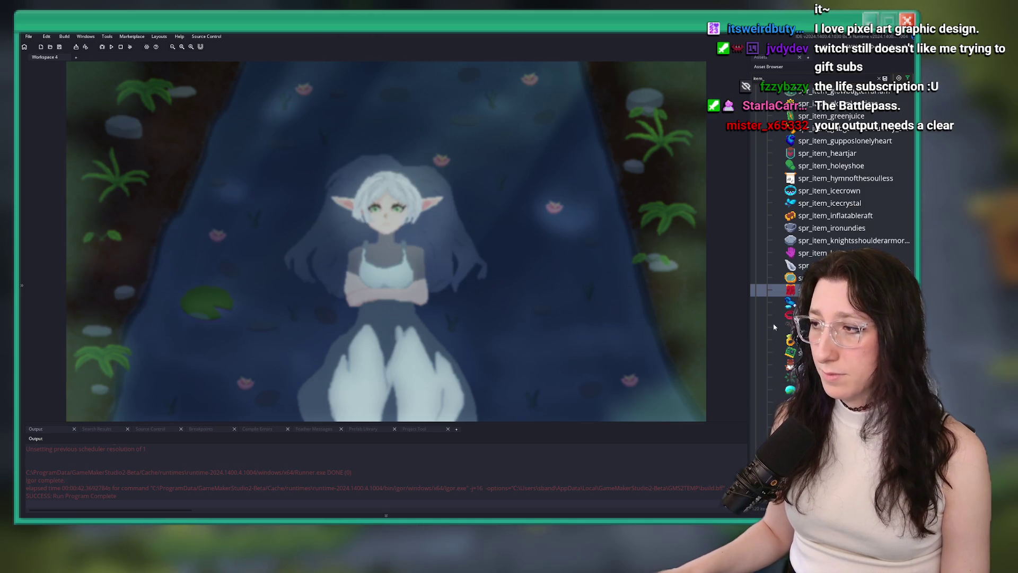
Step: Open scr_itemdb_lifeborrower and swap line 3's sprite to spr_item_lifeborrower
key("ctrl+t")
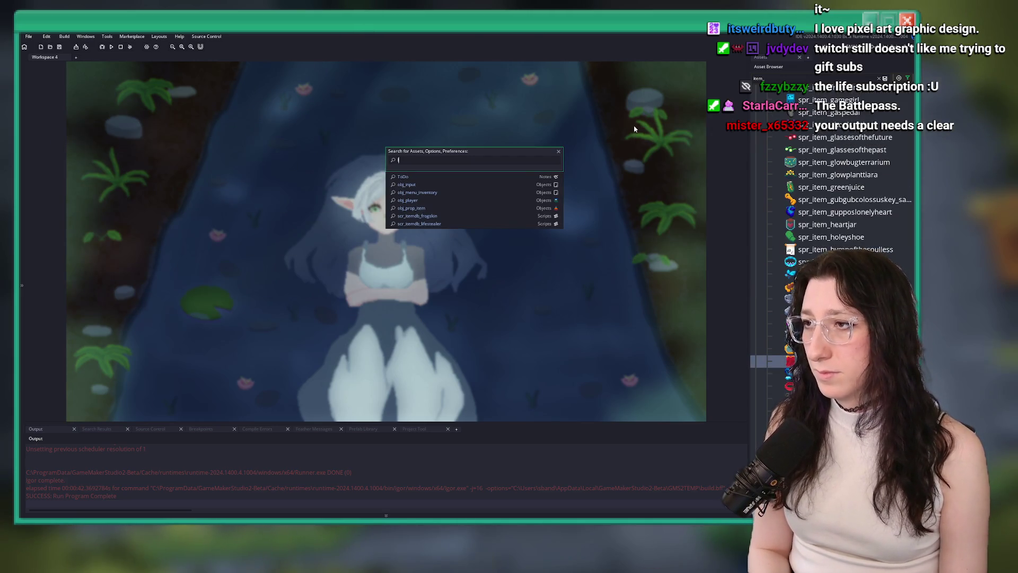
type("lifeborr")
left_click(488, 180)
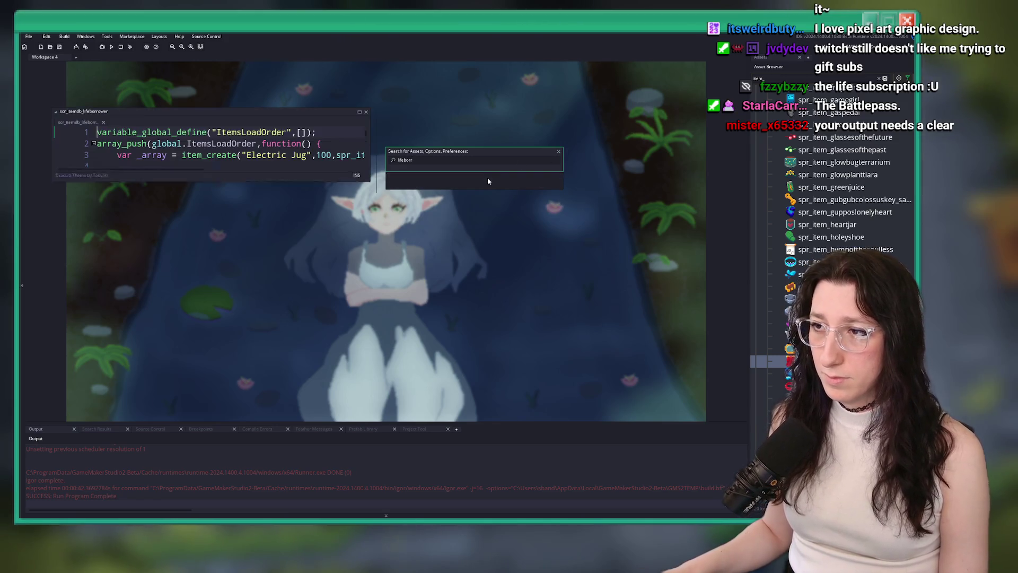
double_click(372, 99)
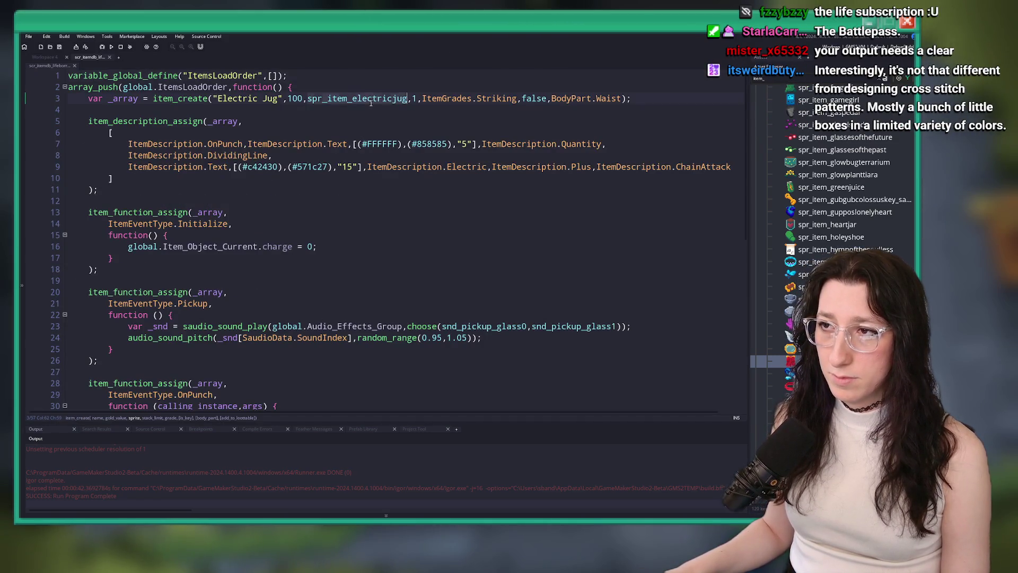
type("spr_item_lifeborrower")
Step: Rename the item's display name from Electric Jug to 'Life Borrower'
left_click(220, 99)
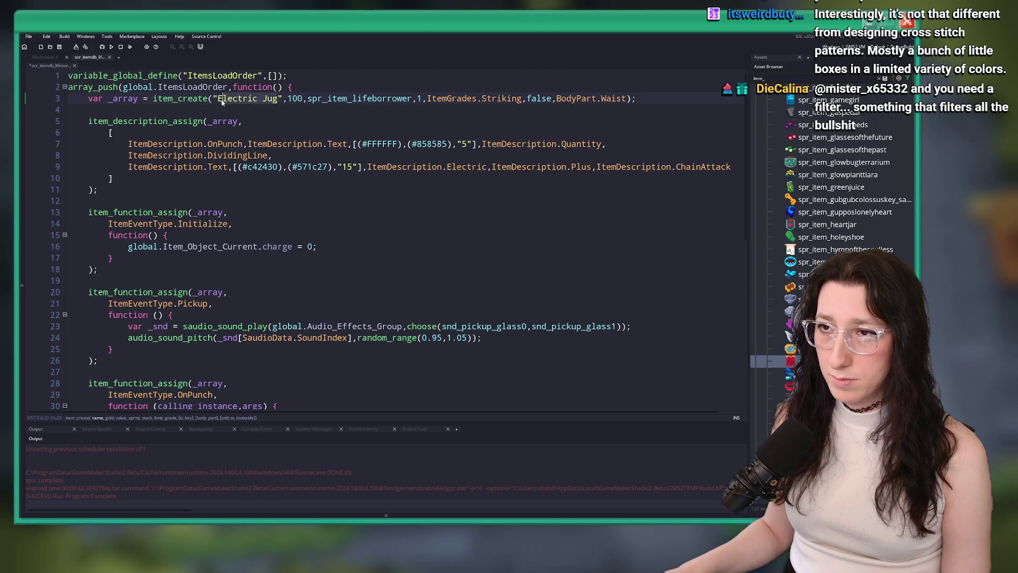
key("Delete")
key("Delete")
key("Delete")
type("Life Borro")
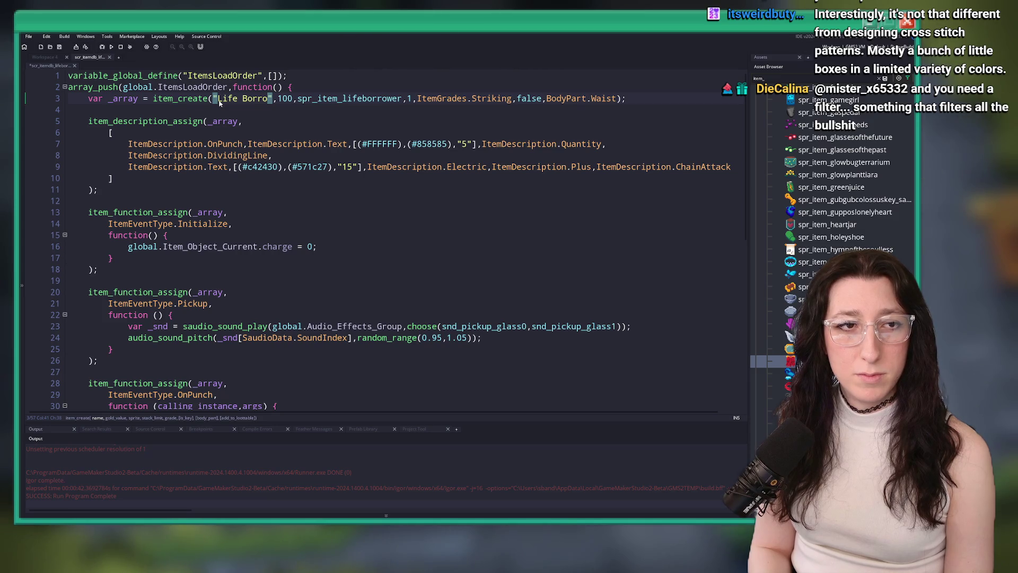
type("wer")
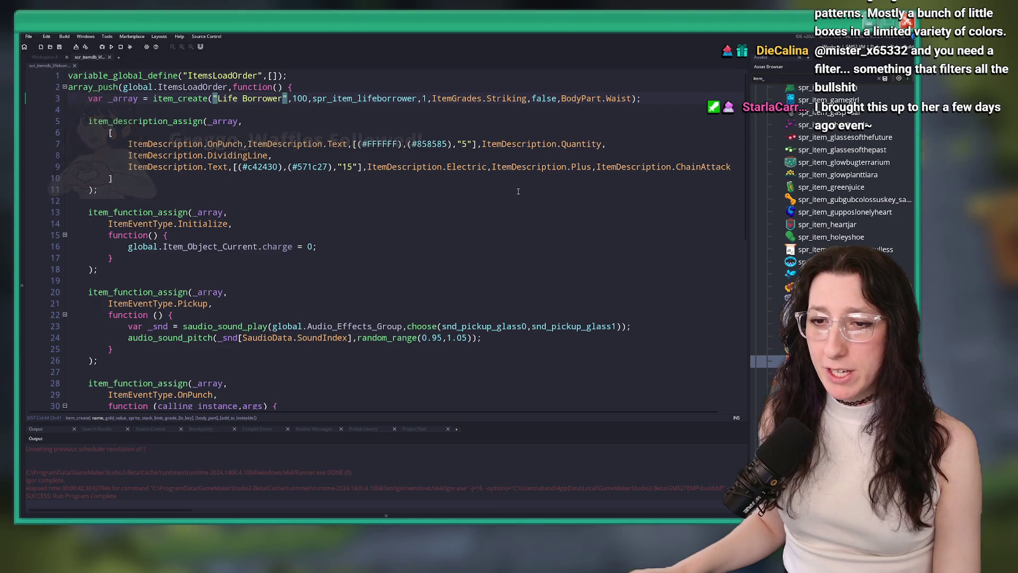
left_click(473, 198)
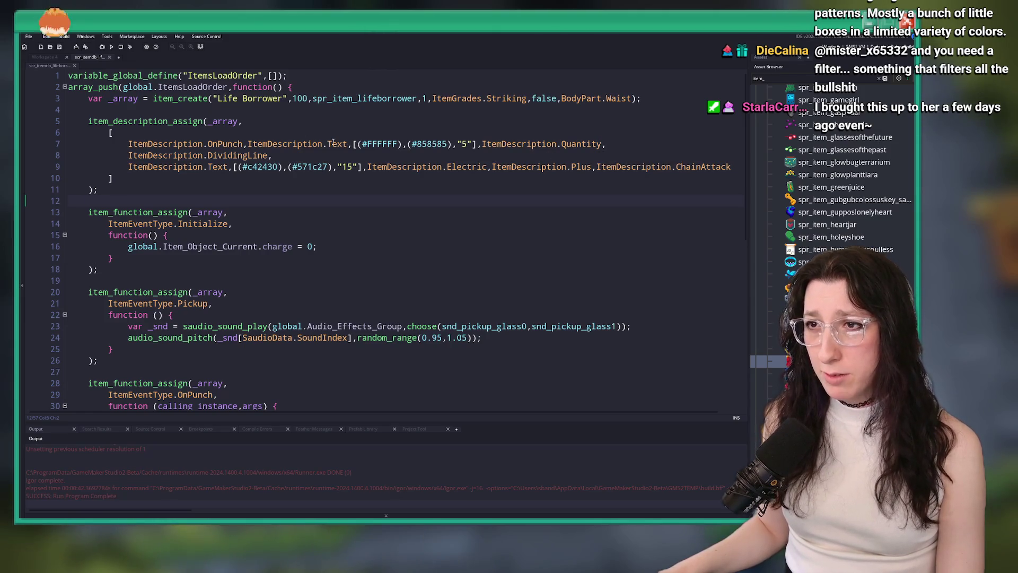
left_click(374, 131)
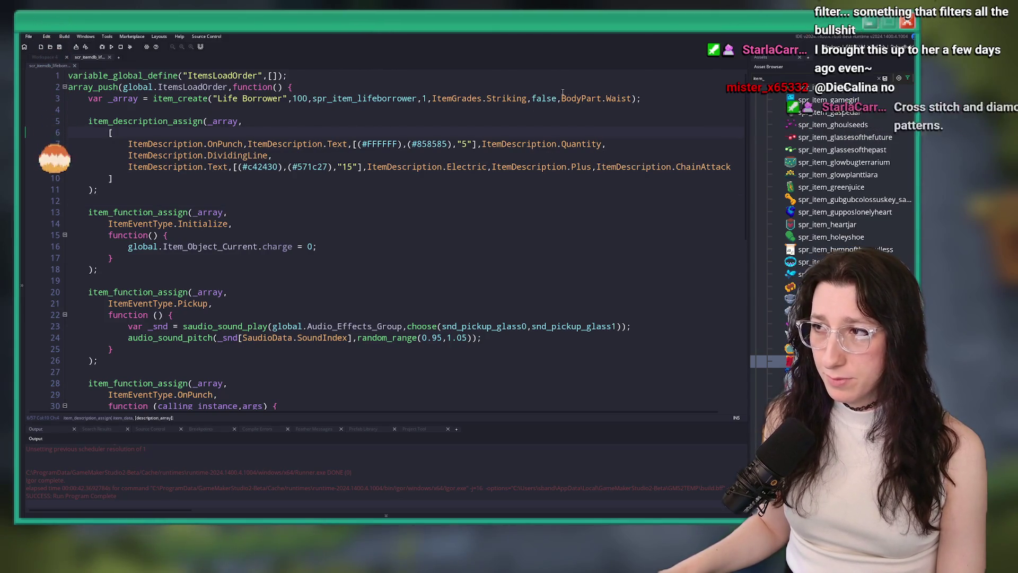
Step: Change the body part from Waist to BodyPart.Chest
double_click(619, 98)
type("G")
key("Return")
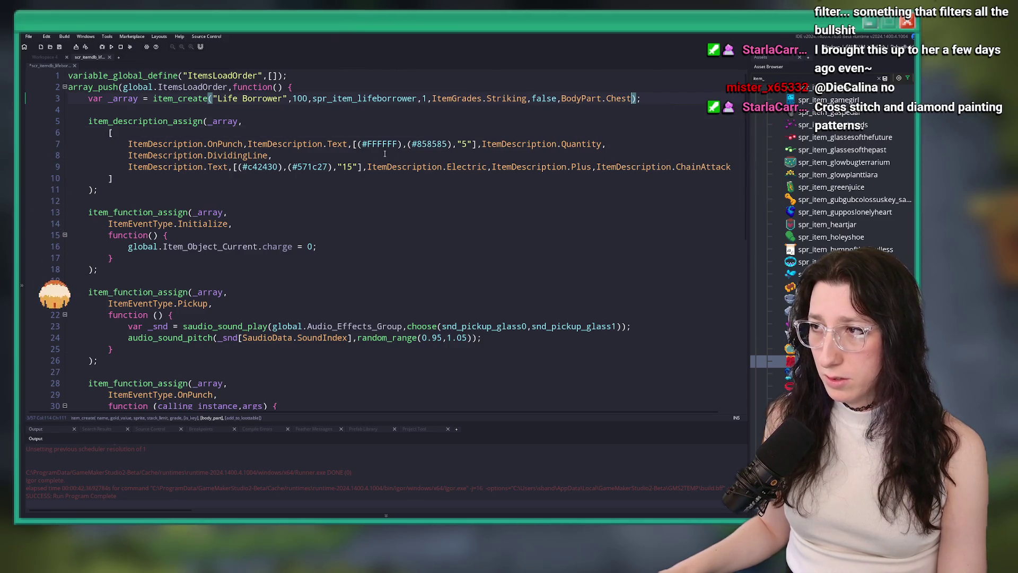
Step: Replace the OnPunch description keyword with ItemDescription.Parry and trim the line
left_click(242, 144)
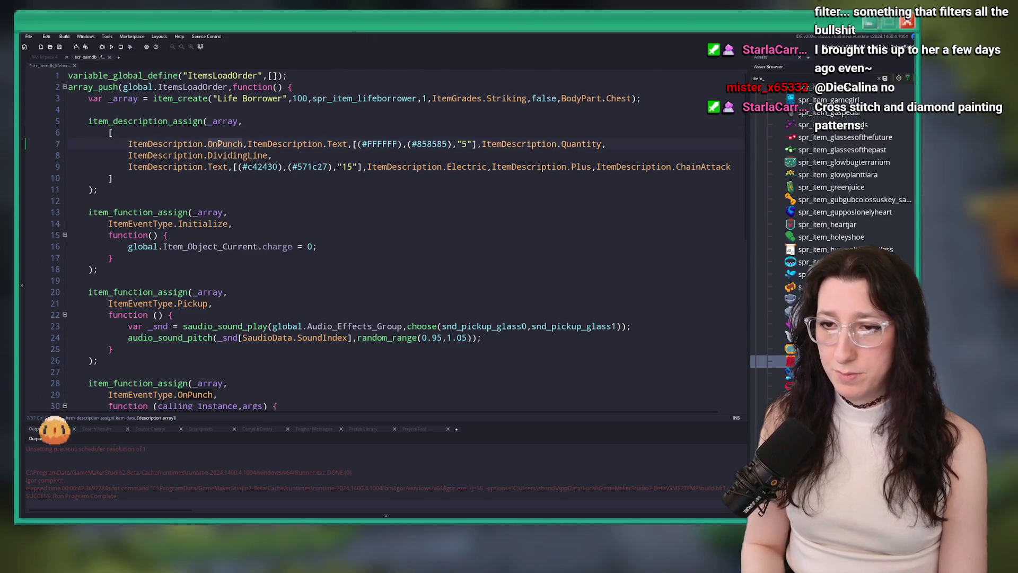
key("BackSpace")
key("BackSpace")
key("BackSpace")
type("a")
type("r")
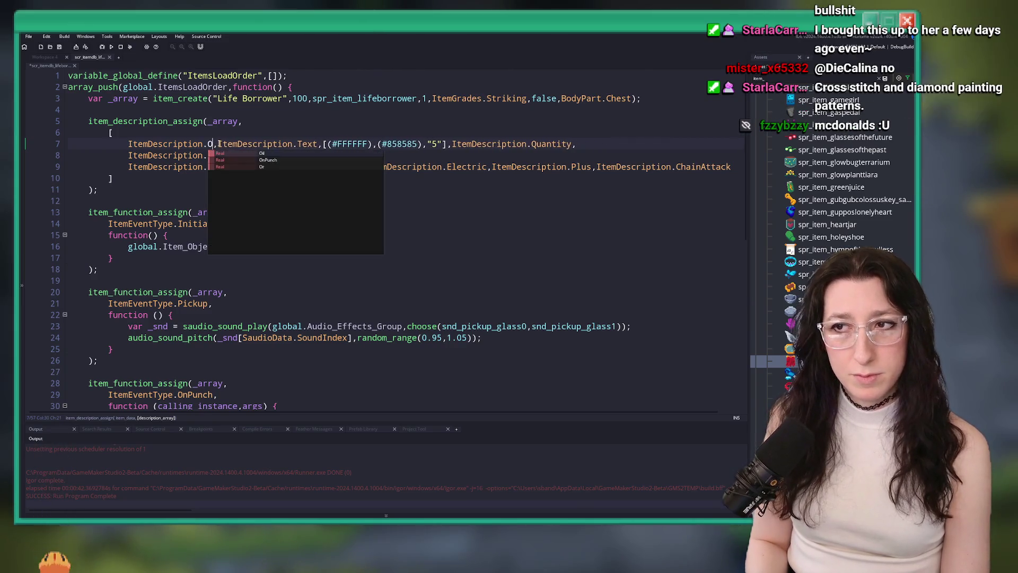
key("Return")
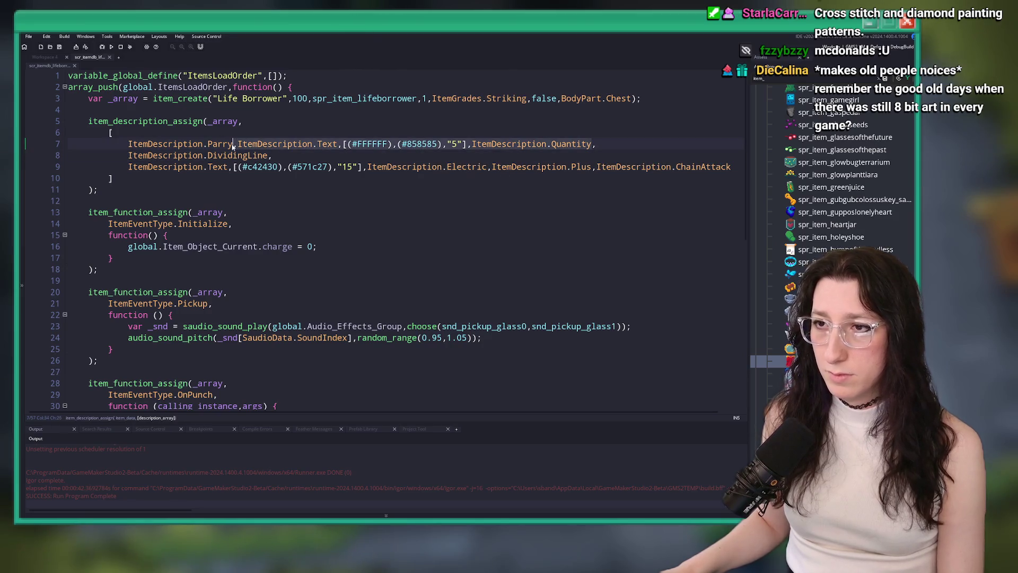
key("shift+End")
type(",")
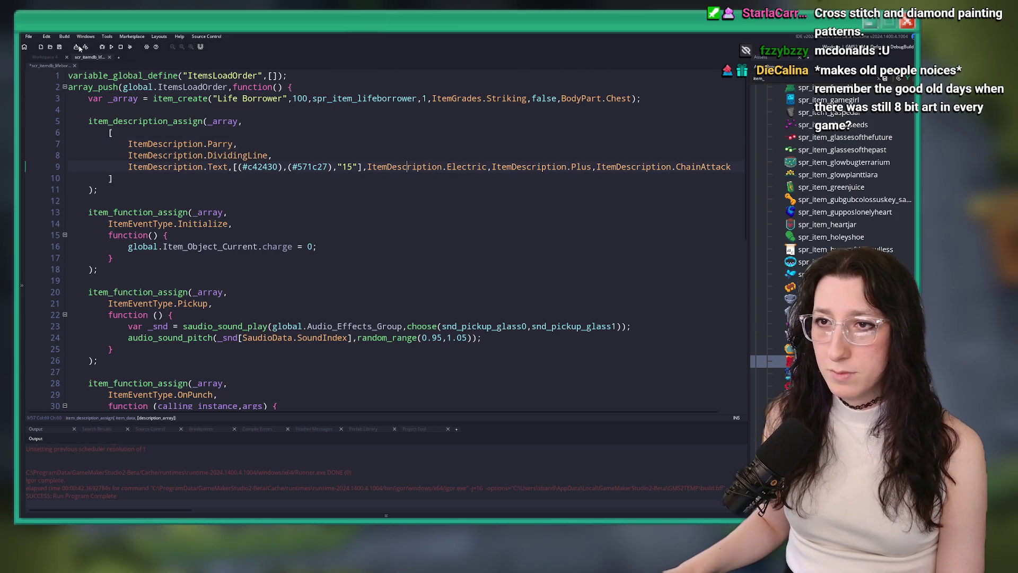
Step: Search the assets for 'lifestealer'
left_click(41, 58)
key("ctrl+t")
type("lifesteal")
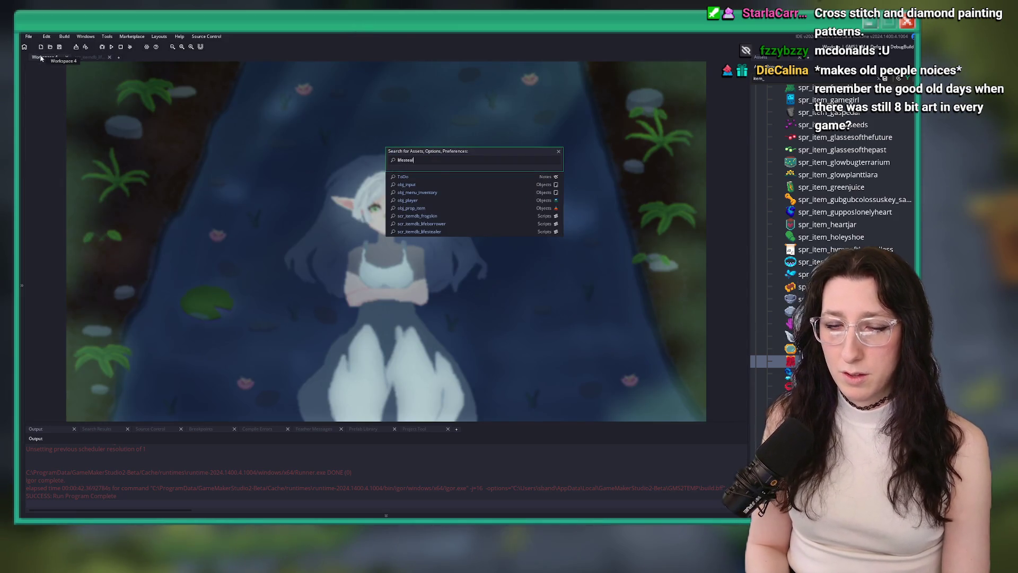
type("er")
Step: Open scr_itemdb_lifestealer full-size and go to its LifeSteal 0.5 description line
key("Return")
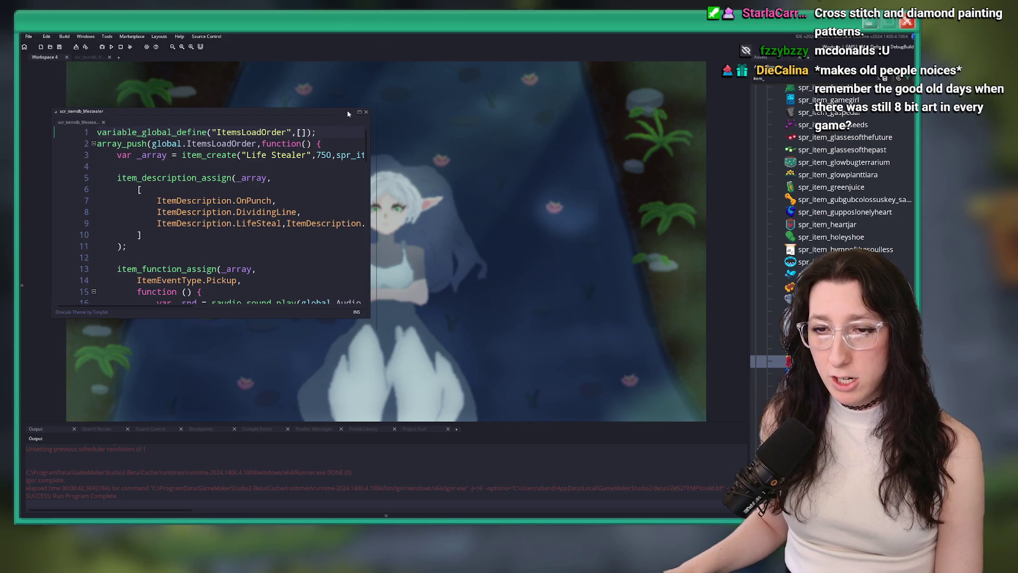
left_click(363, 113)
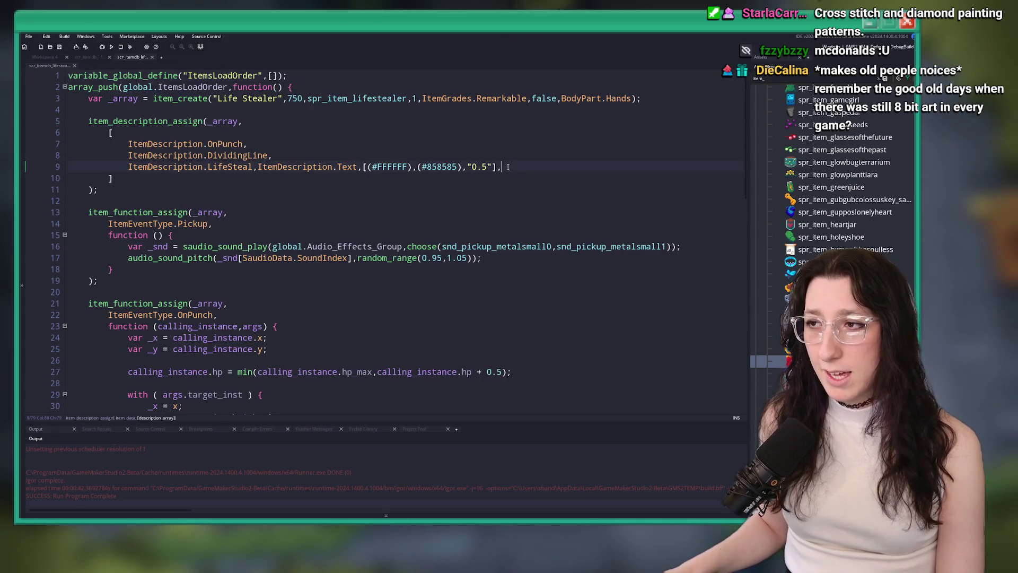
left_click(111, 168)
left_click(95, 58)
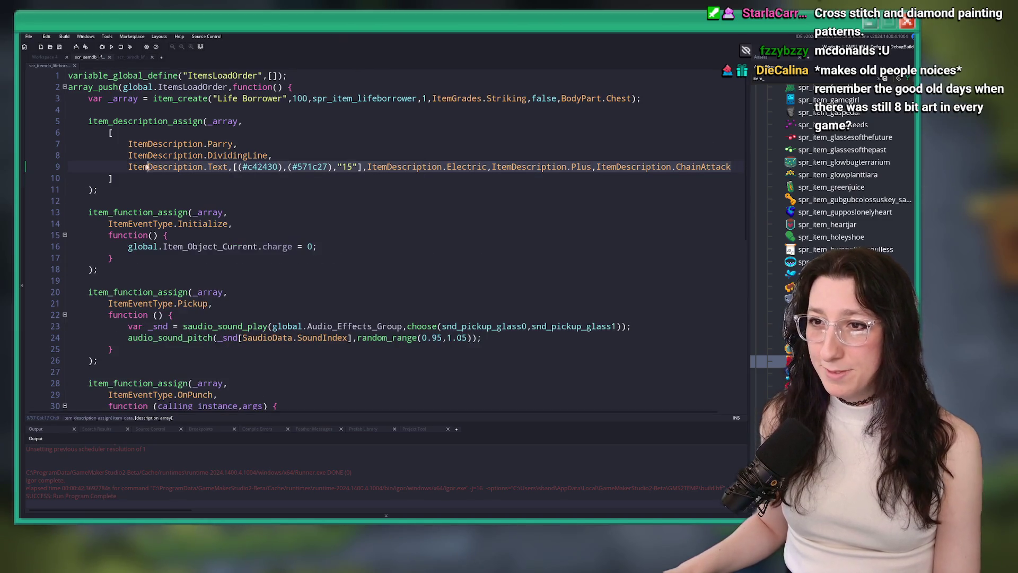
Step: Paste the LifeSteal 0.5 description over line 9's electric description
left_click_drag(736, 166, 127, 168)
type("ItemDescription.LifeSteal,ItemDescription.Text,[(#FFFFFF),(#858585),\"0.5\"],")
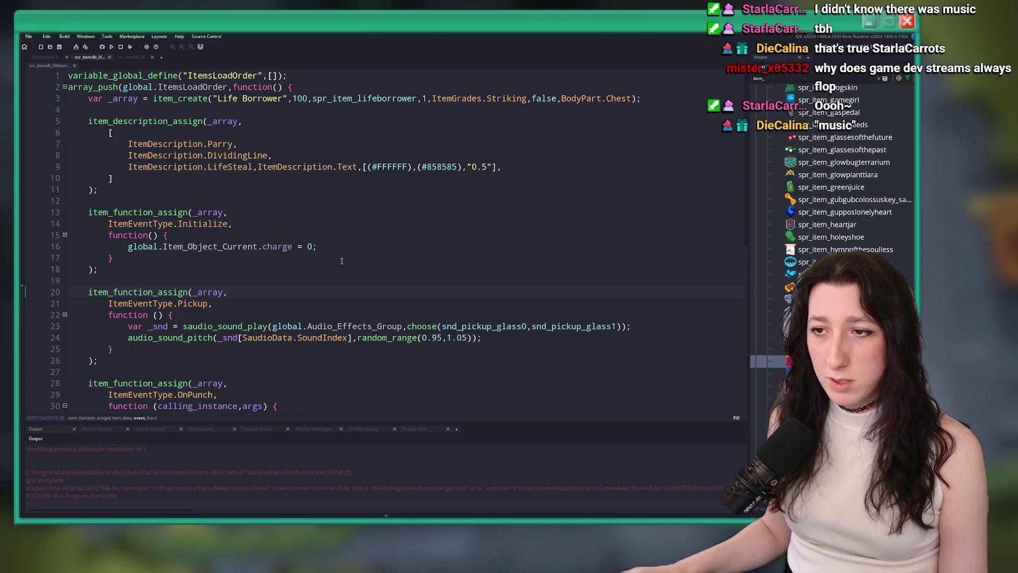
left_click(362, 243)
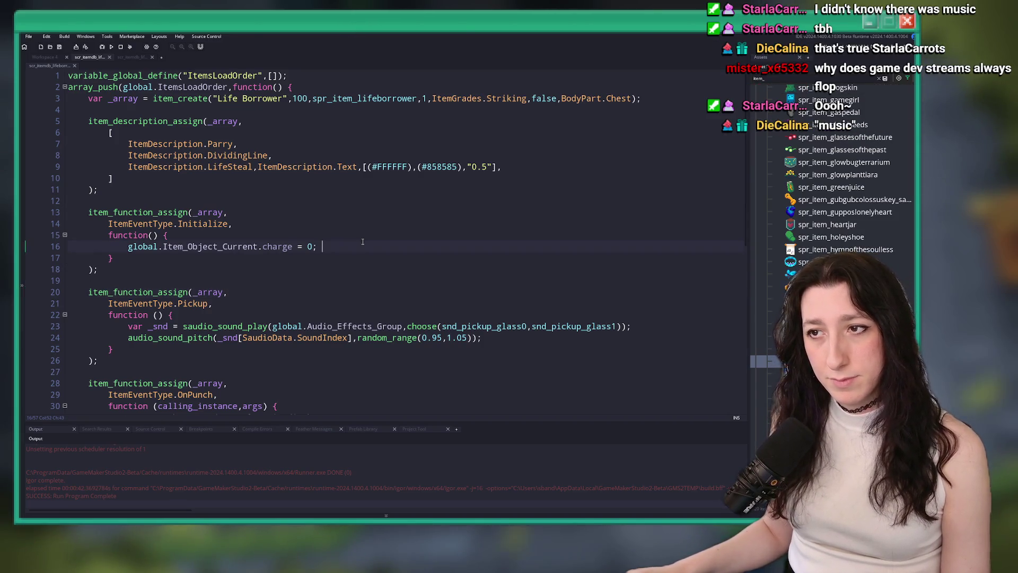
left_click(181, 275)
Step: Select and delete the item_function_assign Initialize block on lines 13–18
mouse_move(180, 273)
left_mouse_down()
mouse_move(74, 226)
mouse_move(68, 207)
left_mouse_up()
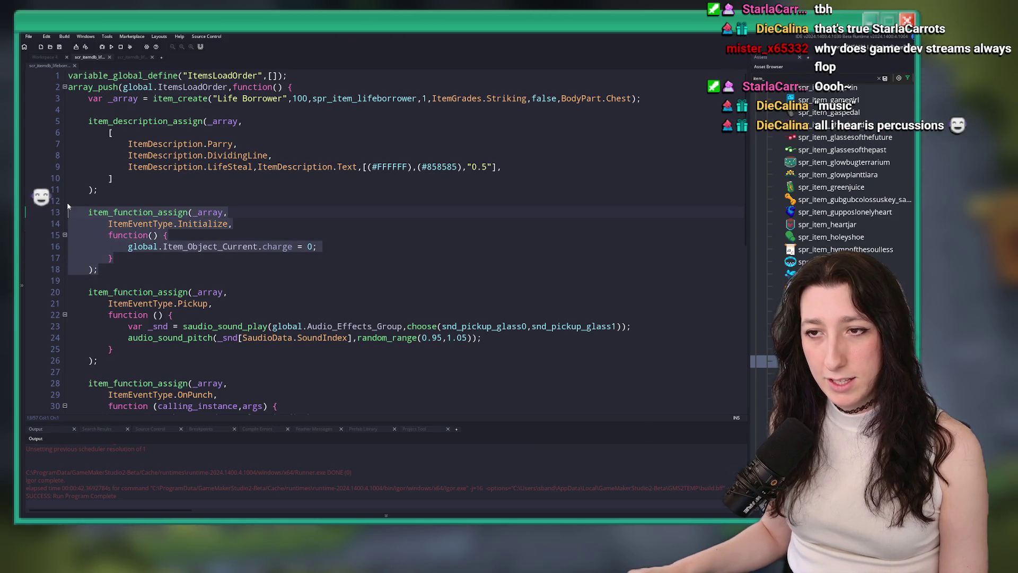
key("BackSpace")
key("BackSpace")
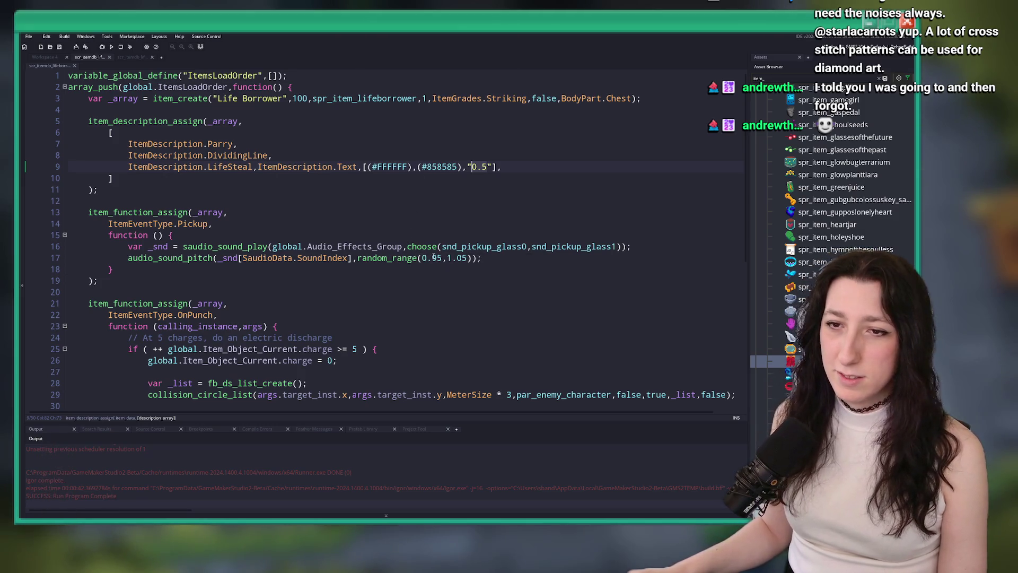
Step: Change Life Borrower's lifesteal value from 0.5 to 2 and its event type to ItemEventType.OnParry
left_click(686, 253)
left_click(470, 168)
key("BackSpace")
key("BackSpace")
key("BackSpace")
type("Parry")
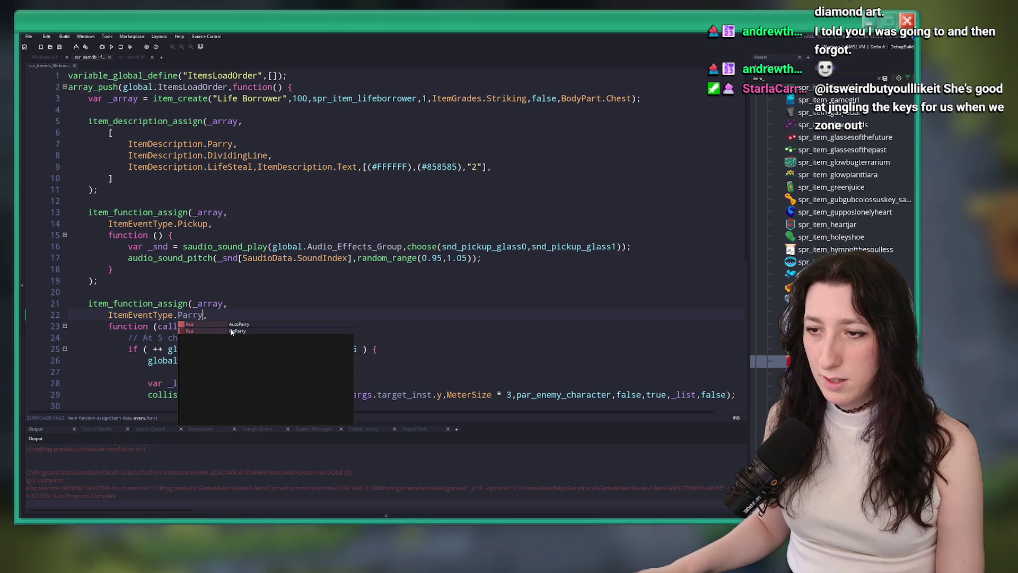
left_click(237, 331)
scroll(526, 164, "down", 3)
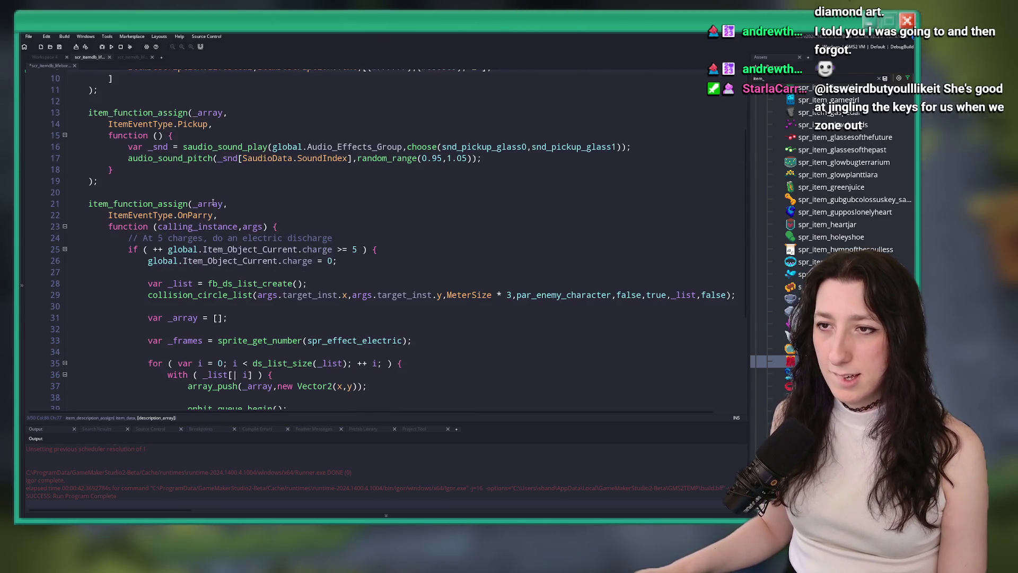
scroll(212, 203, "up", 2)
scroll(270, 267, "down", 6)
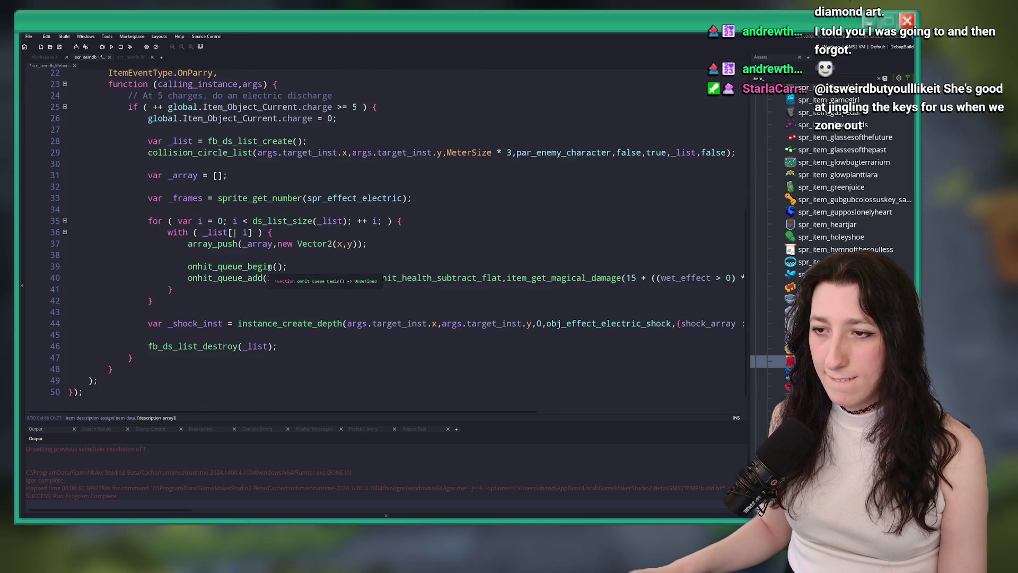
left_click(469, 254)
Step: Open scr_itemdb_lifestealer through asset search and select its OnPunch effect code
key("ctrl+t")
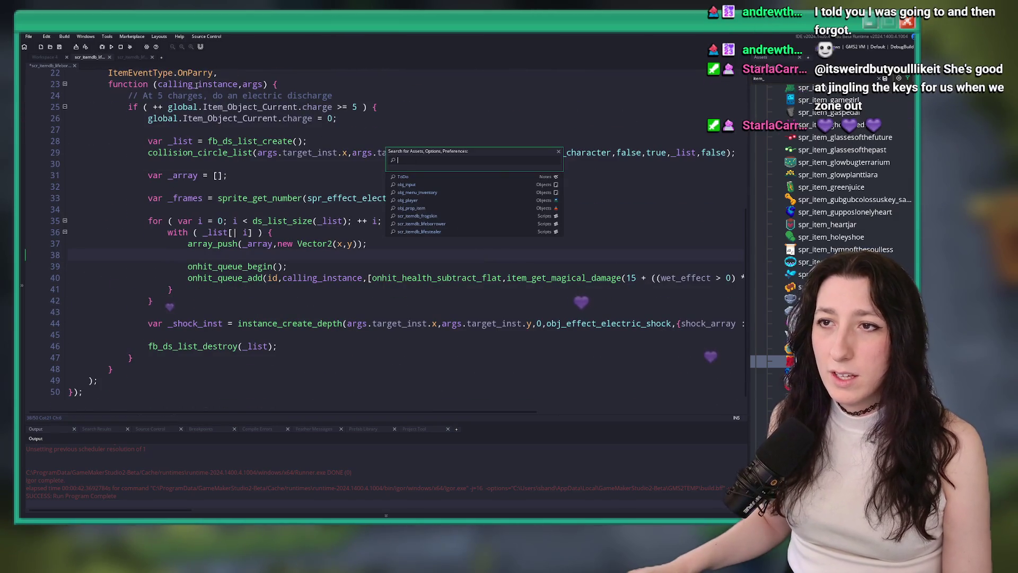
type("lifest")
key("Return")
scroll(209, 239, "down", 7)
scroll(208, 239, "down", 9)
scroll(180, 325, "up", 5)
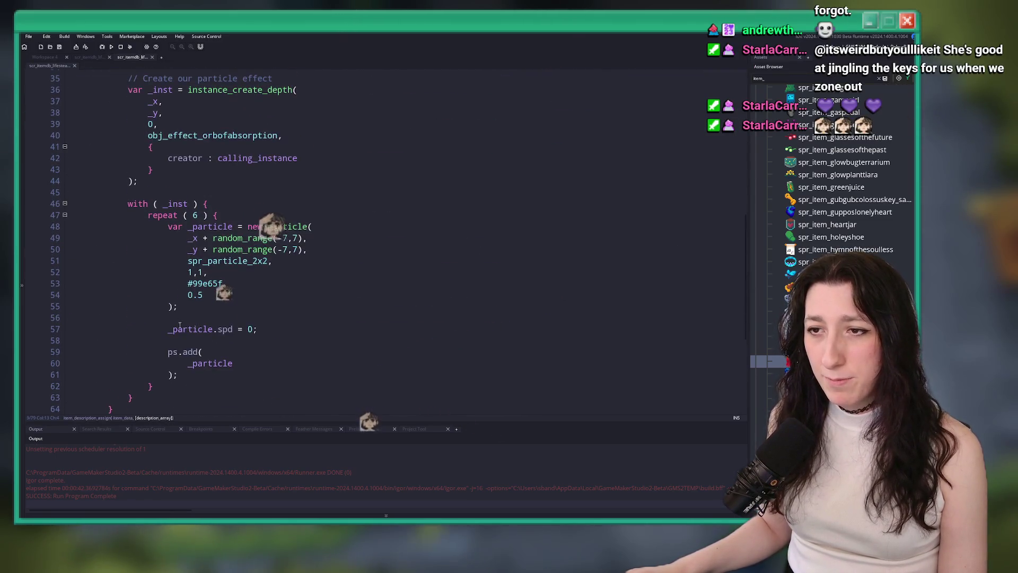
scroll(129, 390, "up", 5)
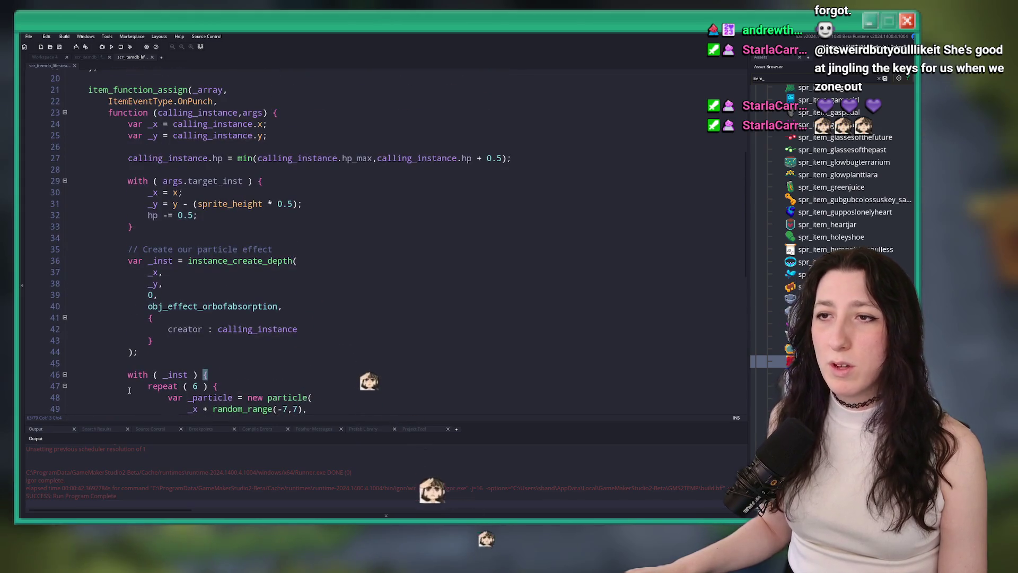
scroll(128, 390, "down", 7)
mouse_move(146, 347)
left_mouse_down()
mouse_move(164, 294)
mouse_move(136, 246)
mouse_move(129, 110)
left_mouse_up()
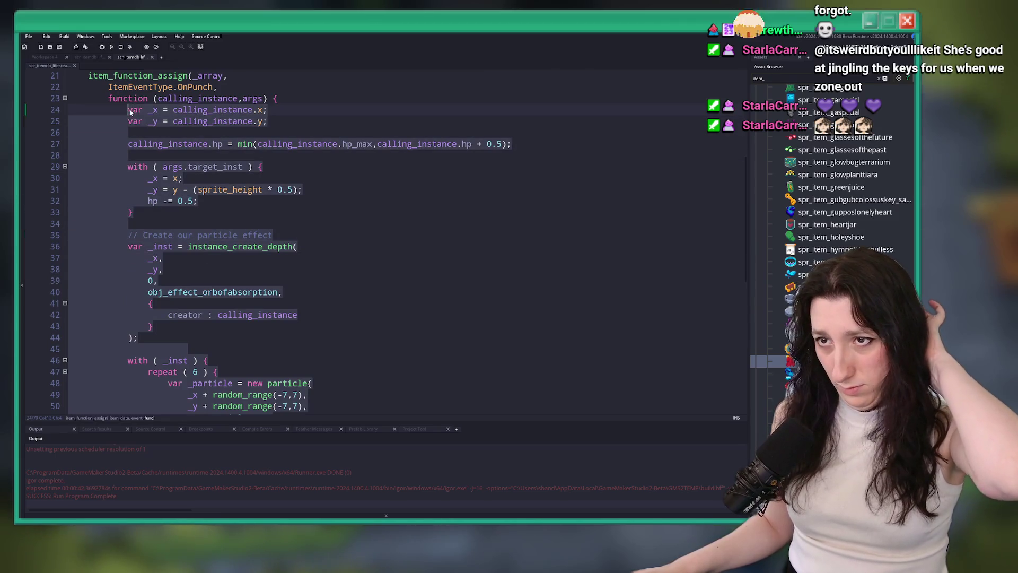
left_click(95, 59)
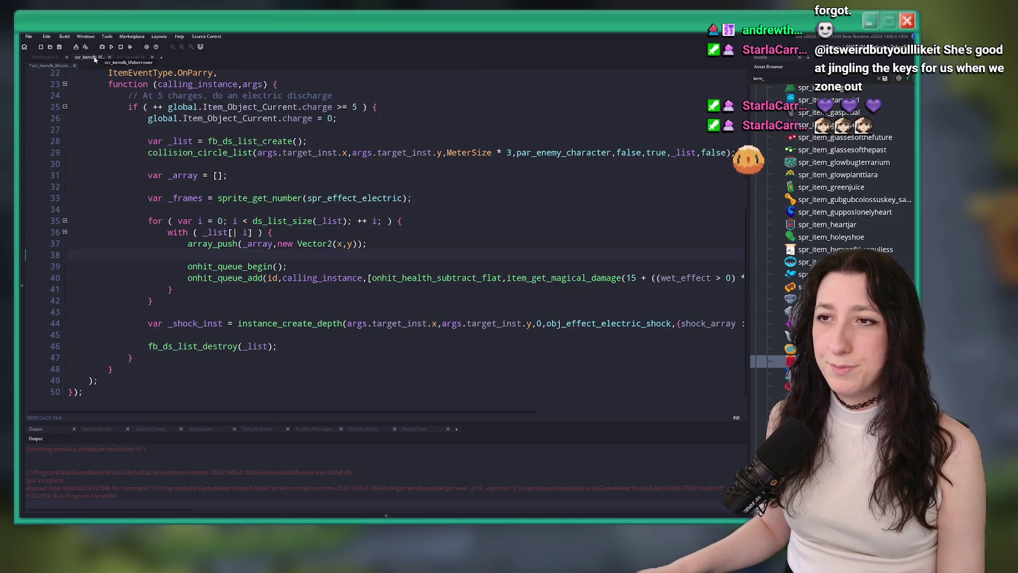
Step: Replace the old OnParry electric-discharge code with the pasted absorption particle code
mouse_move(132, 358)
left_mouse_down()
mouse_move(137, 130)
mouse_move(127, 95)
left_mouse_up()
key("ctrl+v")
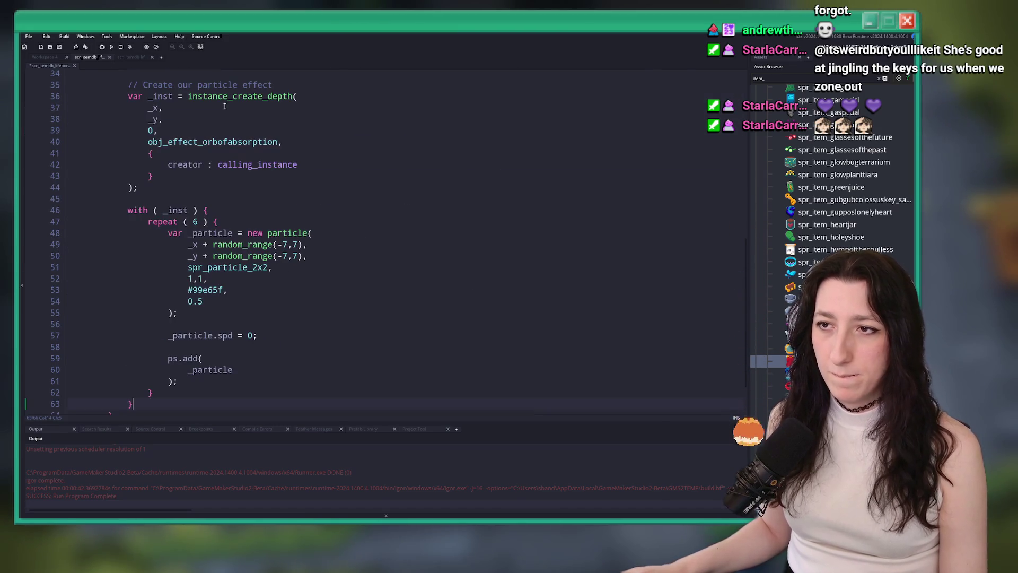
left_click(110, 373)
scroll(110, 372, "up", 9)
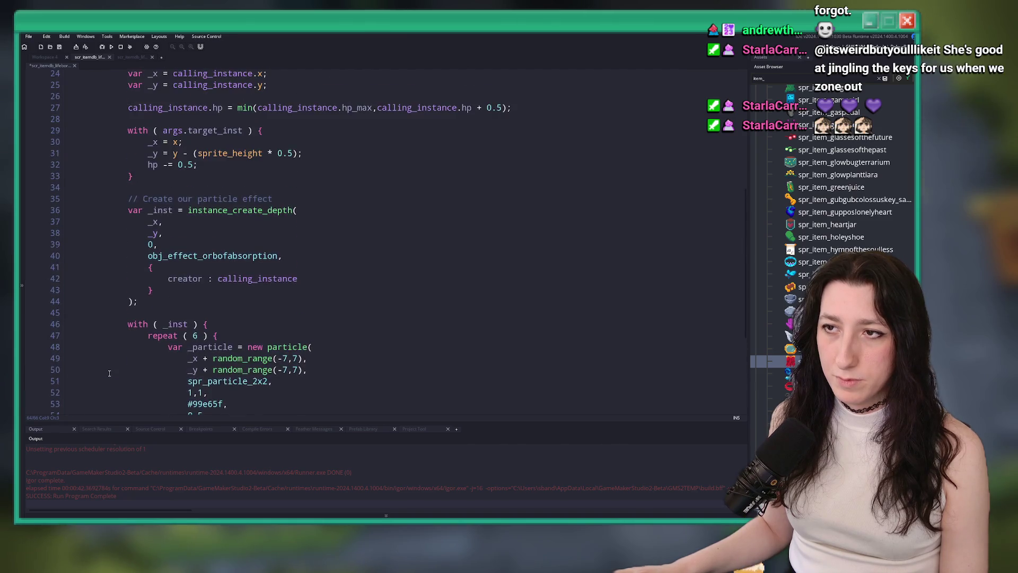
scroll(112, 361, "down", 4)
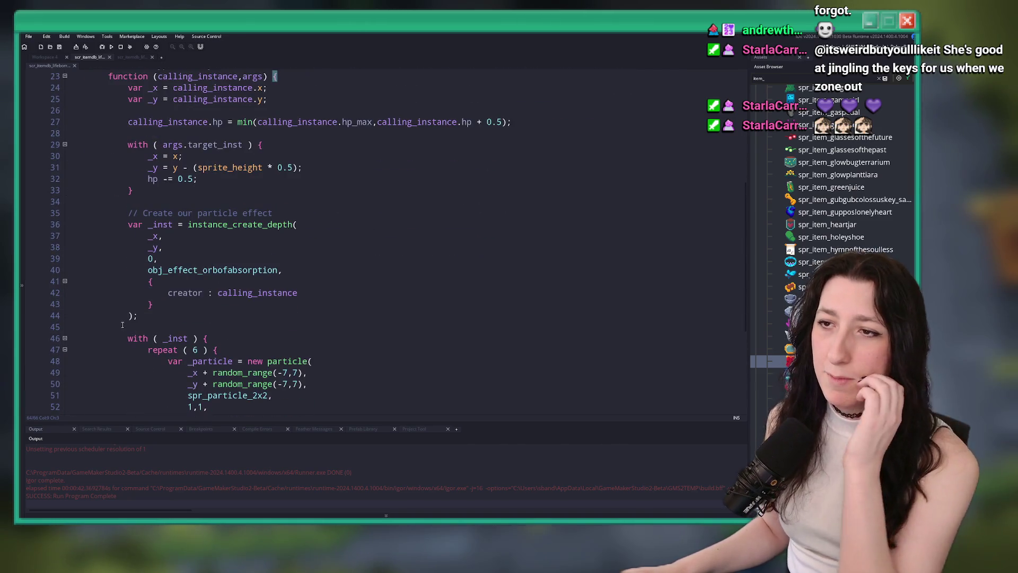
Step: Change the heal amount on line 27 from 0.5 to 2
left_click_drag(503, 122, 487, 122)
type("2")
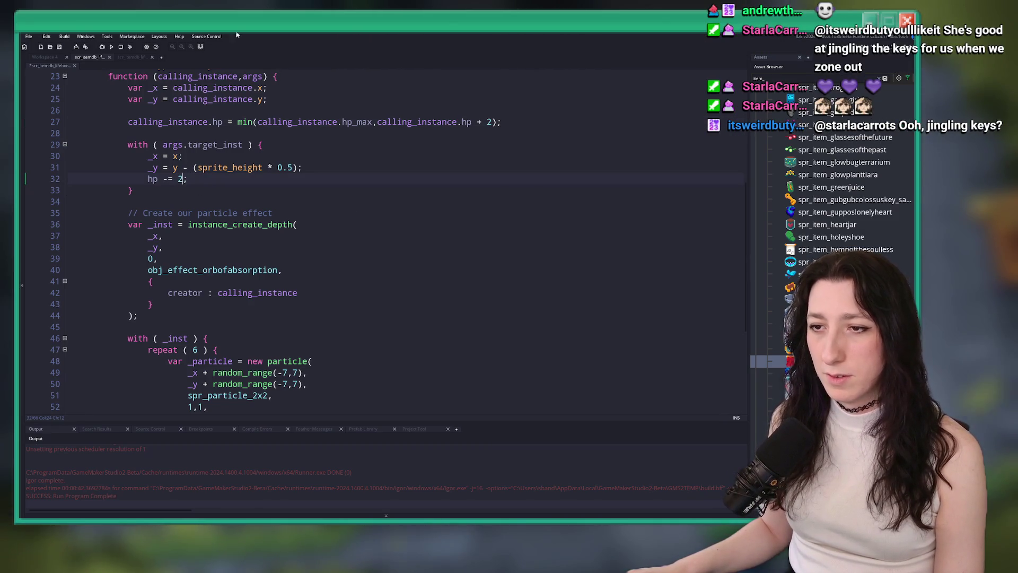
scroll(276, 261, "down", 4)
scroll(276, 260, "up", 9)
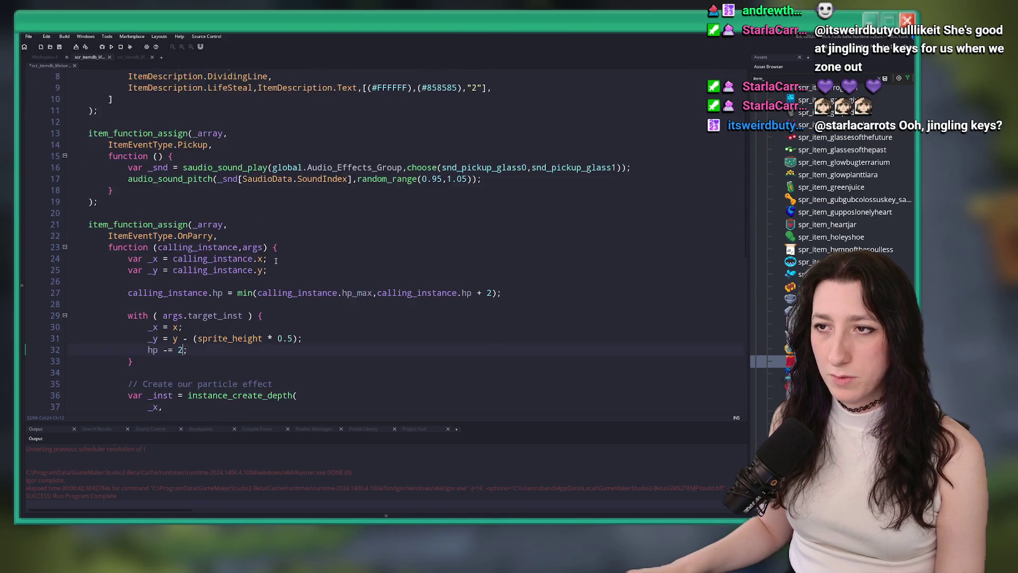
scroll(276, 260, "up", 3)
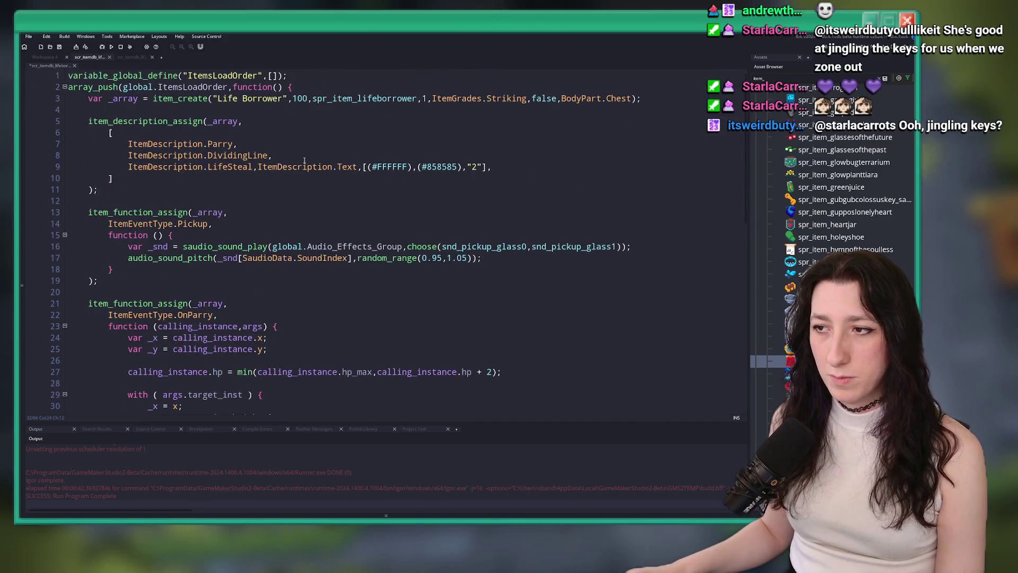
Step: Rename the line 16 pickup sounds to snd_pickup_cloth0 and snd_pickup_cloth1 in choose()
left_click(498, 247)
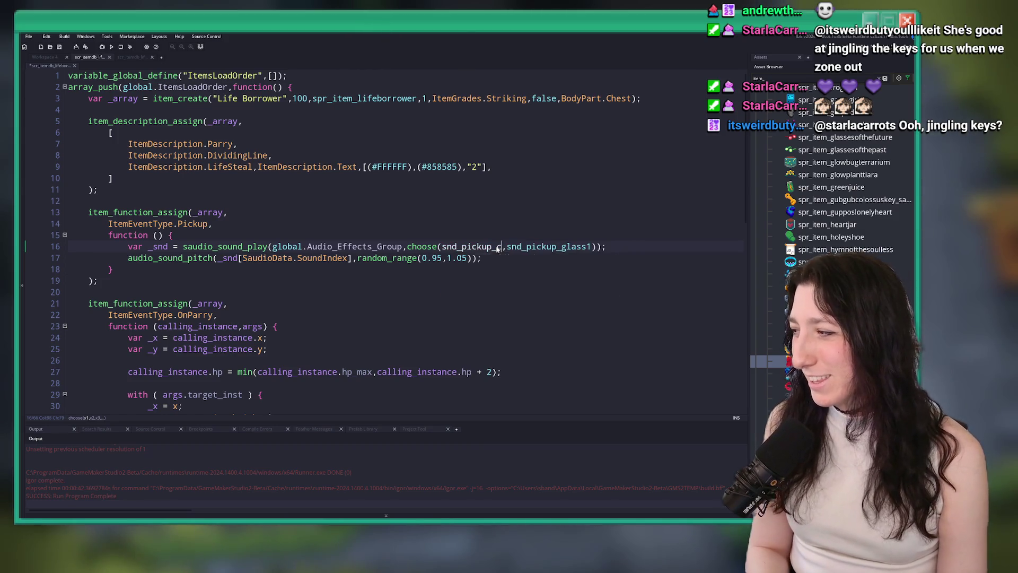
type("loth0")
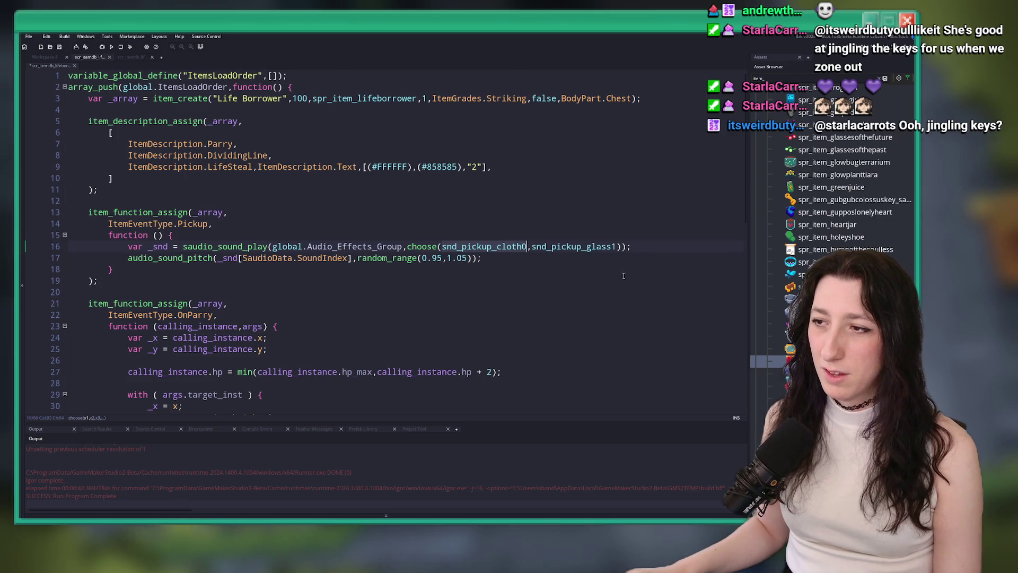
left_click(601, 247)
key("BackSpace")
type("1")
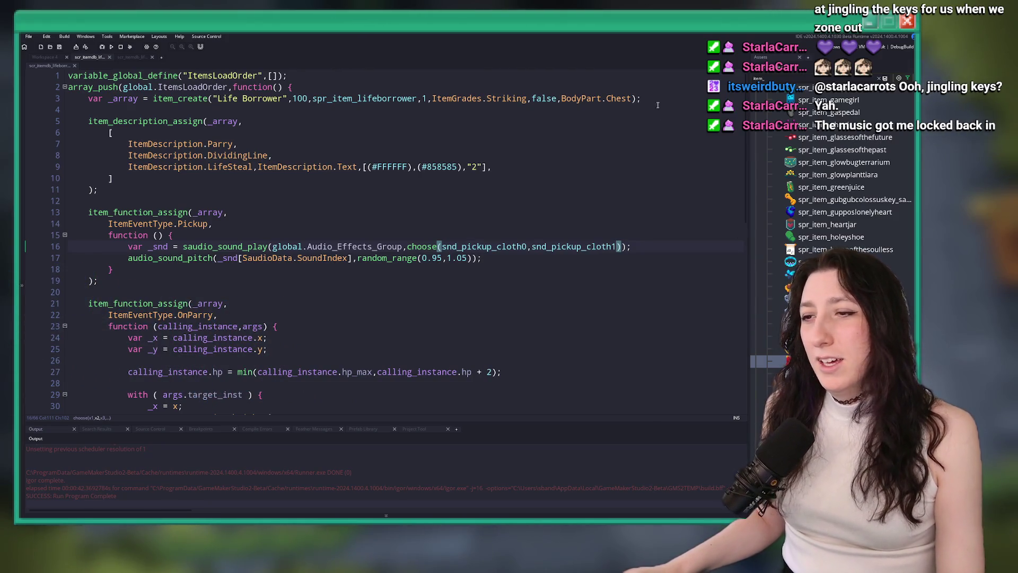
type(")")
left_click(637, 251)
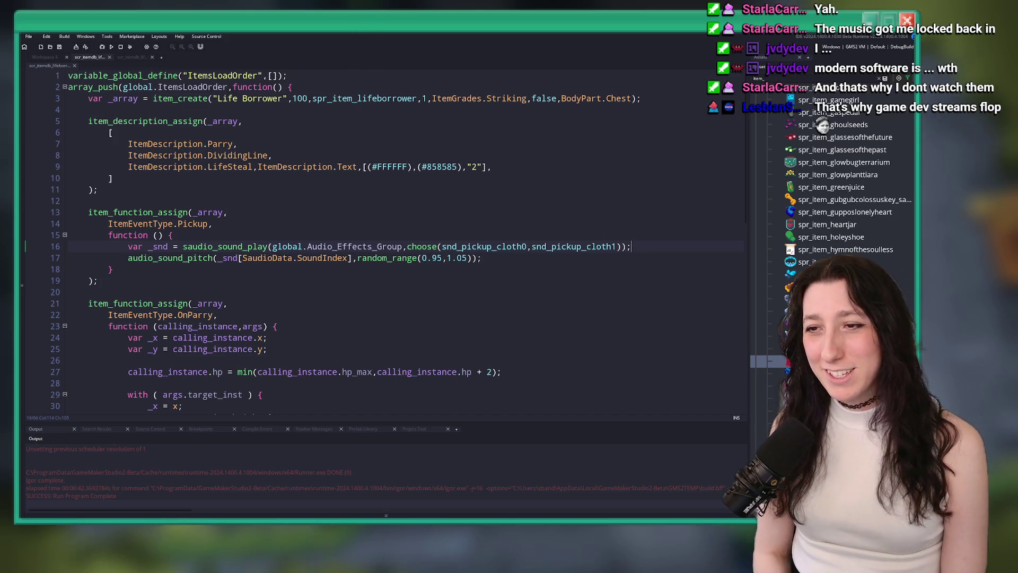
left_click(516, 175)
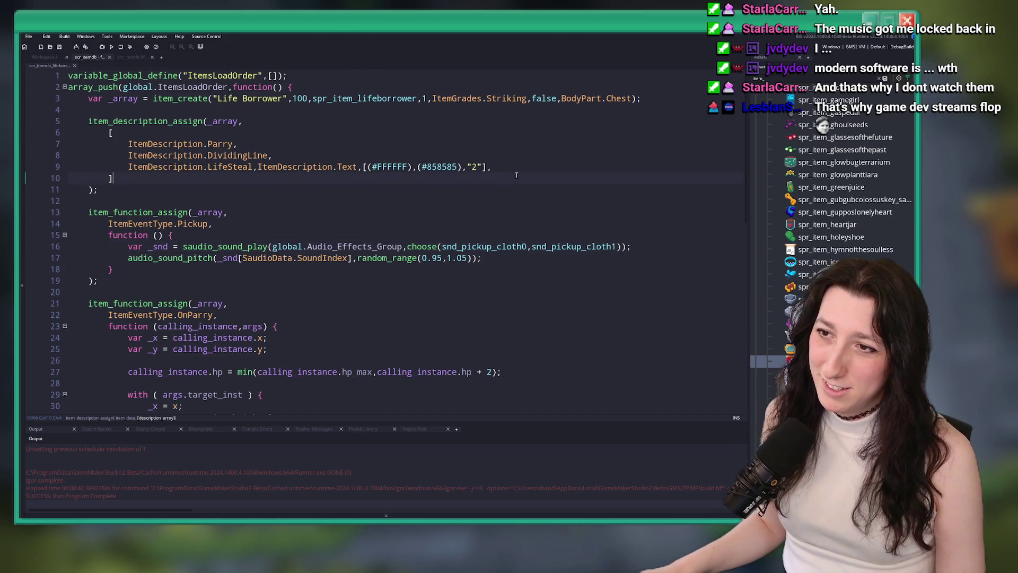
scroll(536, 156, "down", 9)
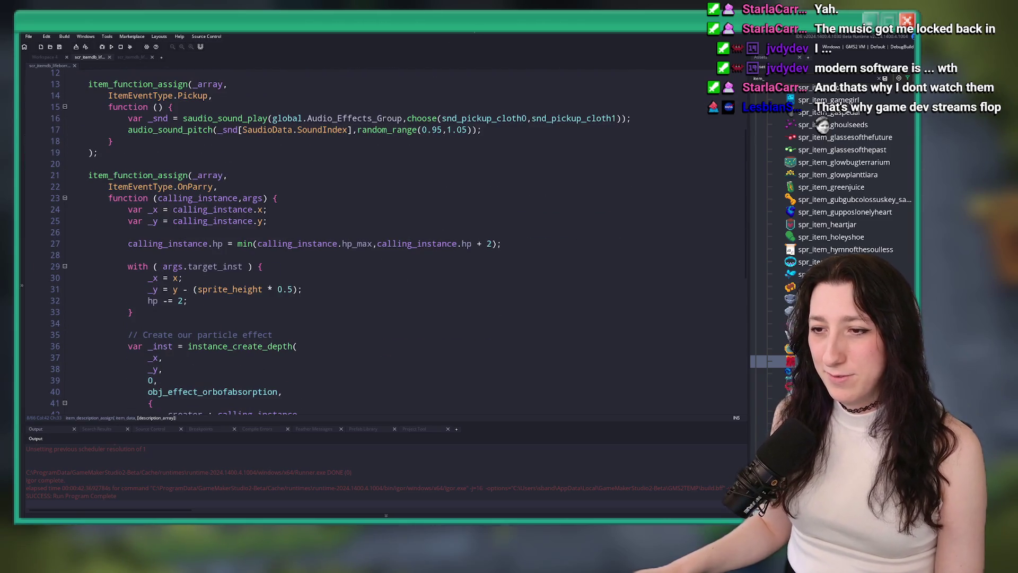
scroll(266, 255, "down", 1)
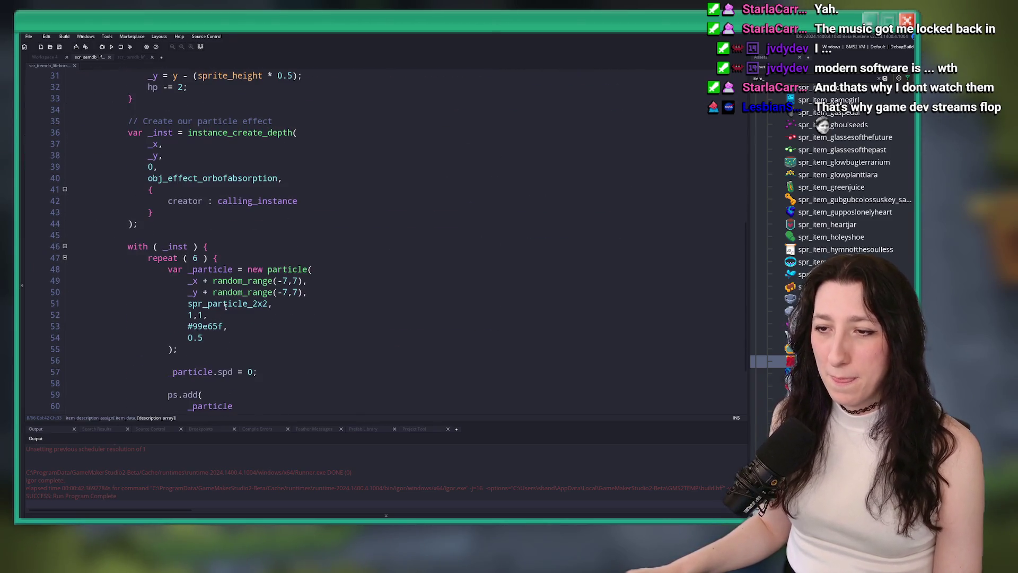
scroll(228, 297, "down", 2)
scroll(233, 267, "up", 4)
scroll(233, 268, "up", 9)
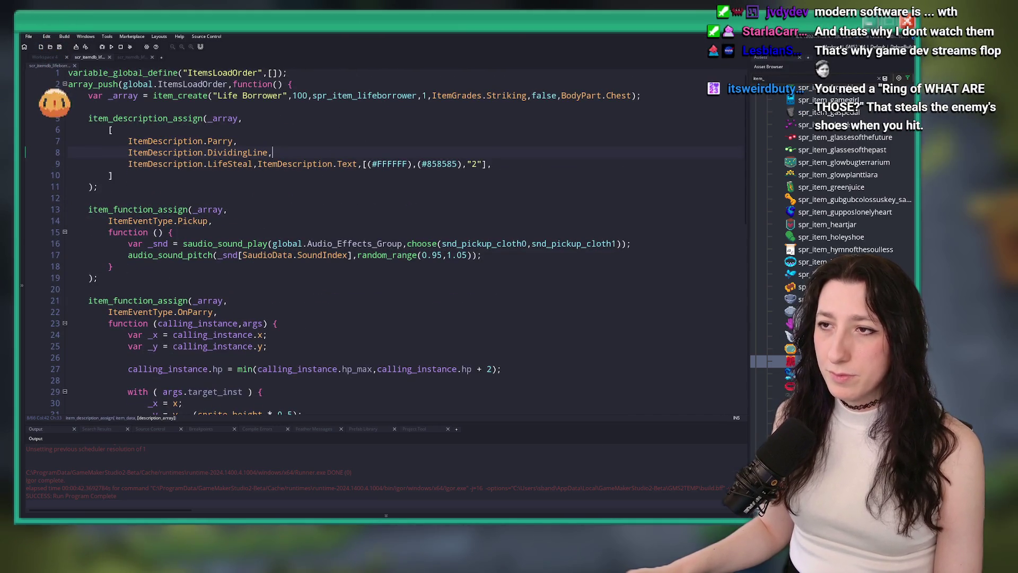
left_click(471, 164)
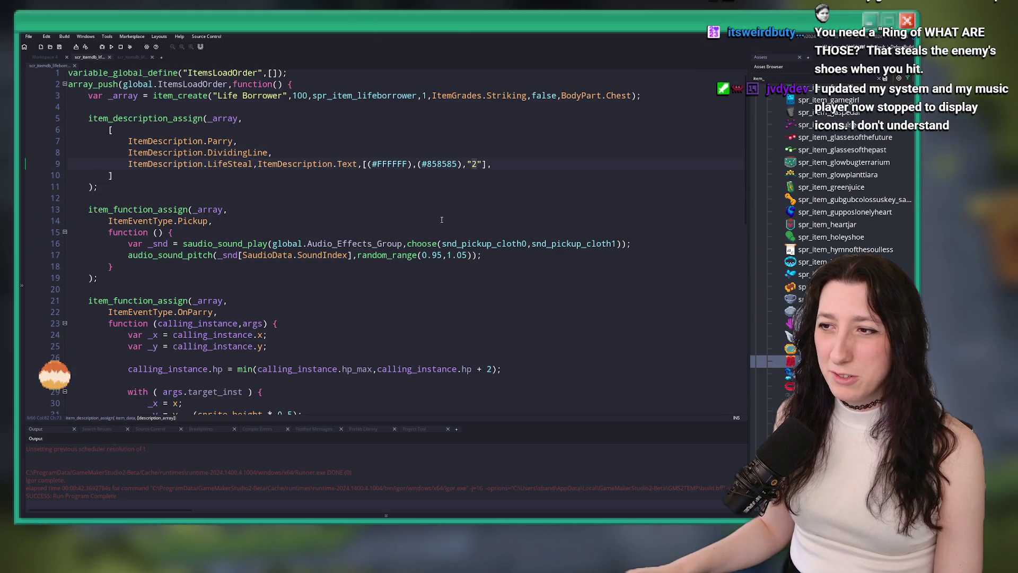
key("Delete")
type("3")
scroll(337, 381, "down", 1)
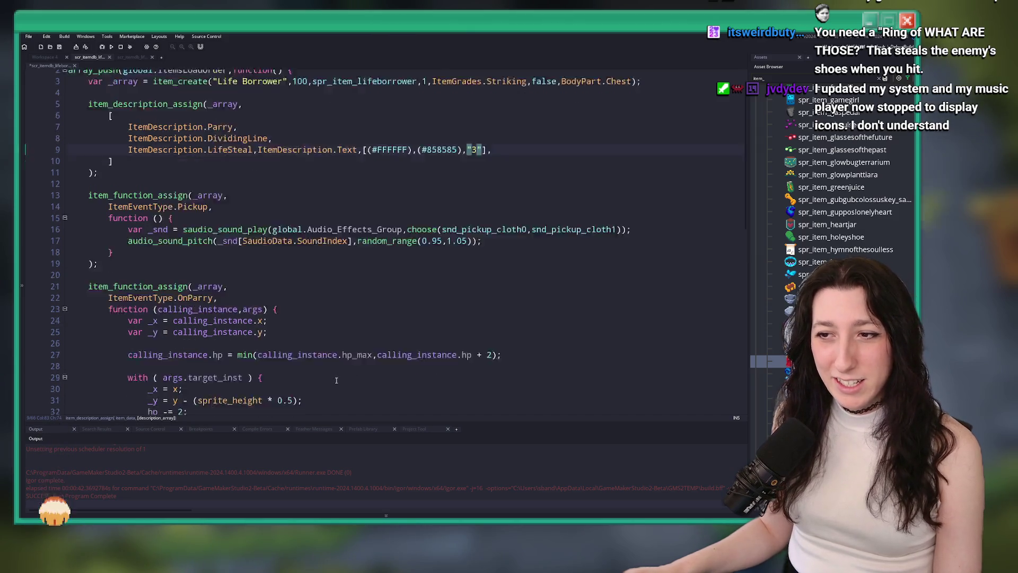
scroll(336, 380, "down", 1)
key("ctrl+z")
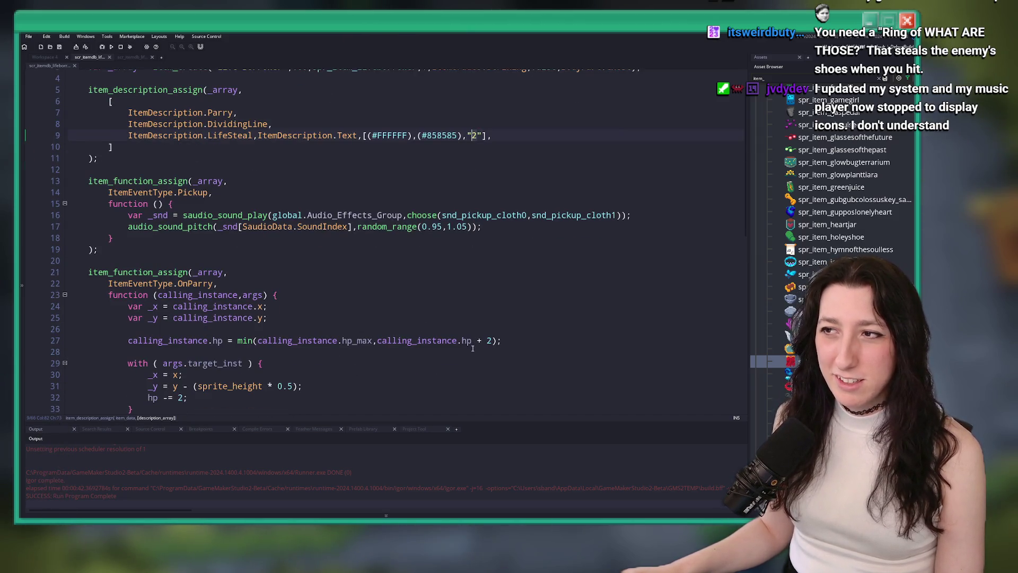
left_click(506, 133)
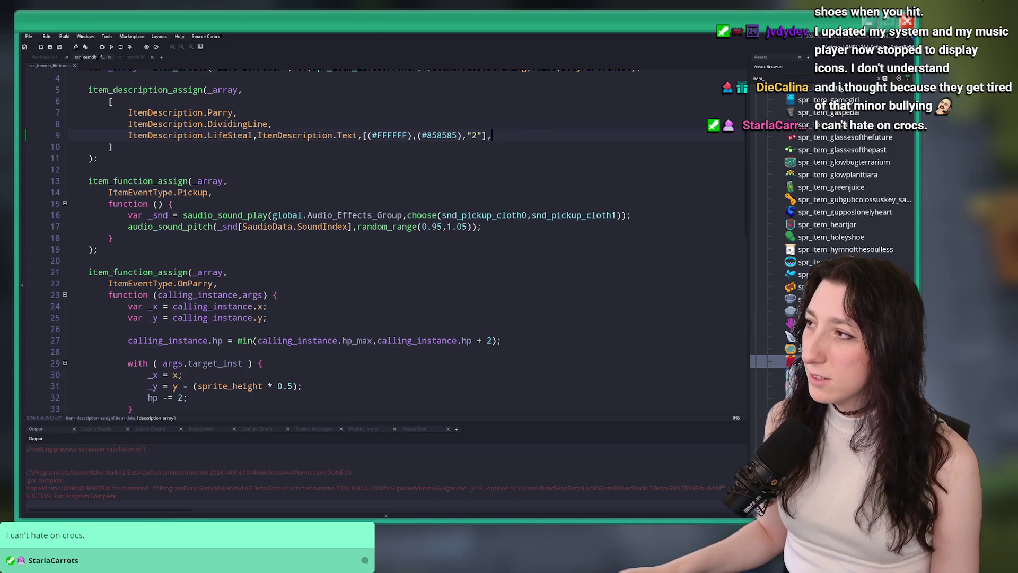
Step: Open the project's Included Files in Explorer, go to languages > English, and select Items.csv
left_click(884, 78)
left_click(894, 99)
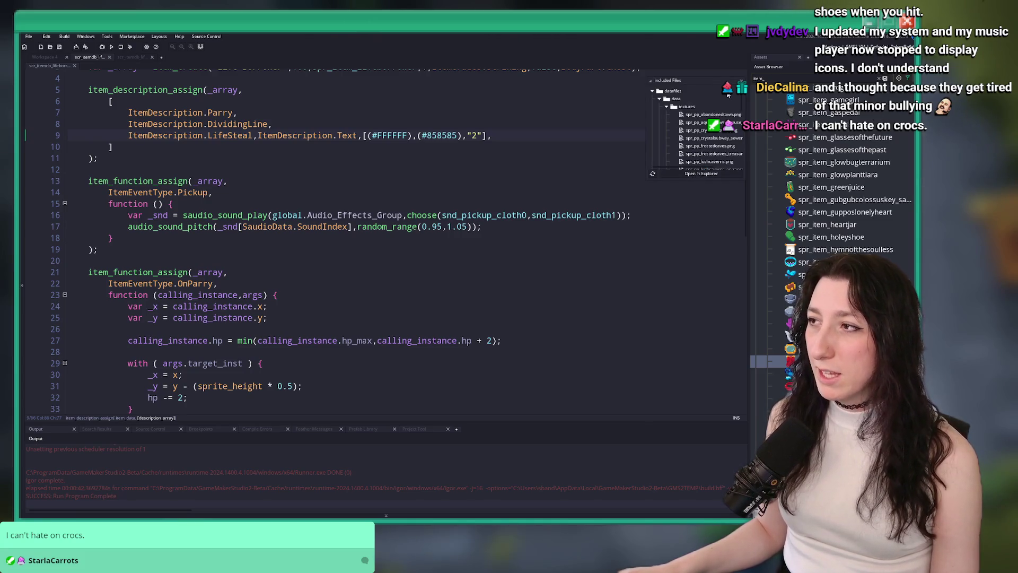
left_click(701, 173)
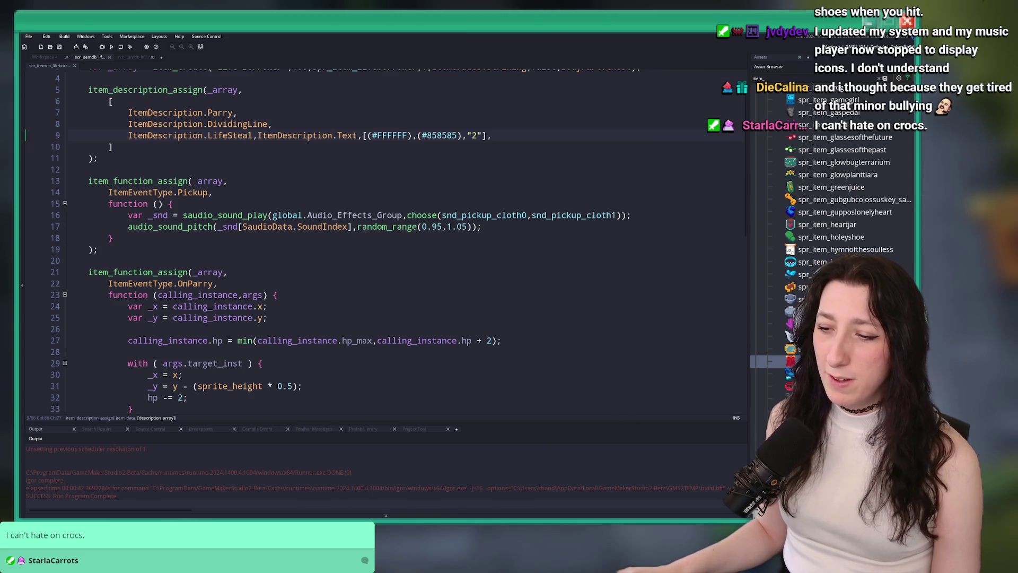
left_click(286, 157)
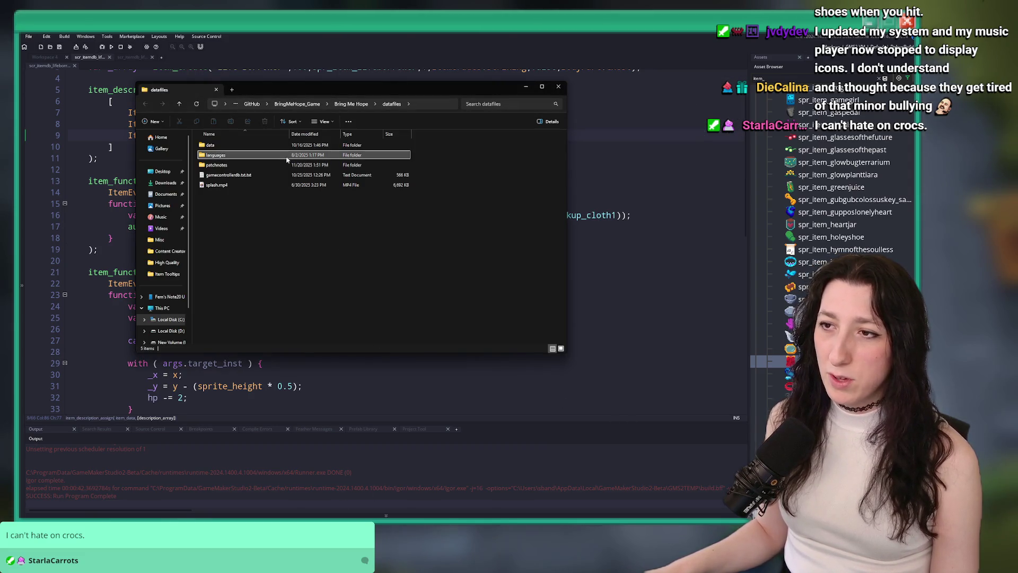
double_click(284, 155)
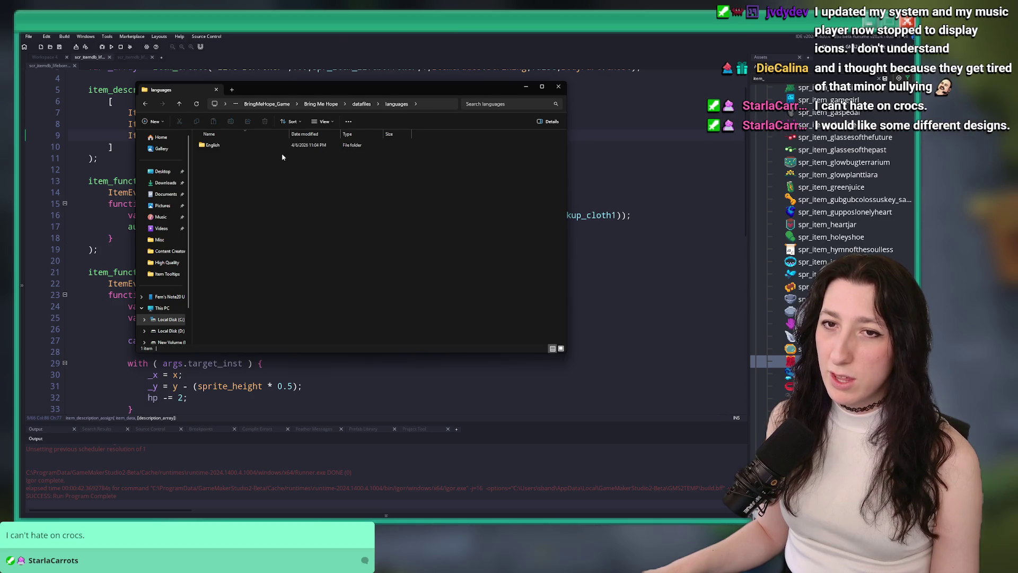
double_click(262, 146)
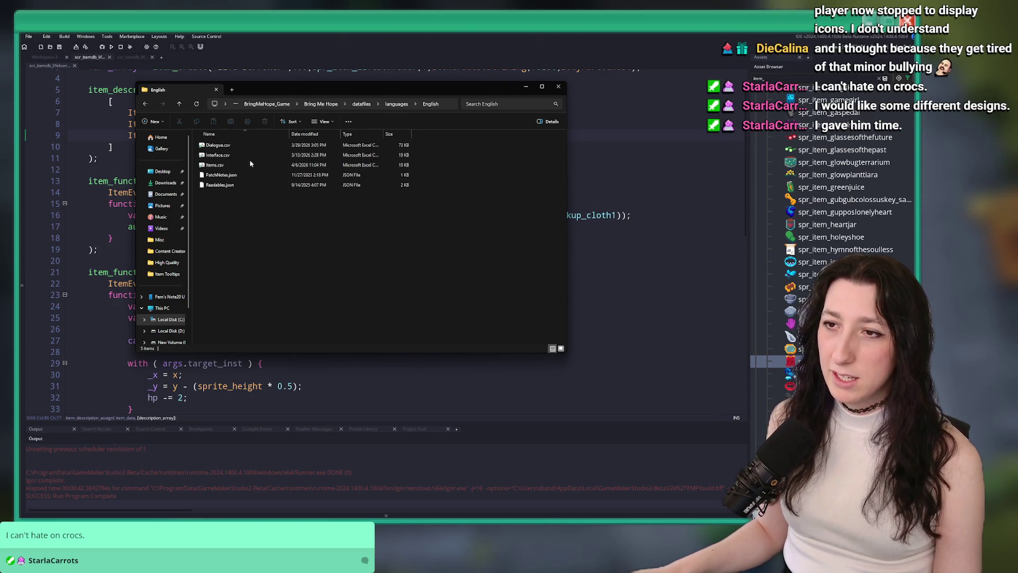
left_click(252, 165)
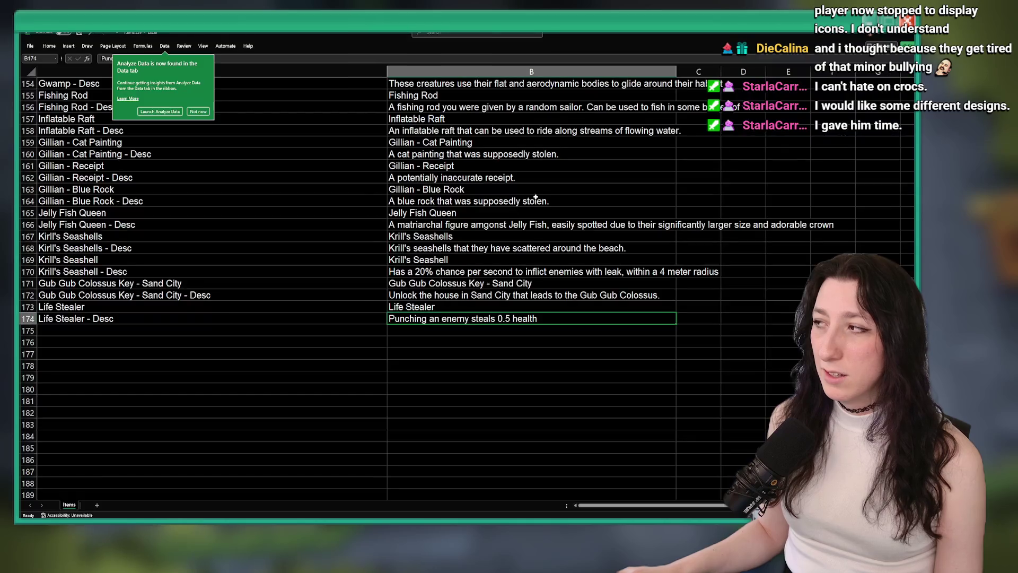
Step: Copy the Life Stealer name and description rows into rows 175–176
left_click(198, 112)
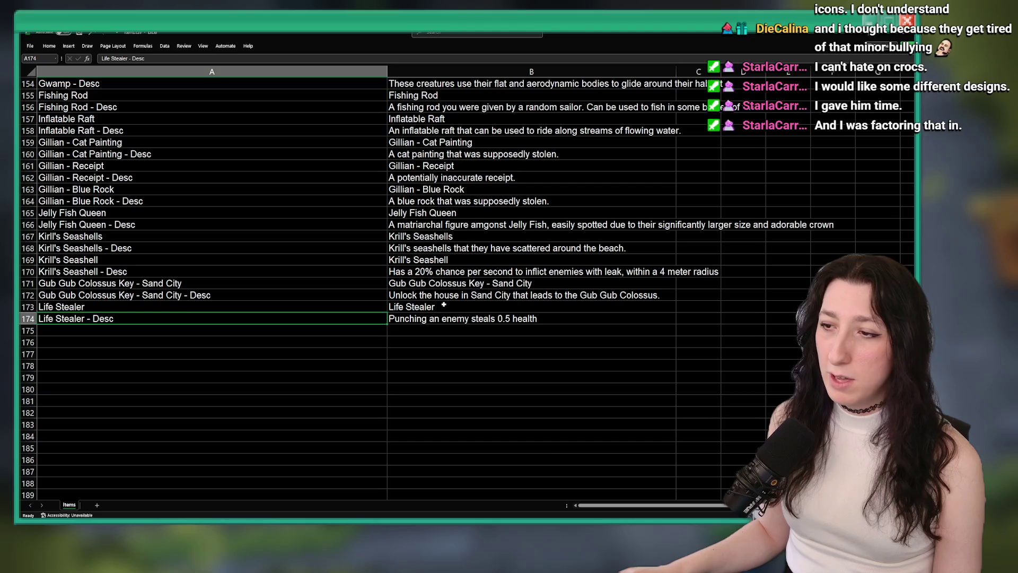
left_click_drag(150, 307, 531, 318)
key("ctrl+c")
left_click(304, 328)
key("ctrl+v")
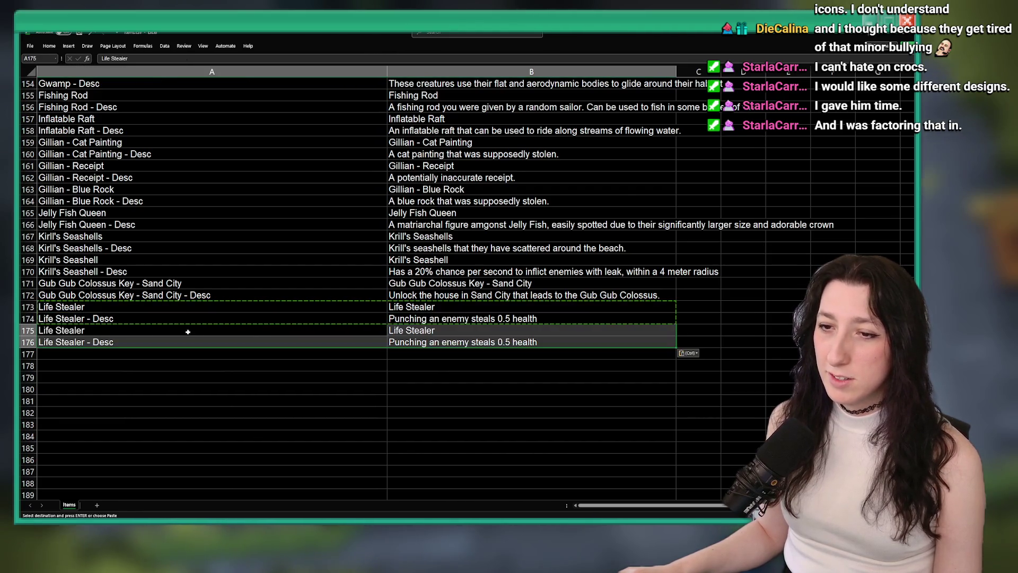
Step: Rename the copied item name in A175 to Life Borrower
left_click(111, 333)
type("\\")
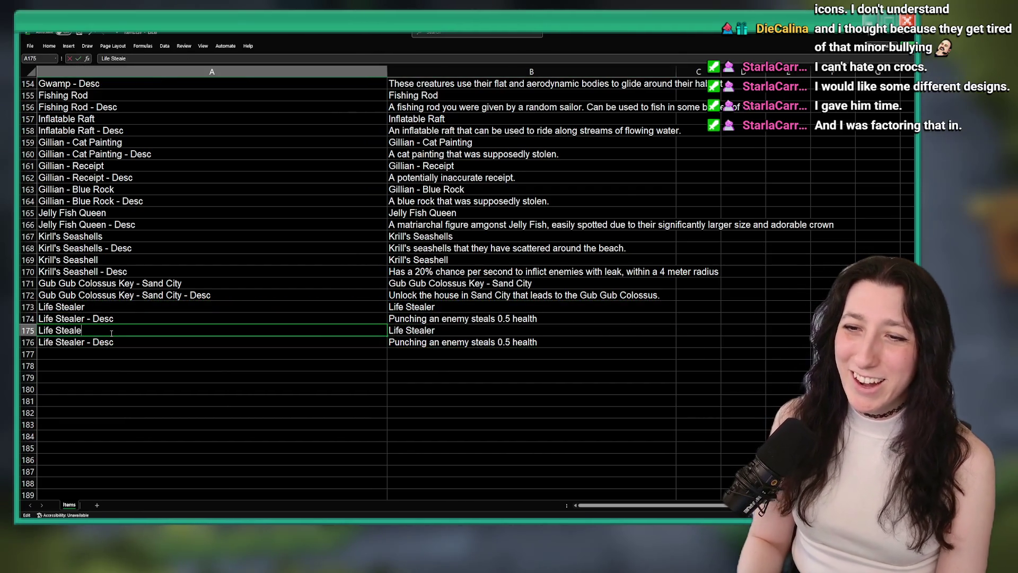
key("BackSpace")
key("BackSpace")
key("BackSpace")
type("Borrower")
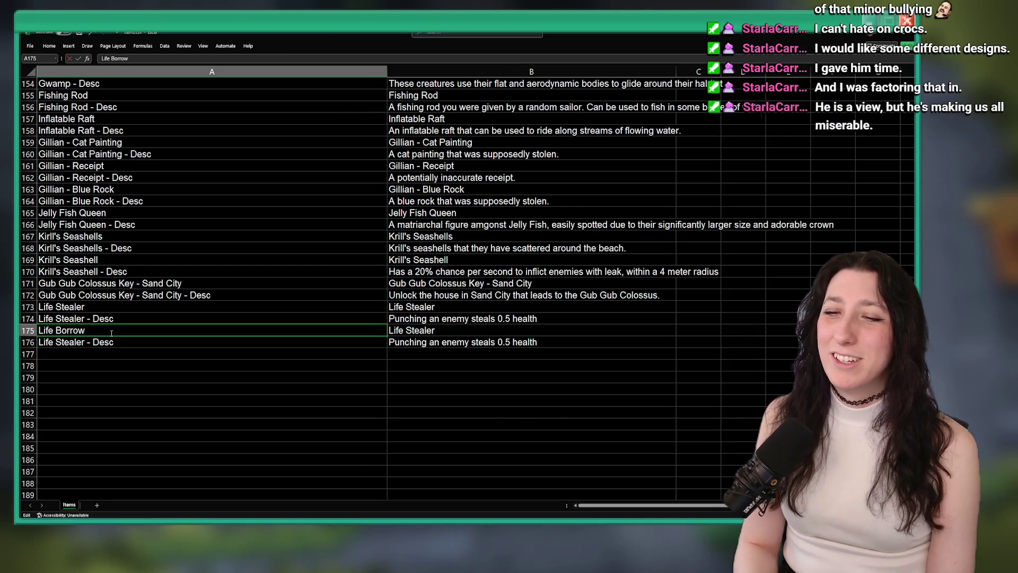
left_click(390, 330)
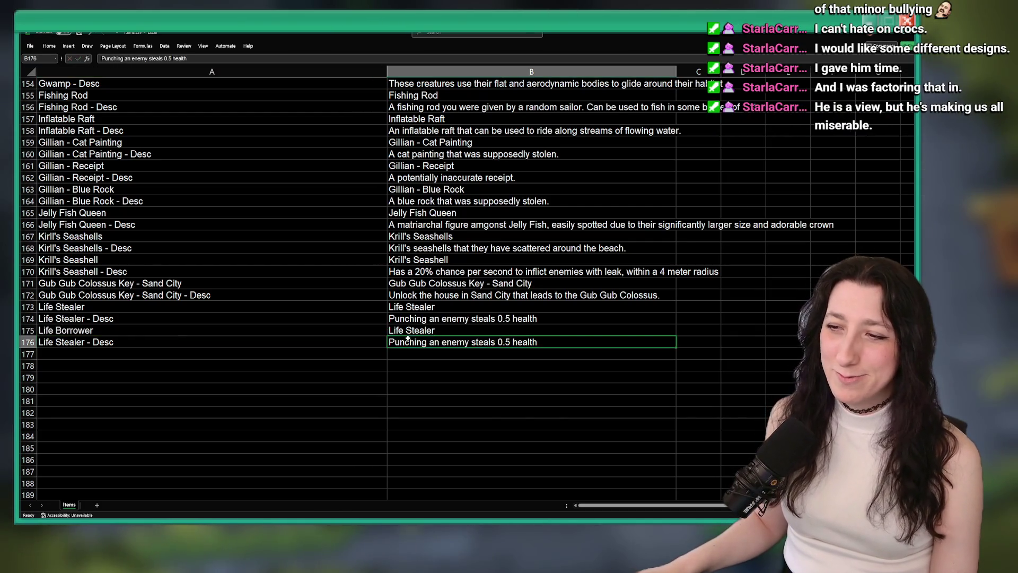
key("ctrl+v")
left_click(164, 350)
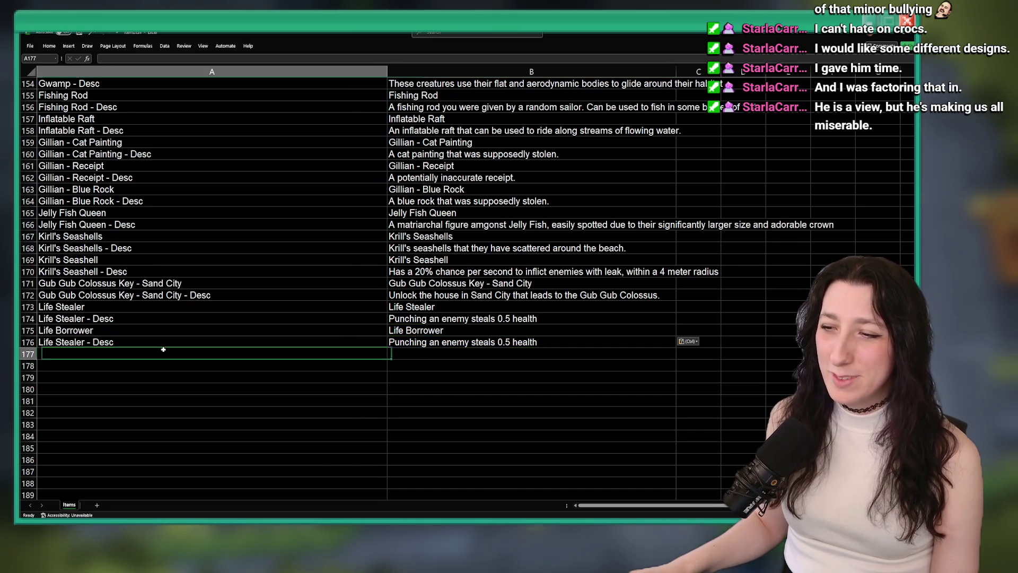
Step: Relabel A176 'Life Borrower - Desc' and set B176 to 'Parrying an enemy steals 2 health'
double_click(93, 342)
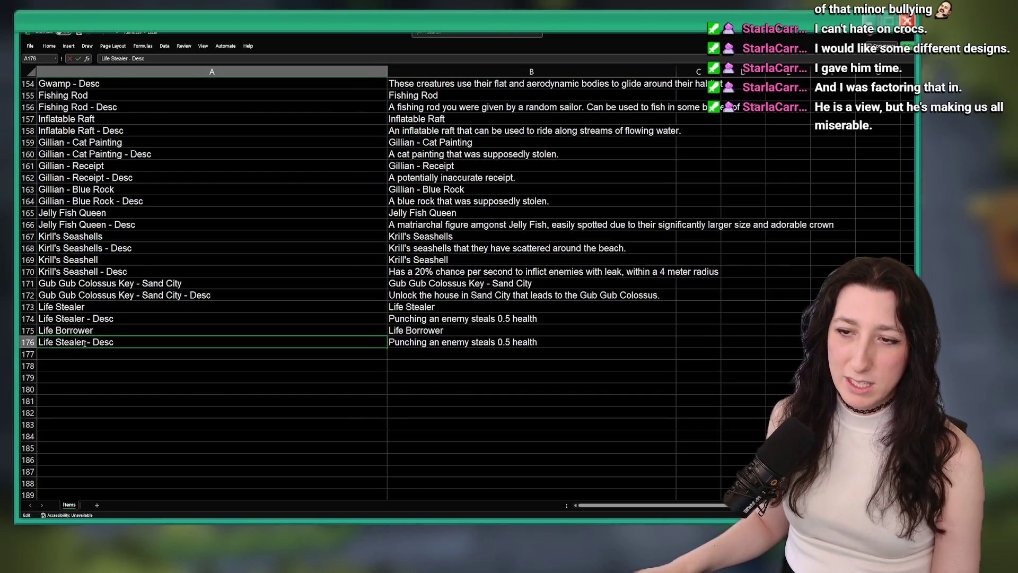
type("Life Borrower")
key("ctrl+Return")
left_click(457, 342)
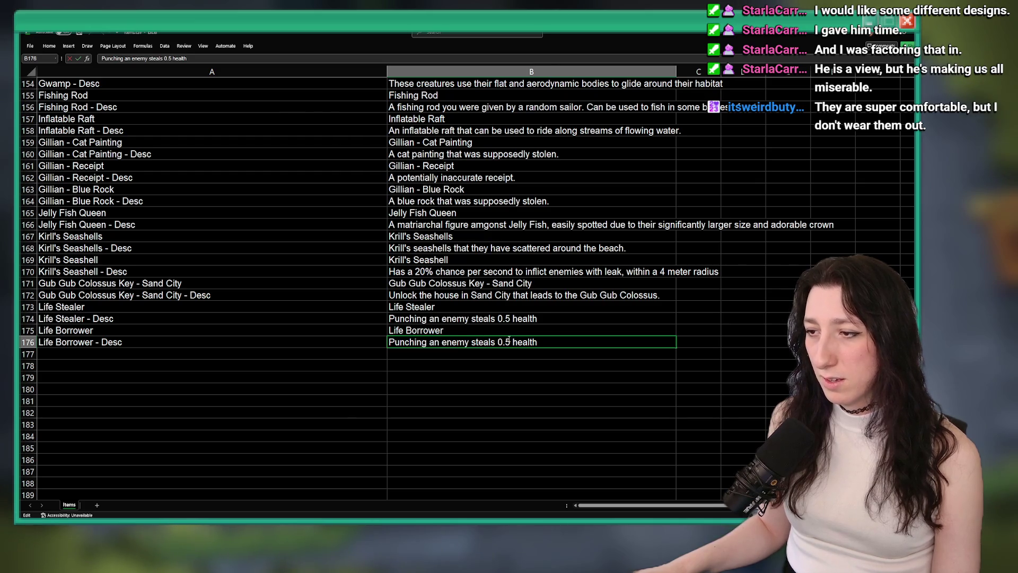
type("2")
double_click(408, 342)
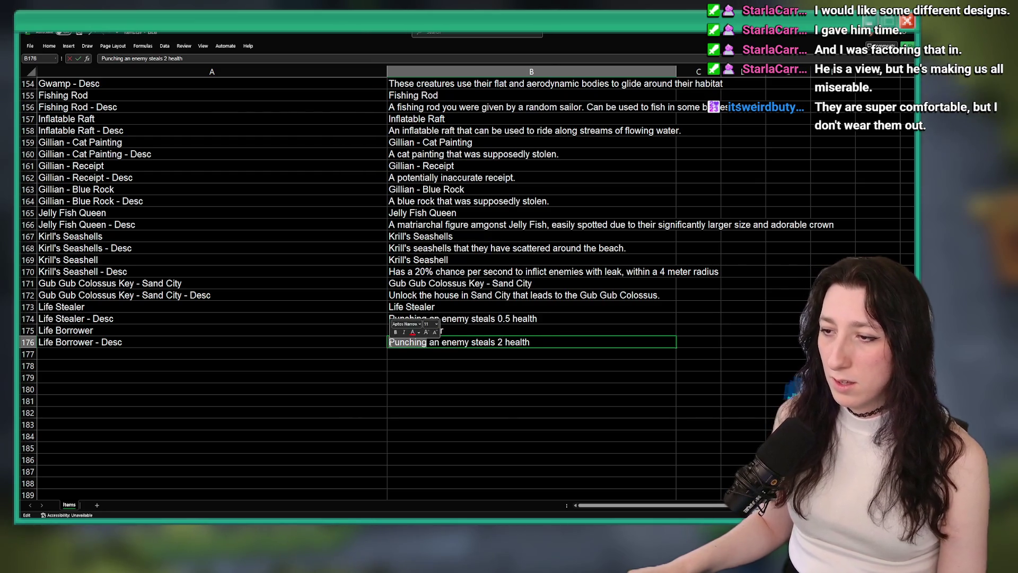
type("Parrying")
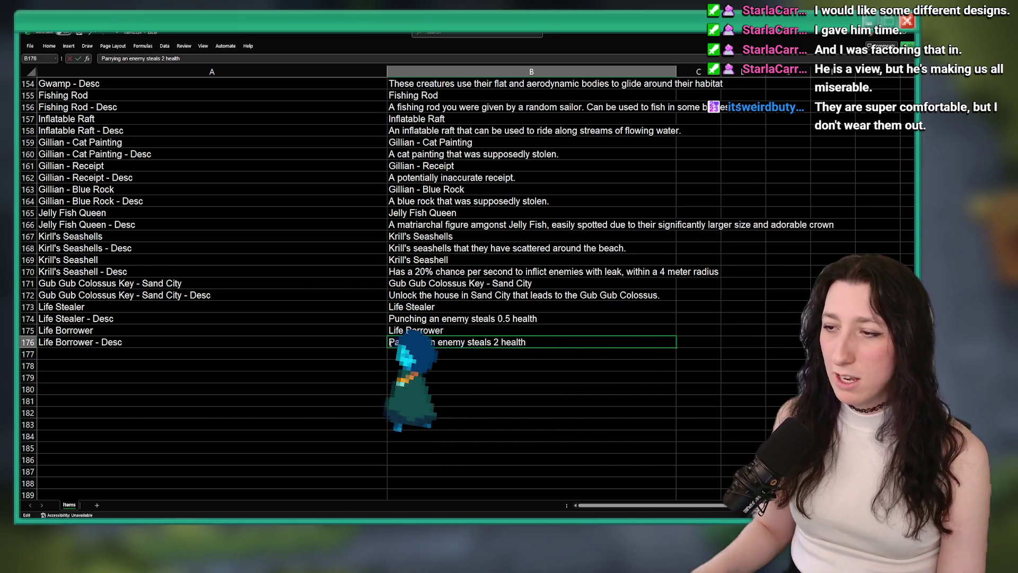
key("Return")
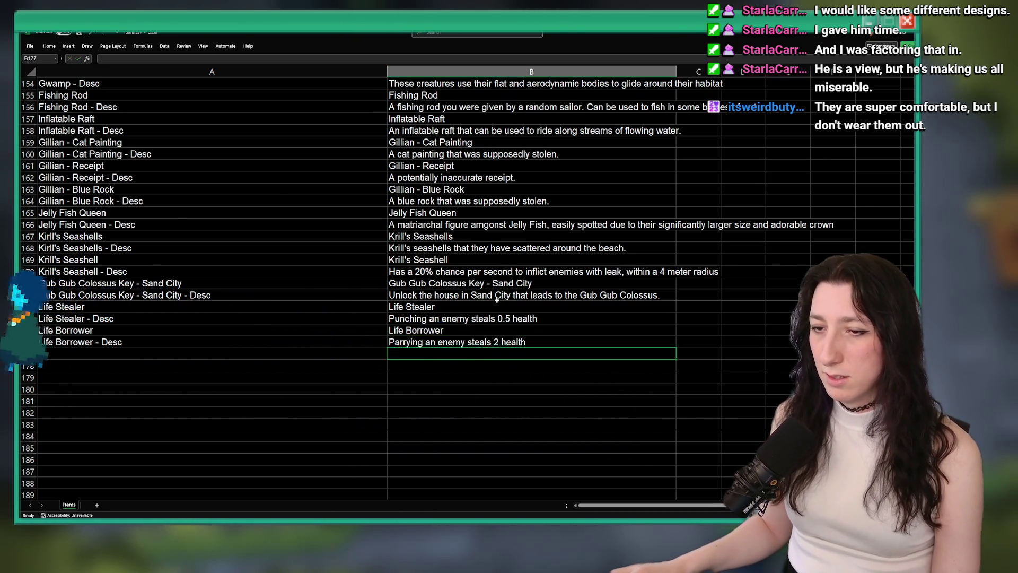
key("alt+Tab")
key("alt+Tab")
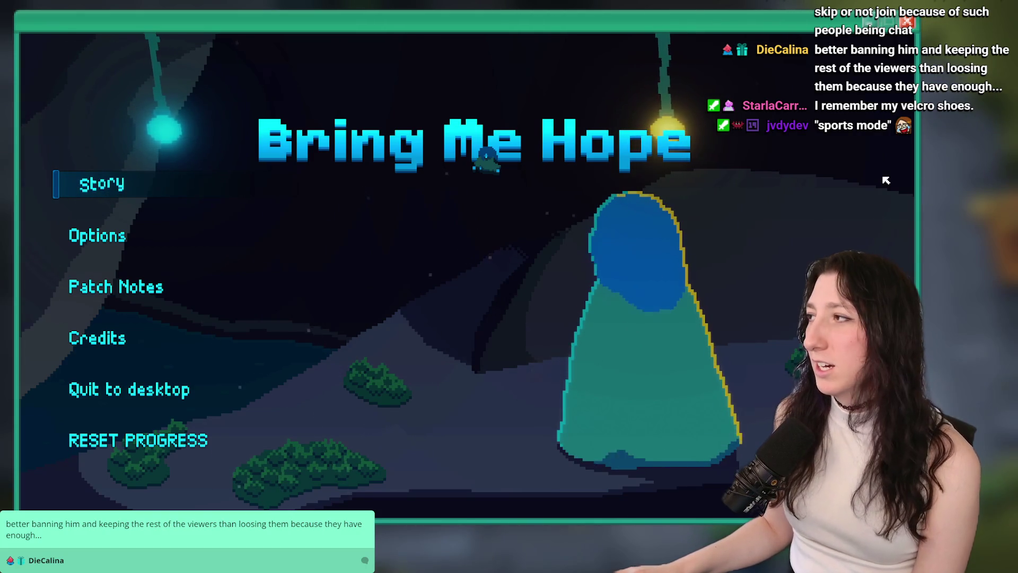
Step: Start a story run, read the Life Borrower – Chest description showing 0.5, then quit to menu
left_click(73, 188)
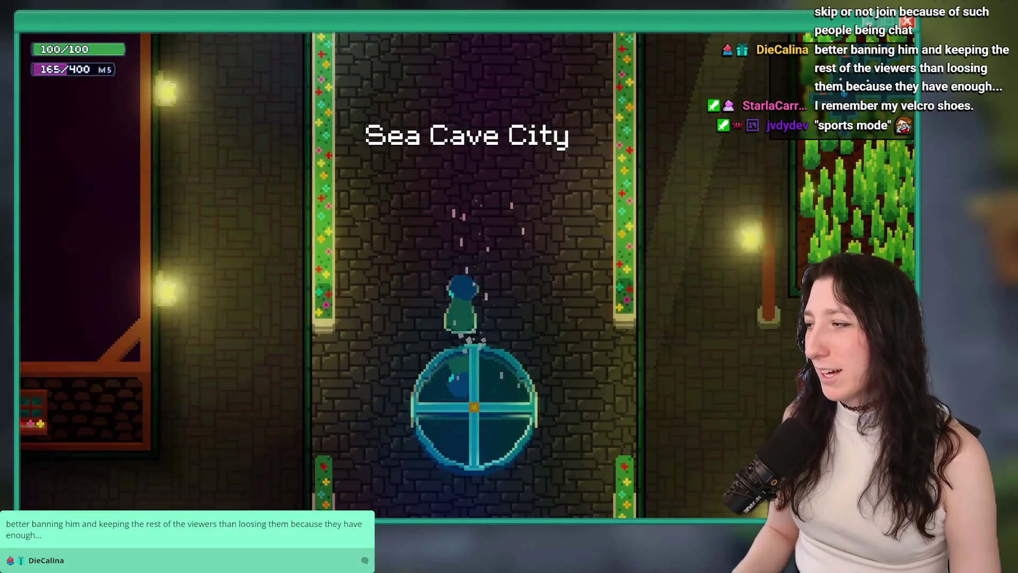
key("d")
key("w")
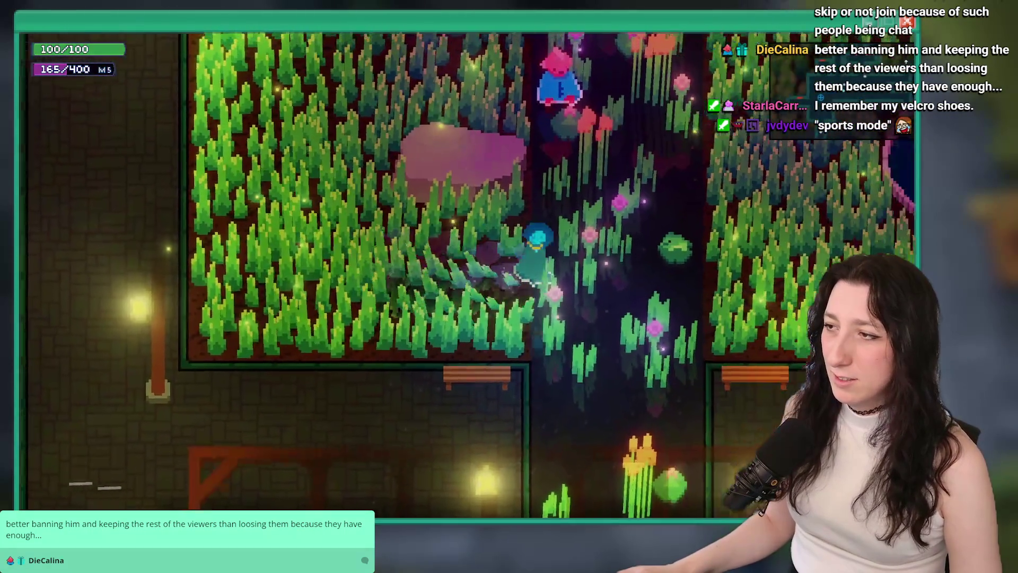
key("w")
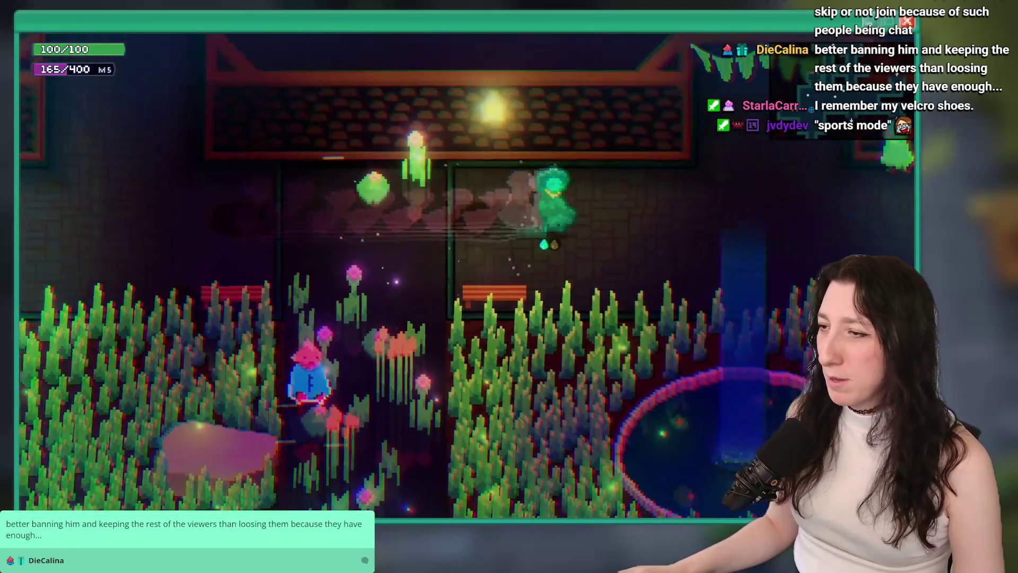
key("Tab")
key("Tab")
key("Tab")
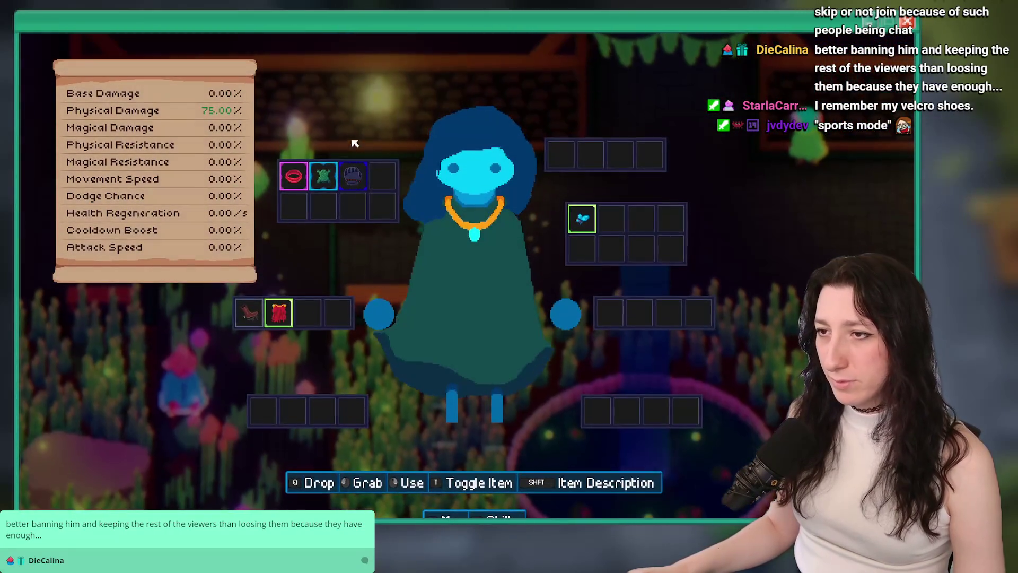
key("q")
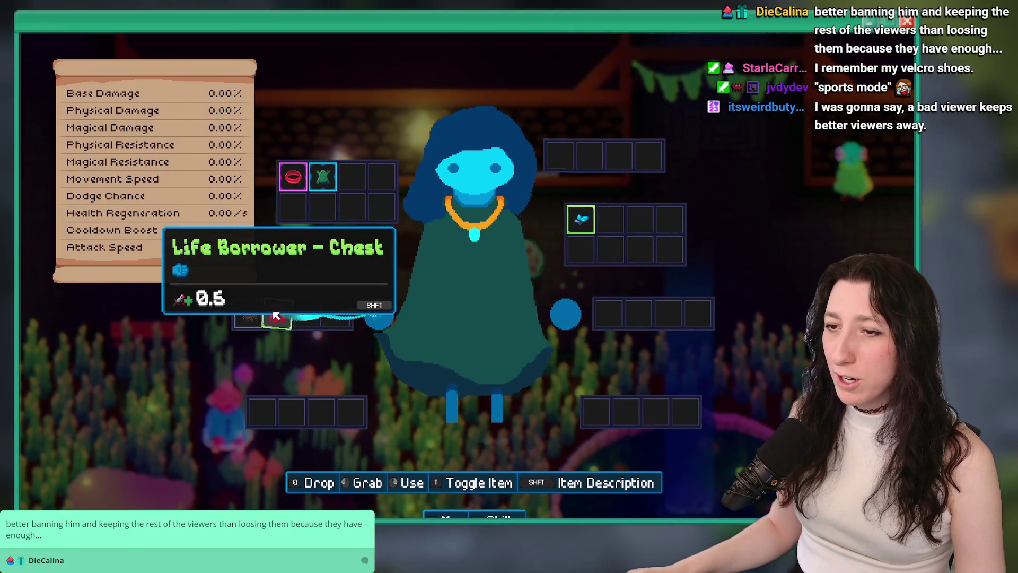
key("Tab")
key("Tab")
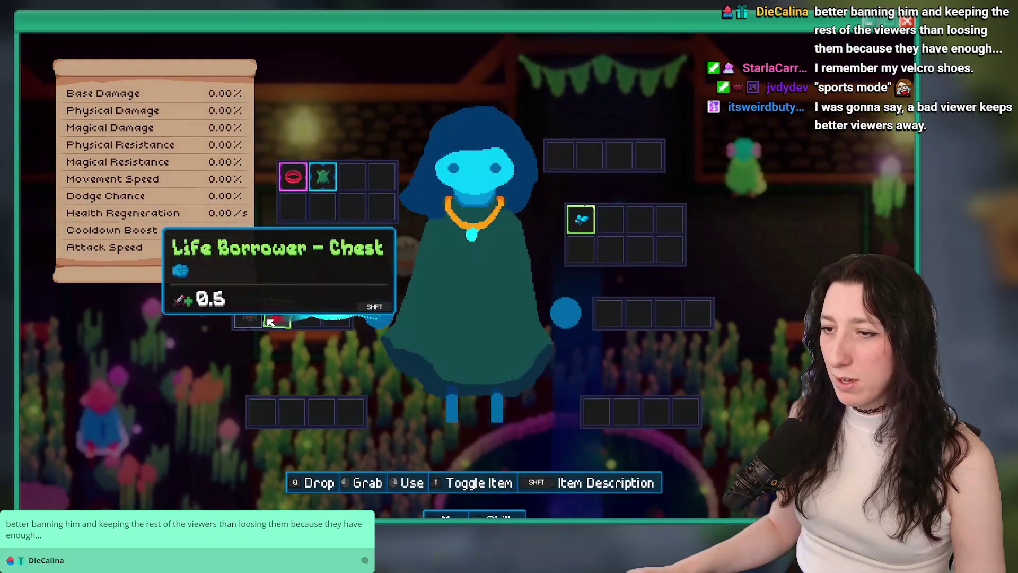
key("Tab")
key("Escape")
left_click(132, 409)
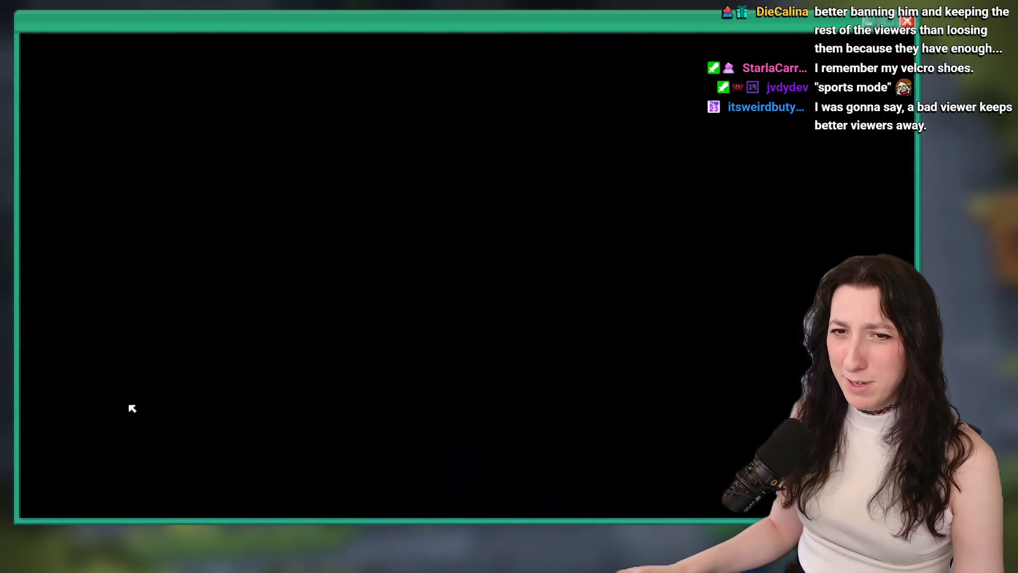
Step: Quit the game to desktop, then rebuild and run the project with F5
left_click(148, 390)
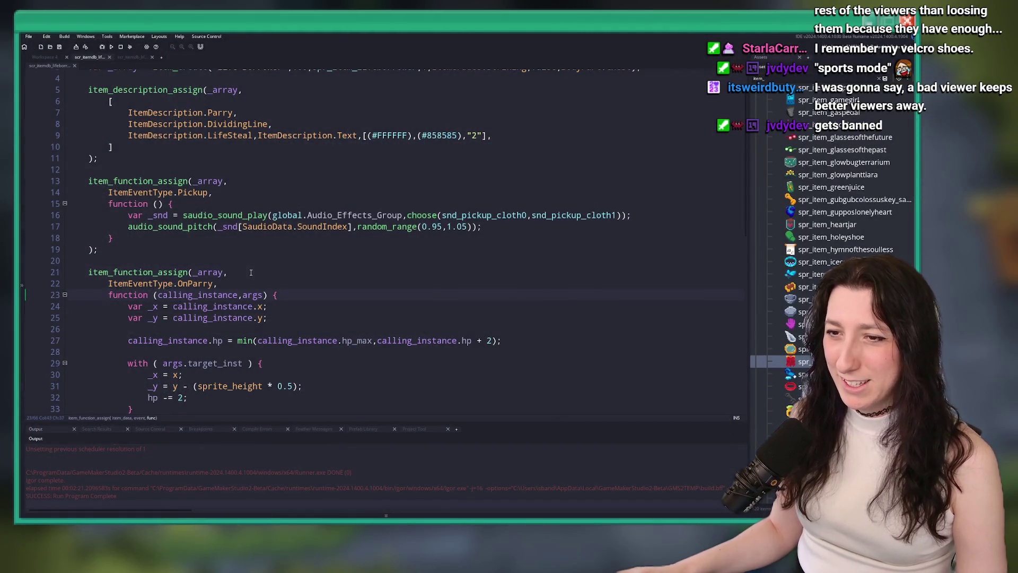
left_click(324, 302)
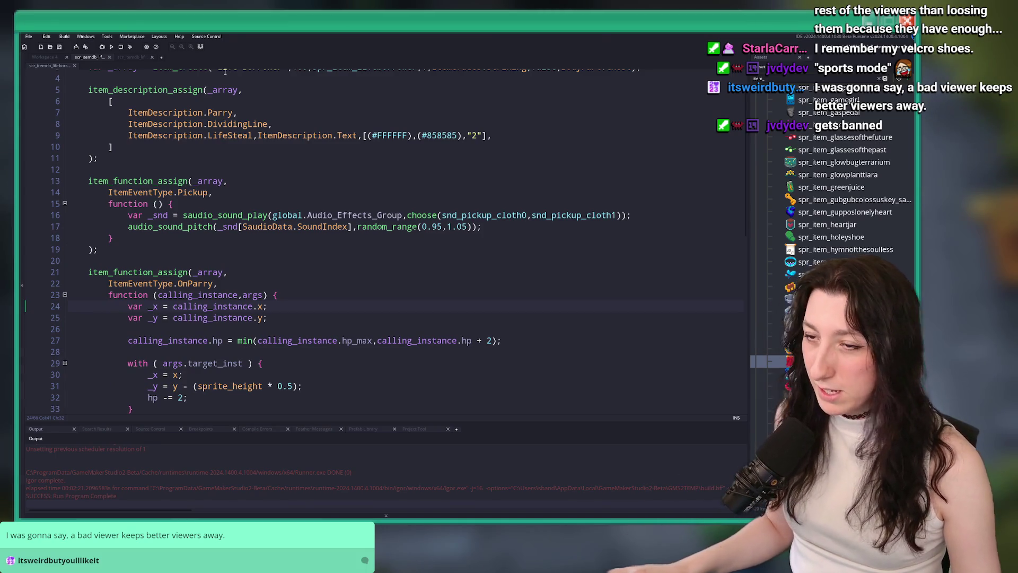
scroll(328, 258, "up", 2)
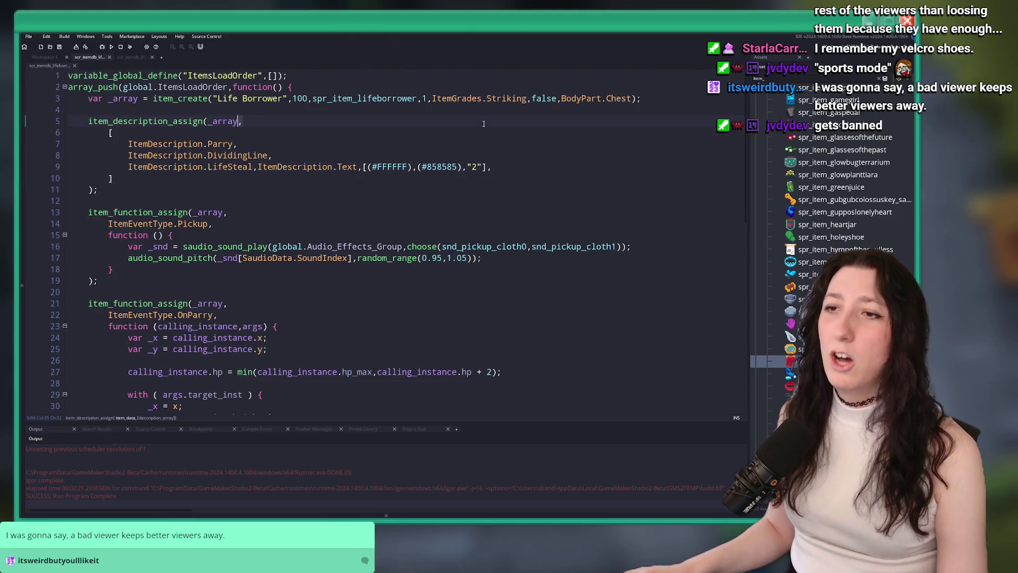
key("F5")
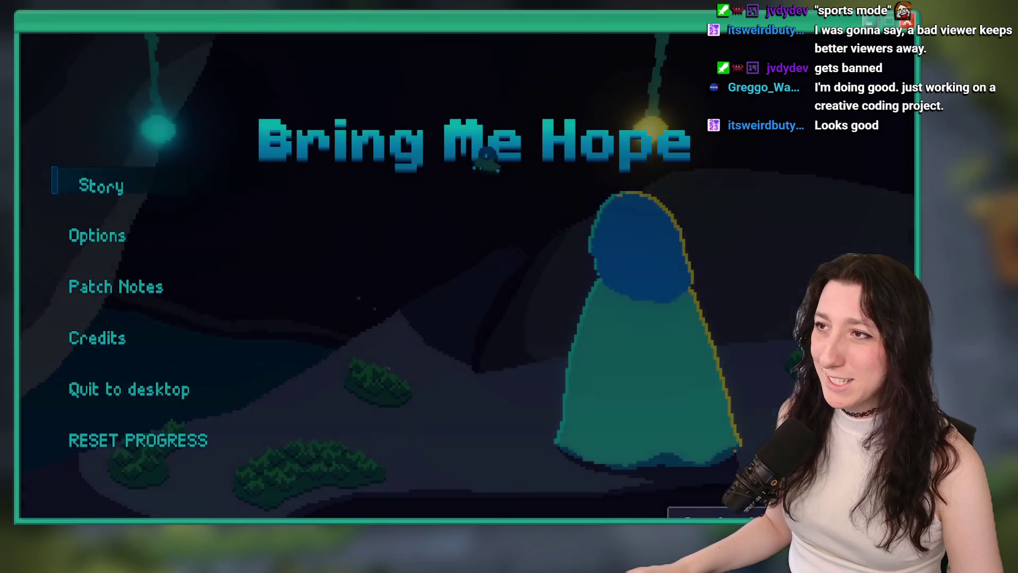
Step: Start the story and walk the character off the stone path
left_click(115, 176)
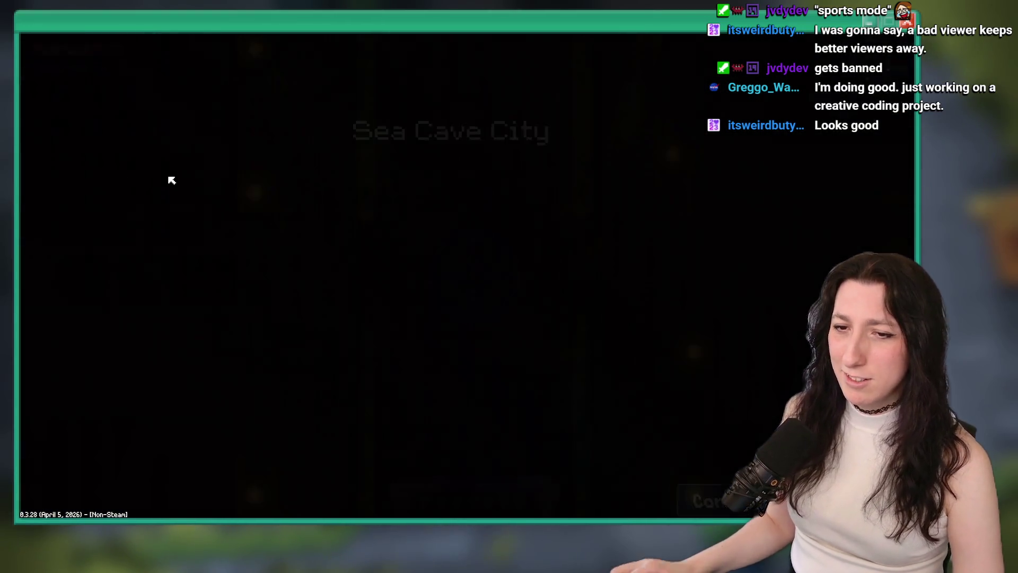
key("w")
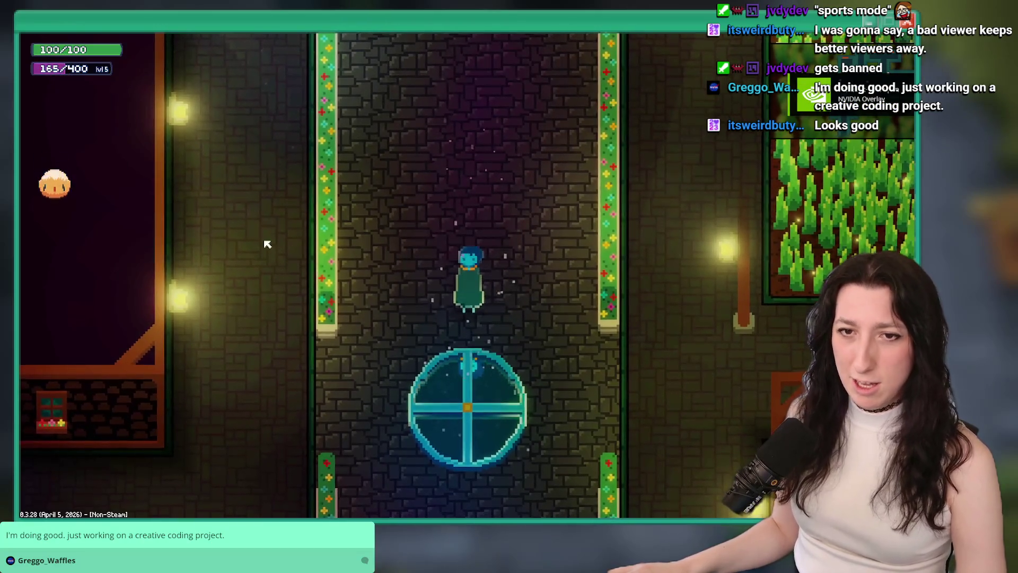
key("d")
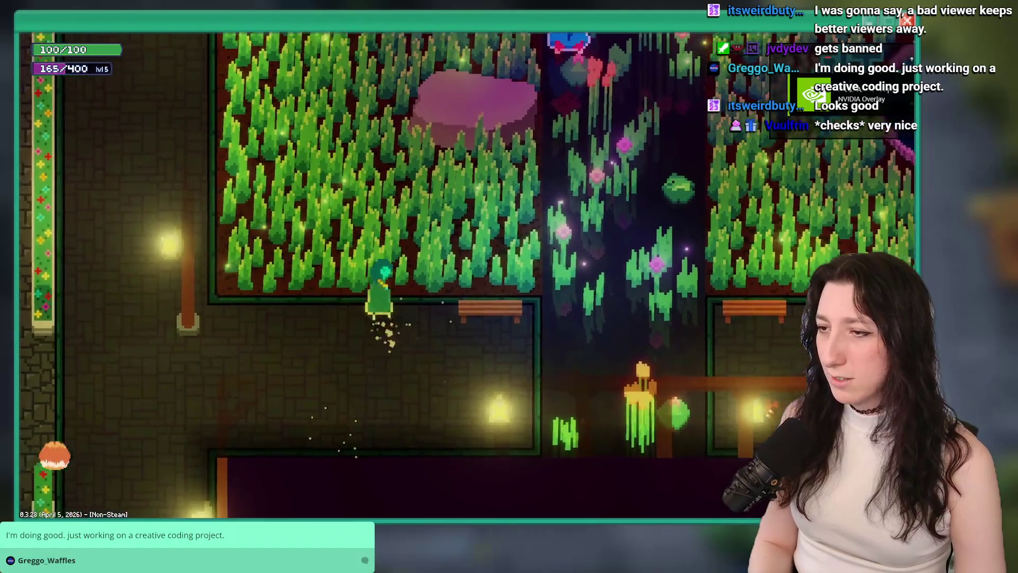
key("s")
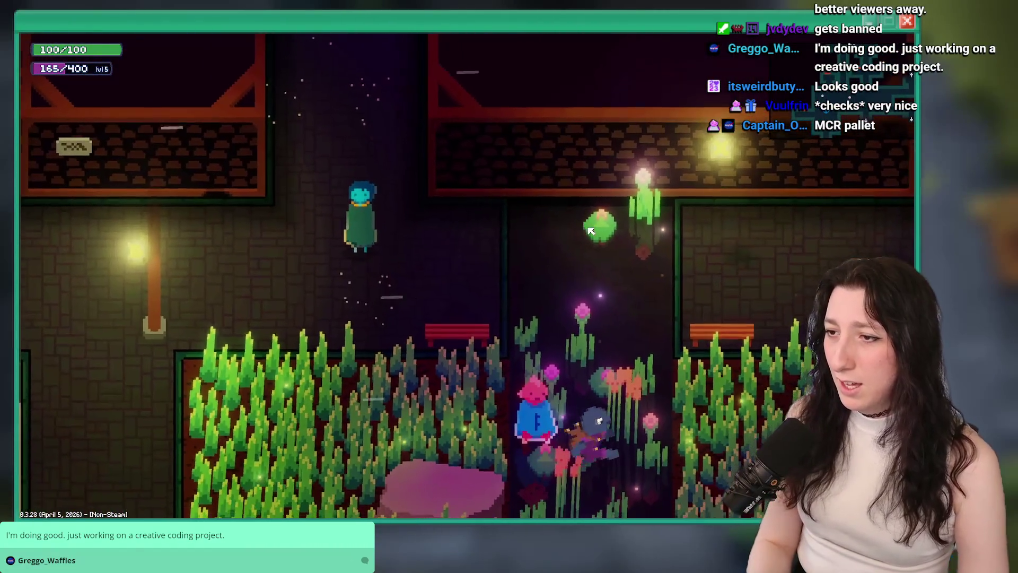
Step: Spawn items from the debug console, pick up the Life Stealer hands, and drop the old Life Borrower chest
key("grave")
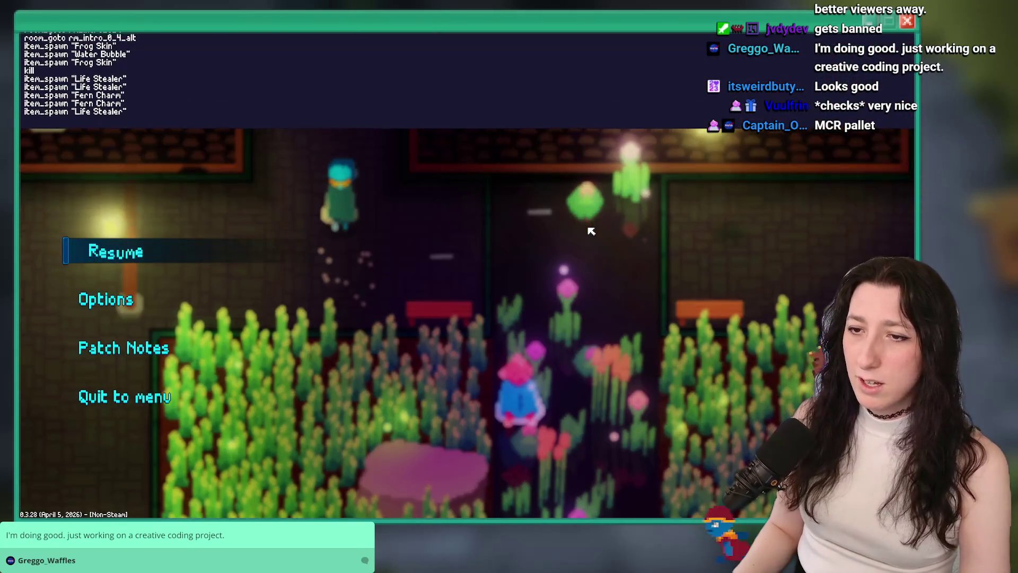
key("Up")
key("Up")
key("Return")
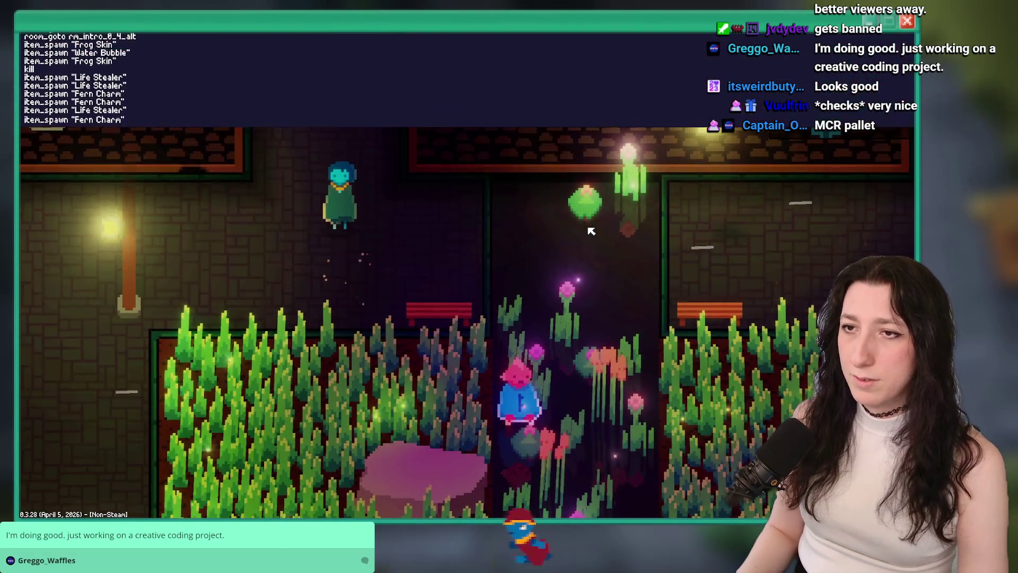
key("Up")
key("Up")
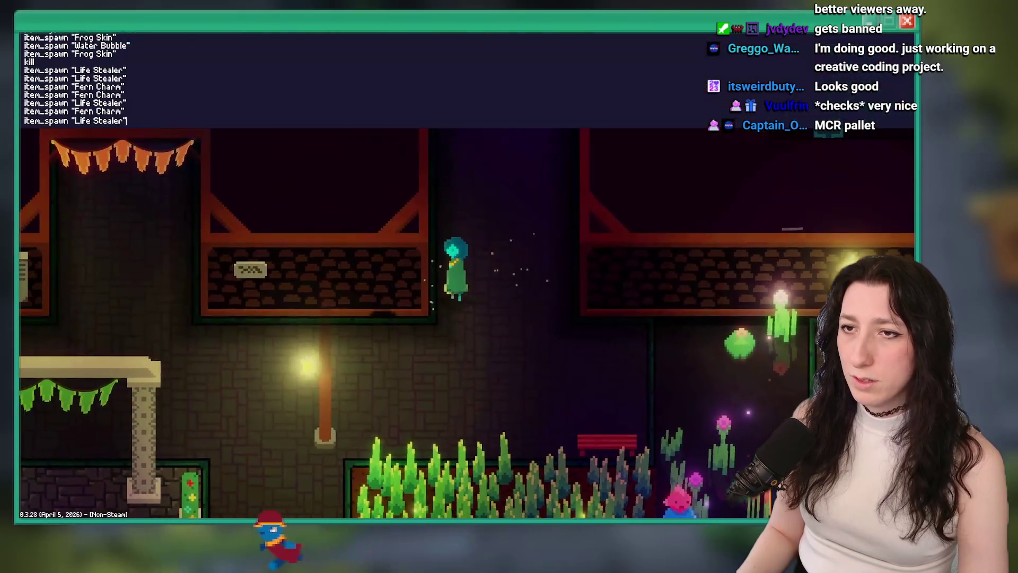
key("Up")
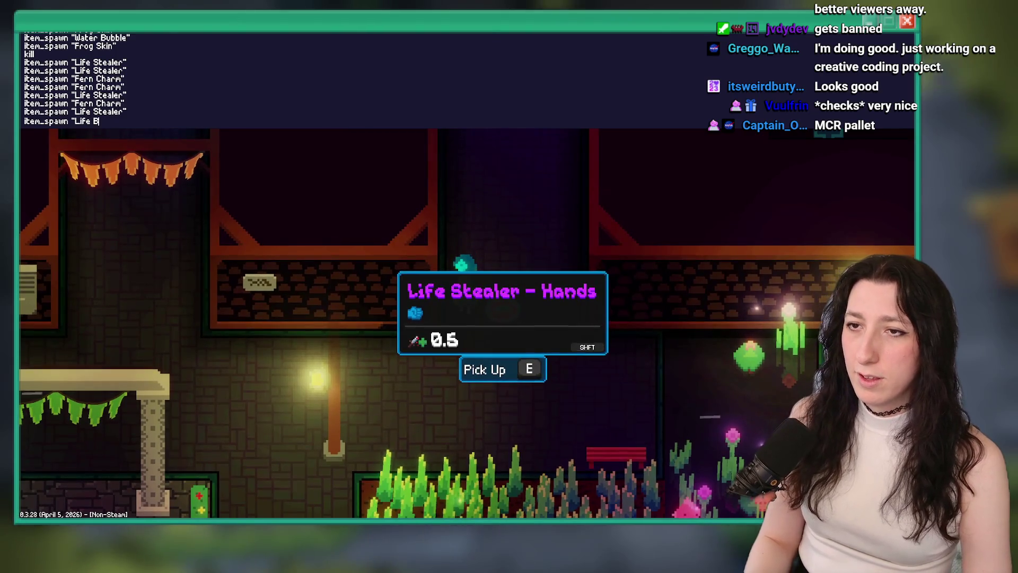
key("Escape")
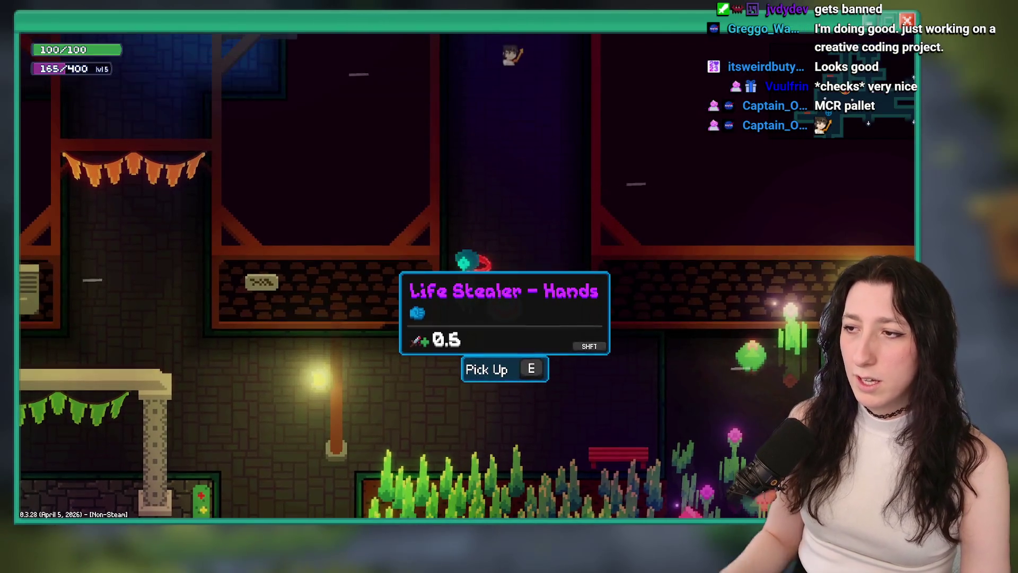
key("e")
key("Tab")
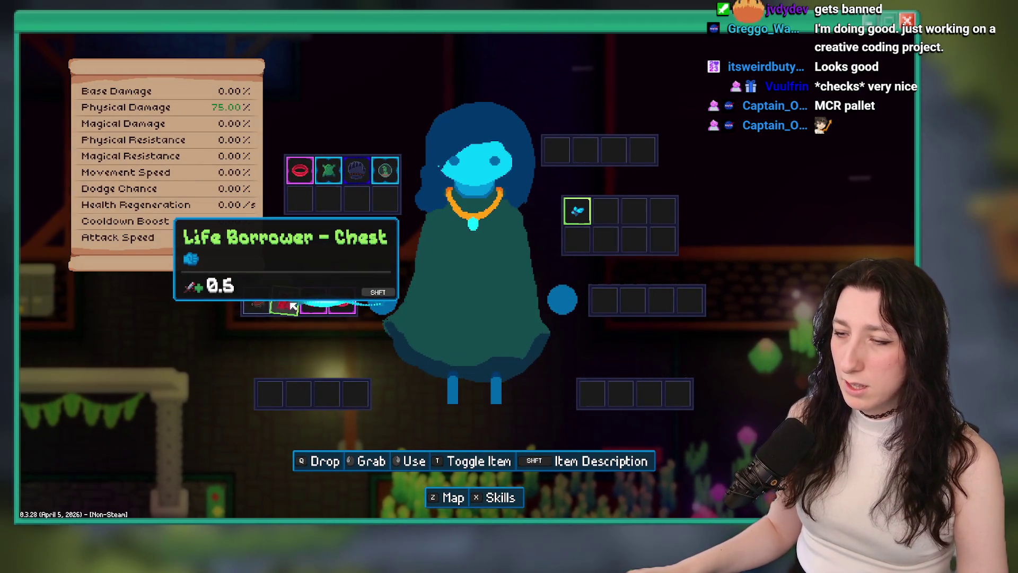
left_click_drag(285, 357, 111, 359)
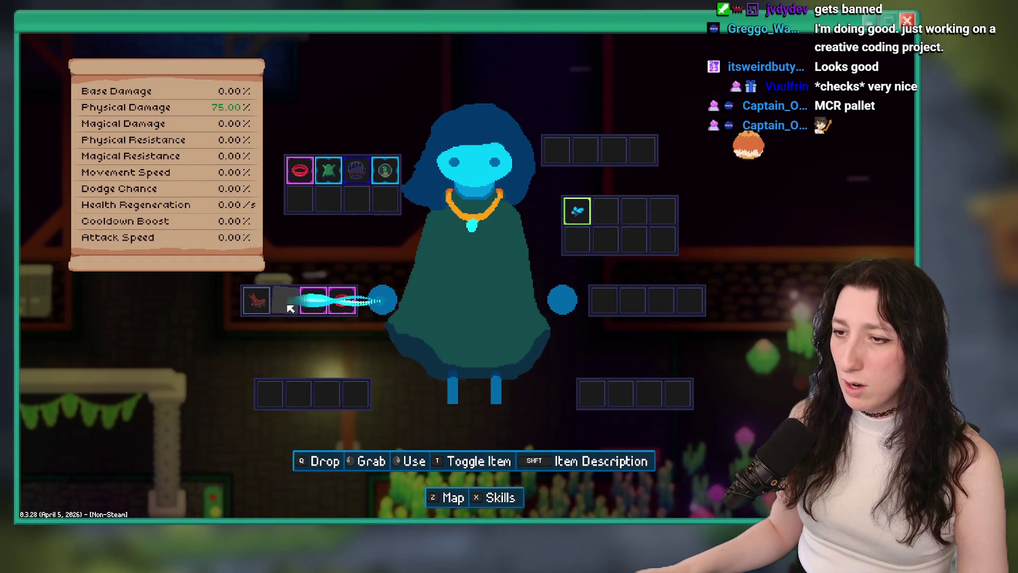
key("Tab")
Step: Spawn a fresh Life Borrower chest and read its description: 'Parrying an enemy steals 2 health'
key("grave")
key("Up")
key("Return")
key("Escape")
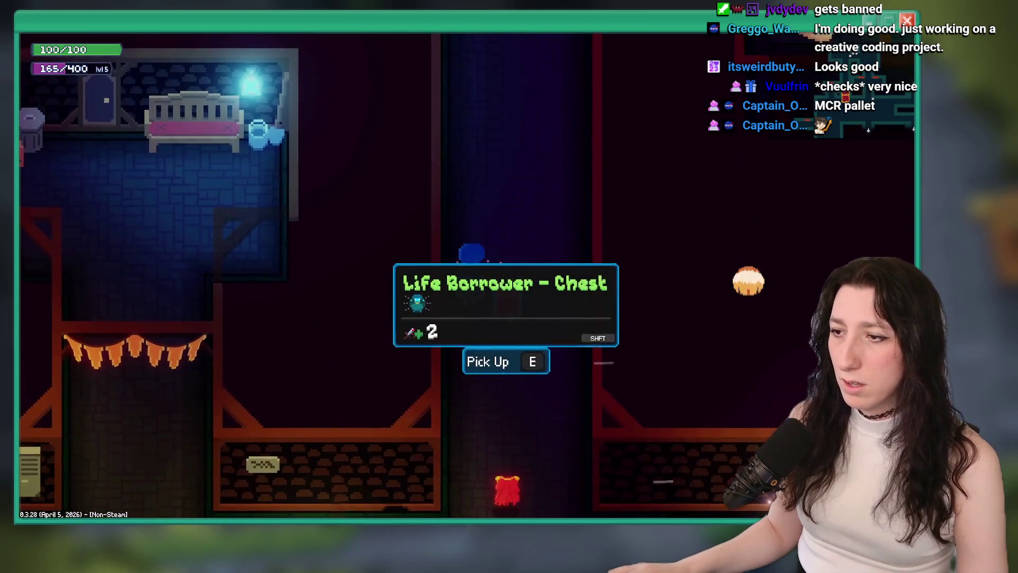
key("Tab")
mouse_move(298, 202)
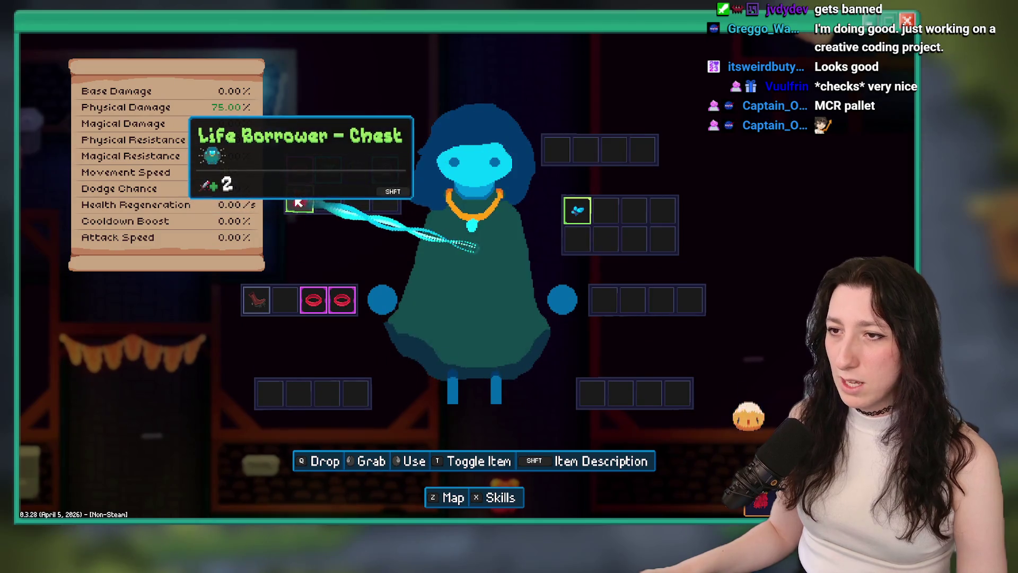
key("shift")
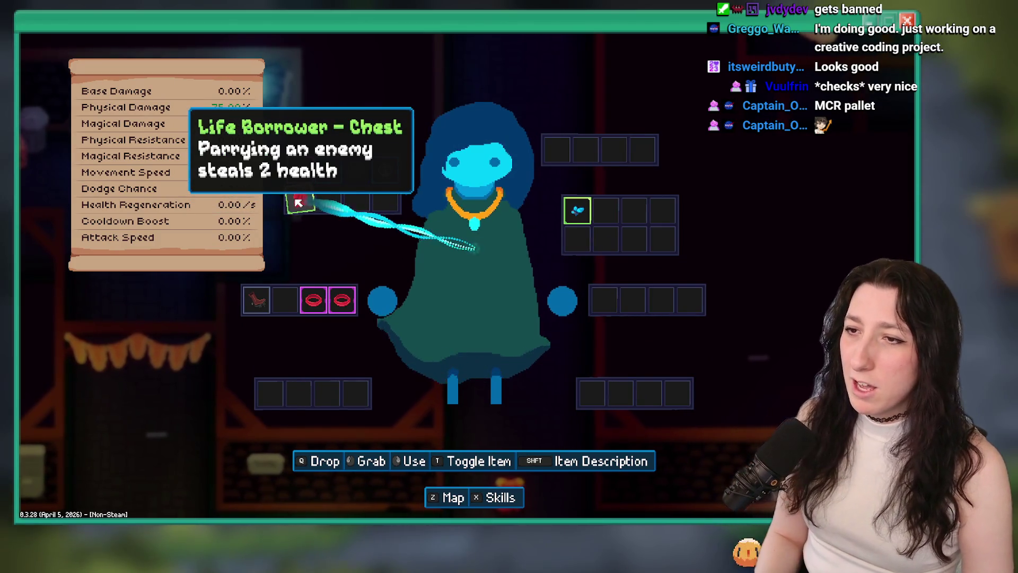
key("q")
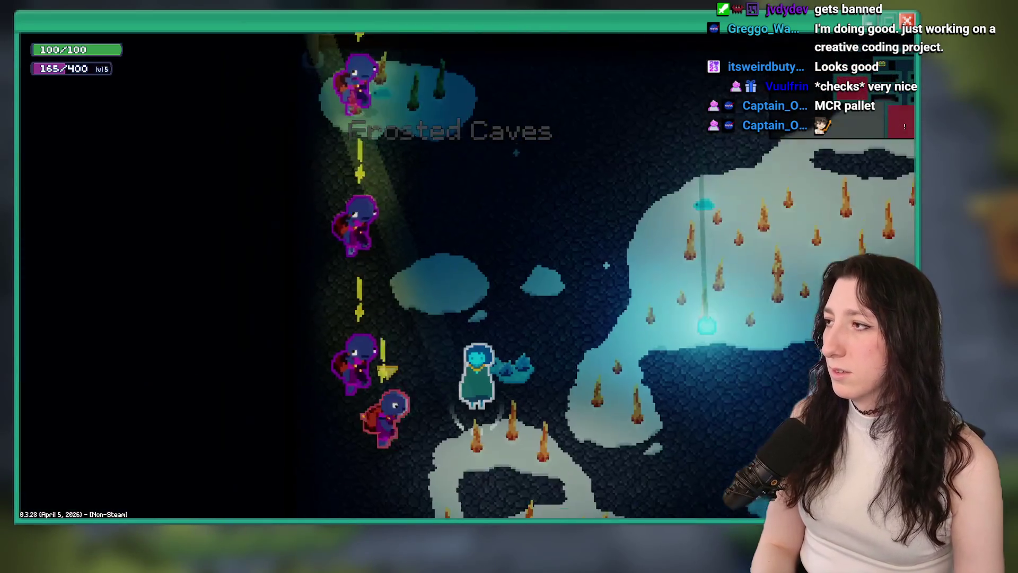
Step: Travel from Sea Cave City down the shaft into the Frosted Caves and fight the enemies
key("d")
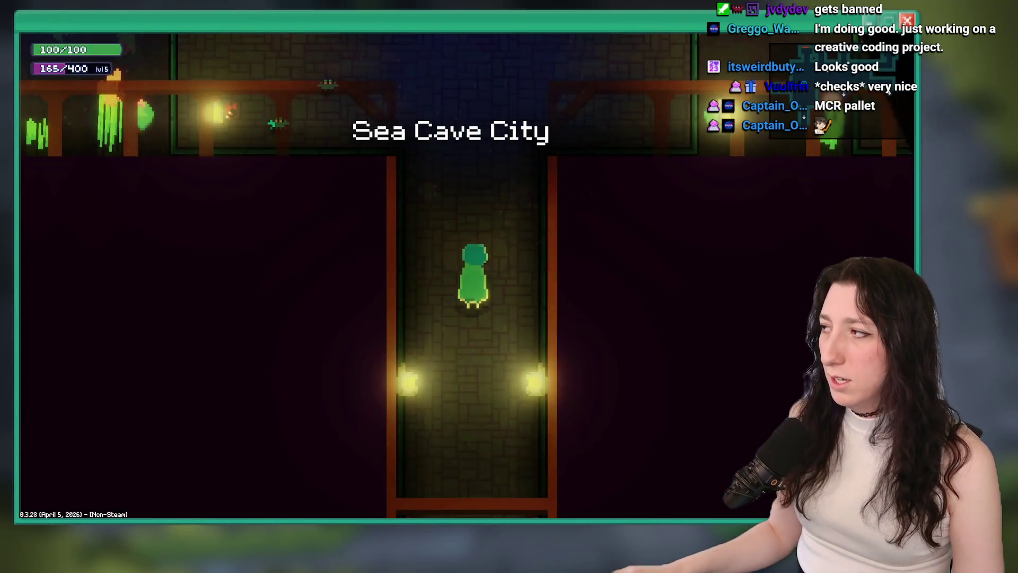
key("s")
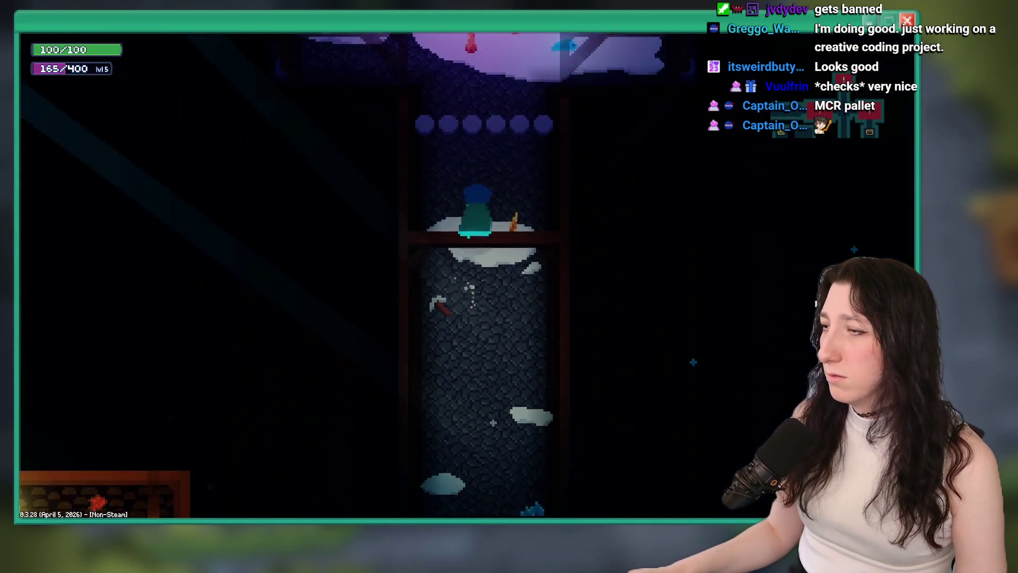
key("s")
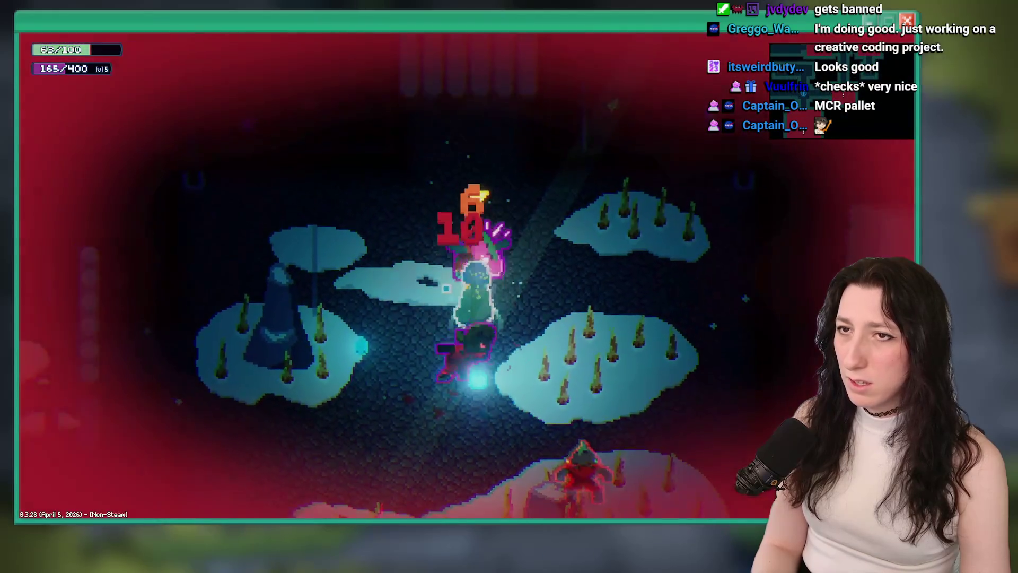
key("Tab")
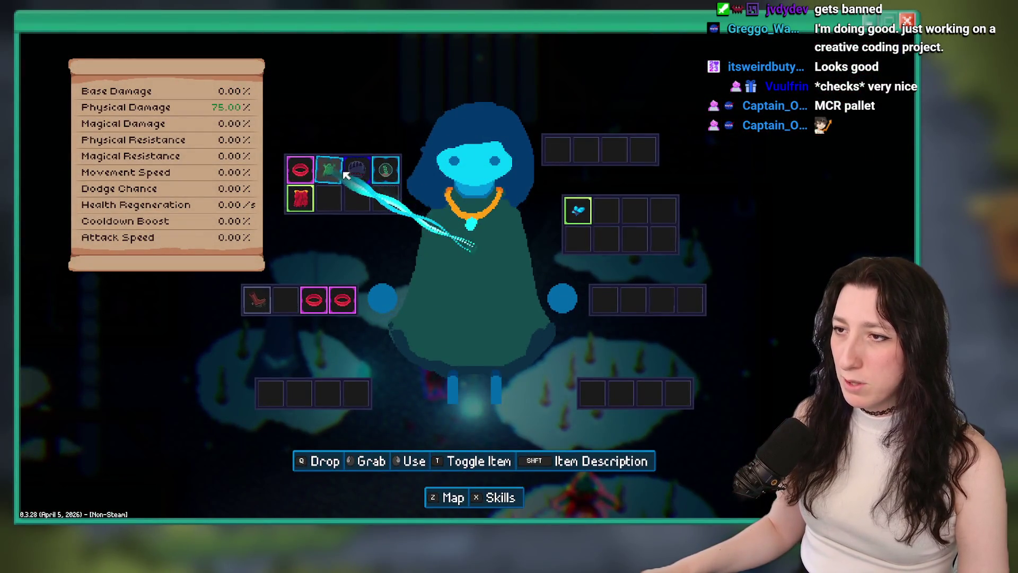
key("Tab")
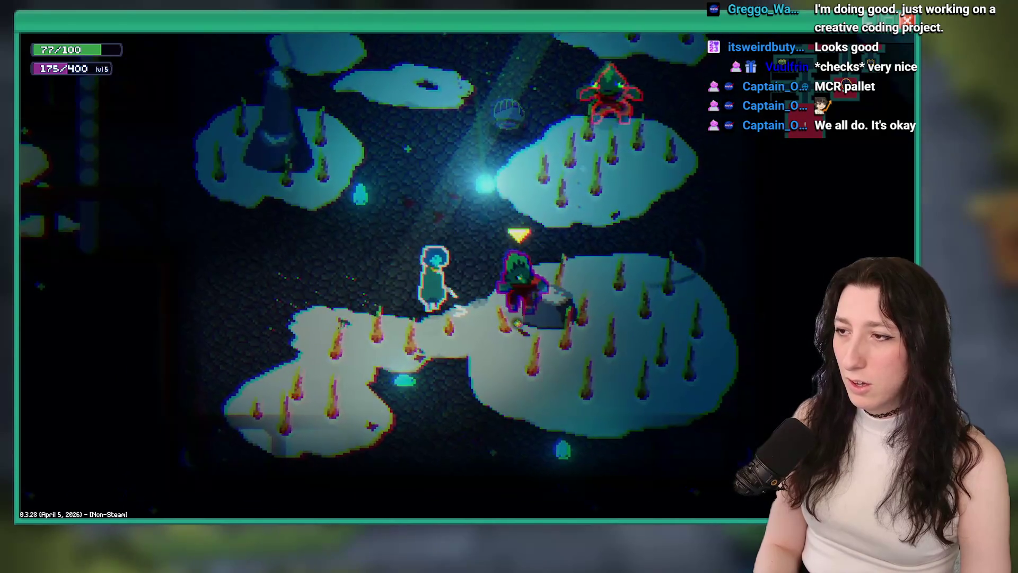
key("Tab")
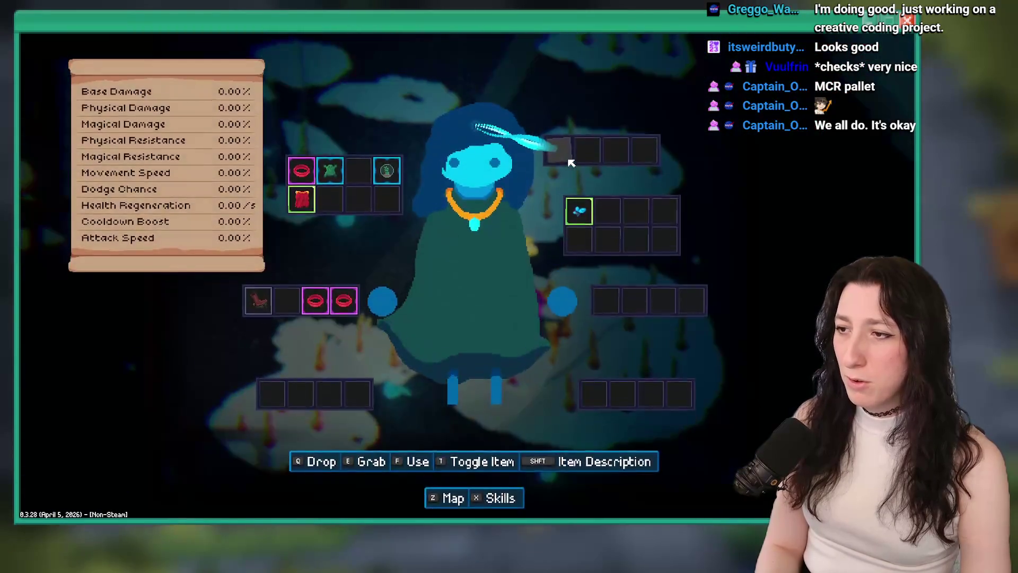
key("Tab")
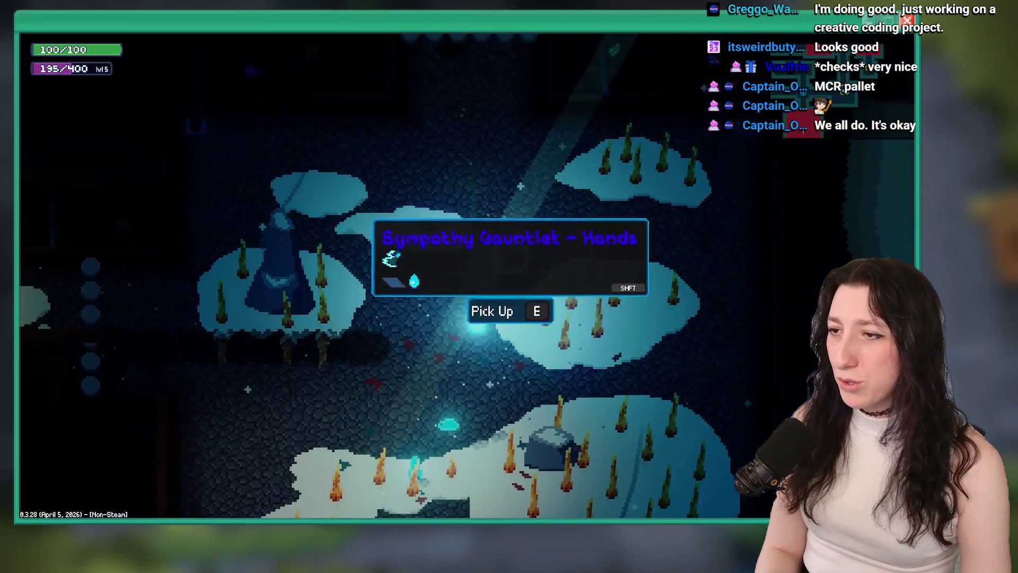
Step: Pick up the Sympathy Gauntlet and view its full description in the inventory
key("e")
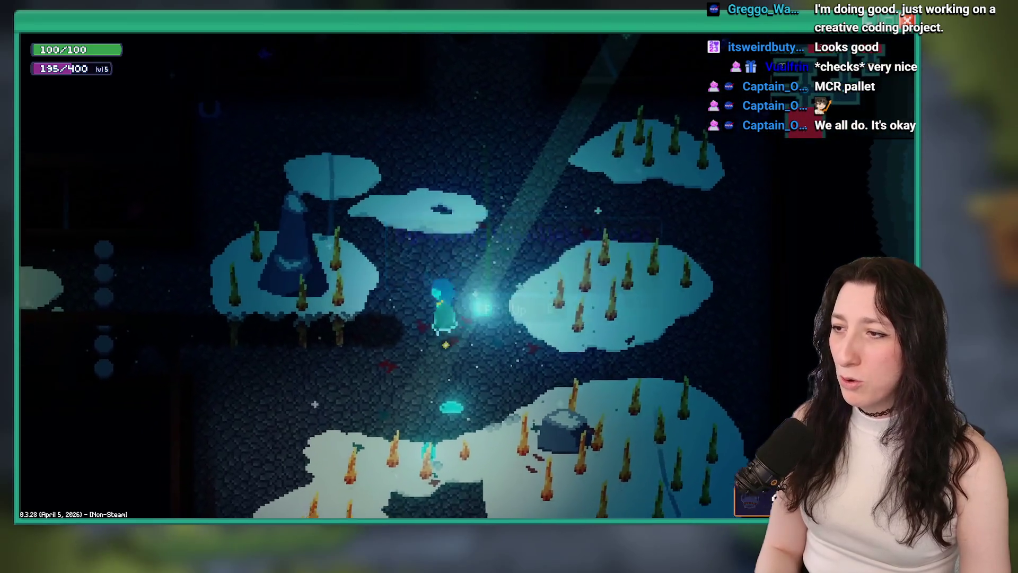
key("Tab")
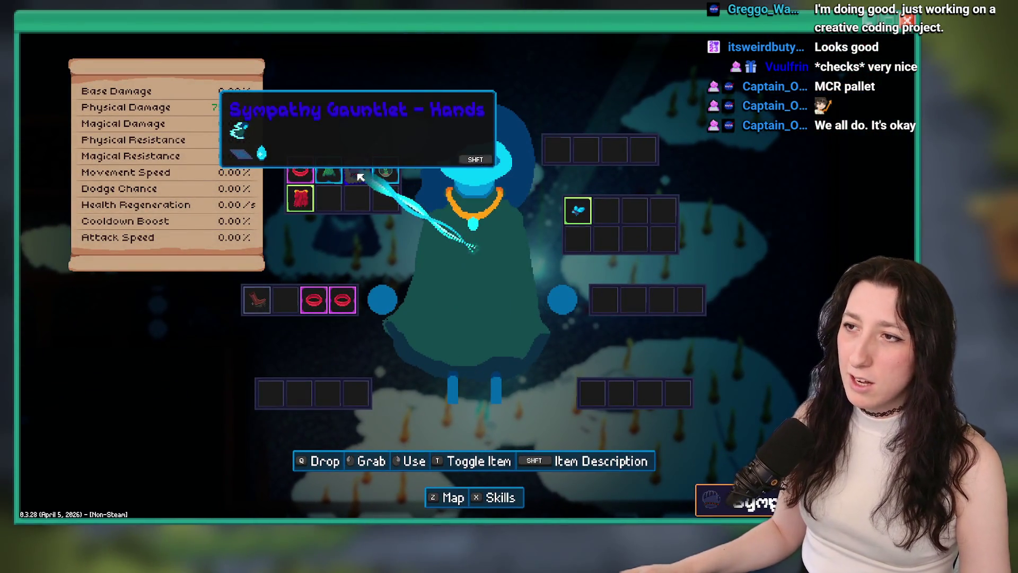
key("shift")
key("Tab")
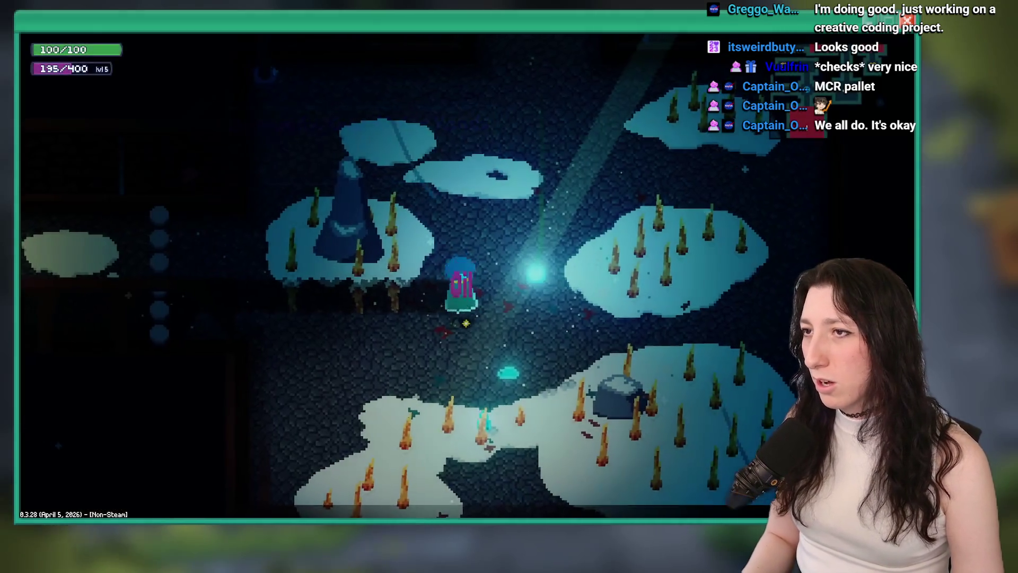
Step: Spawn a Sympathy Gauntlet with item_spawn and drag it into the hands slot
key("grave")
key("Up")
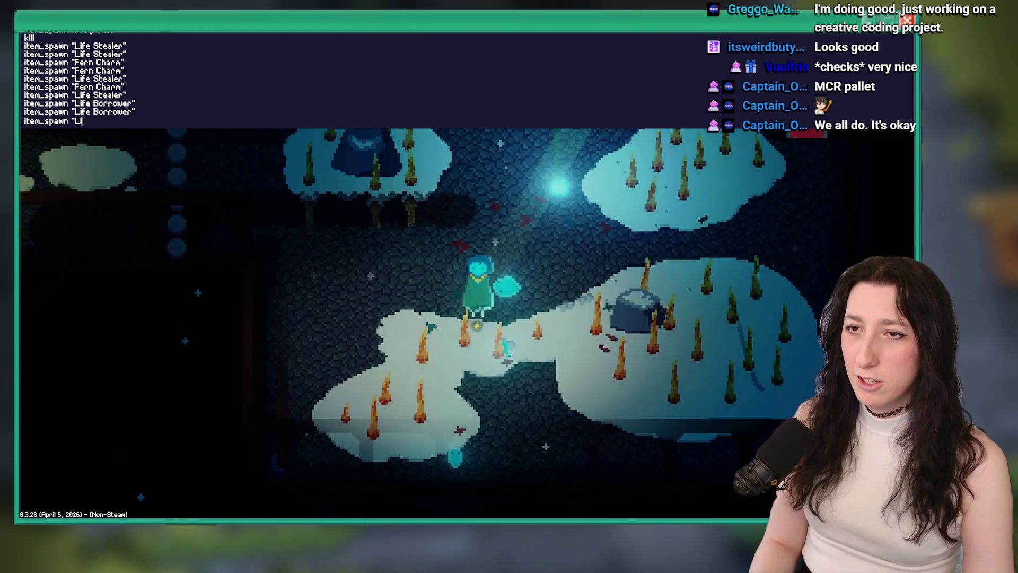
type("Sym")
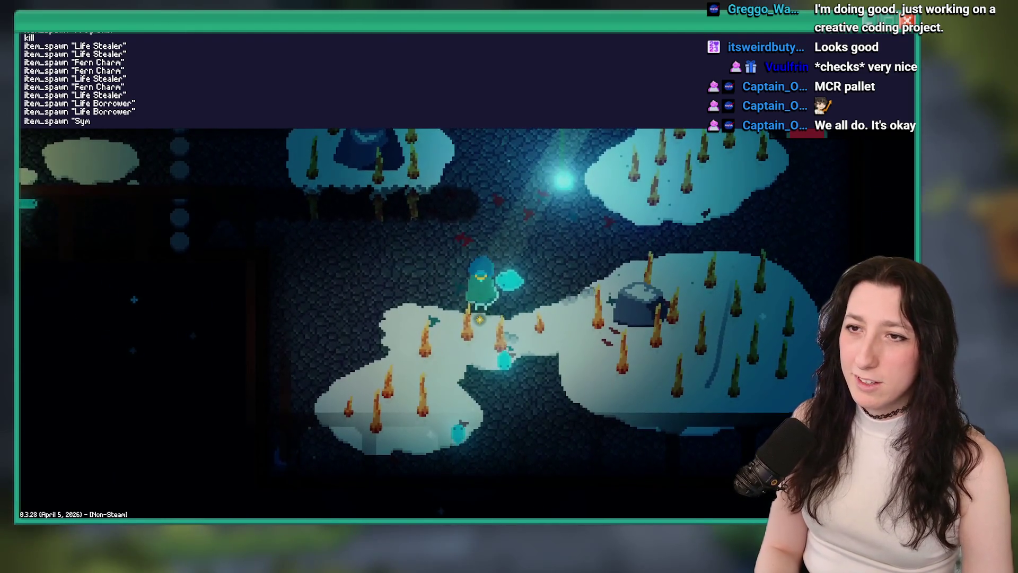
type("pathy Gau")
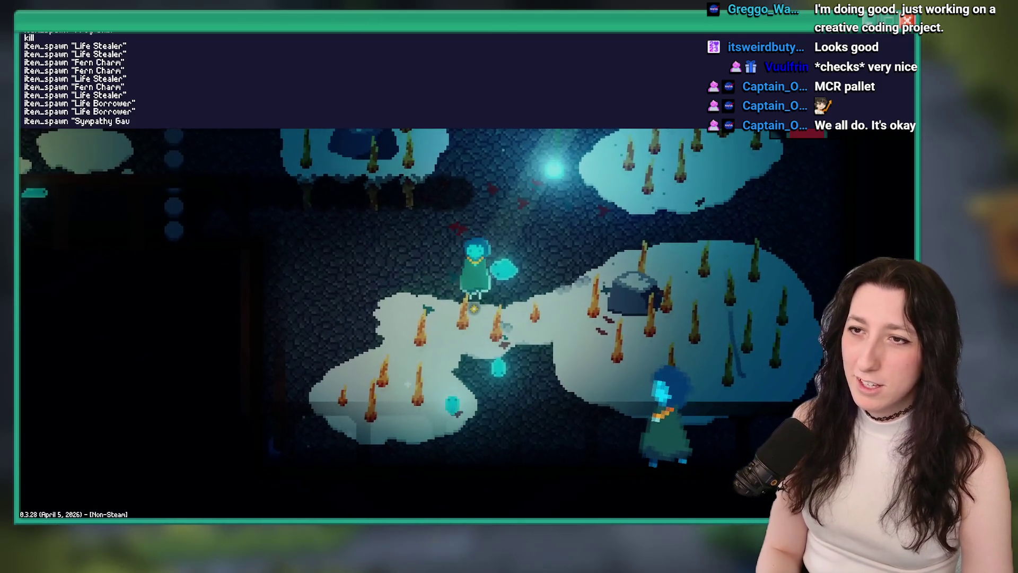
key("Return")
key("grave")
key("Tab")
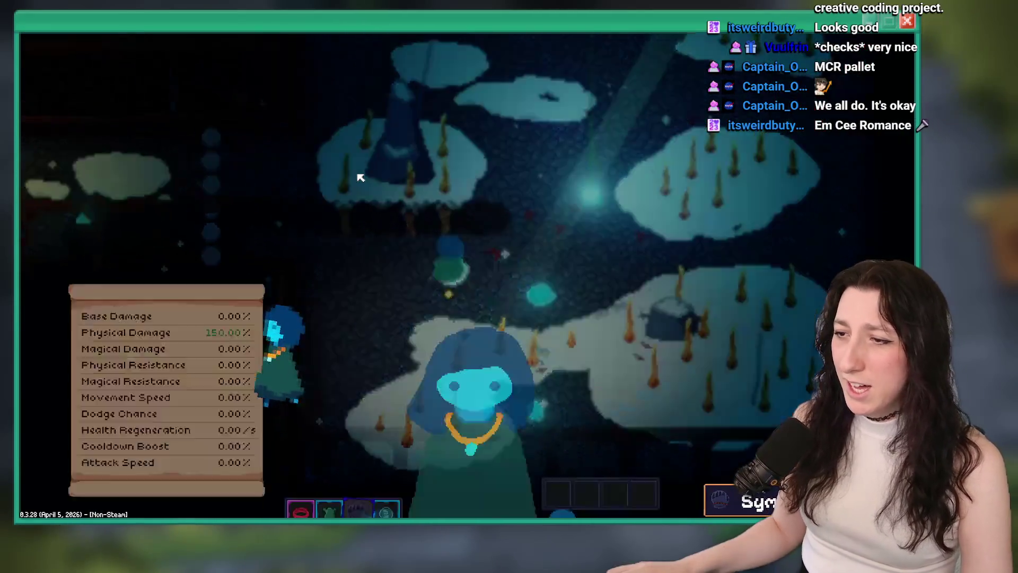
mouse_move(352, 172)
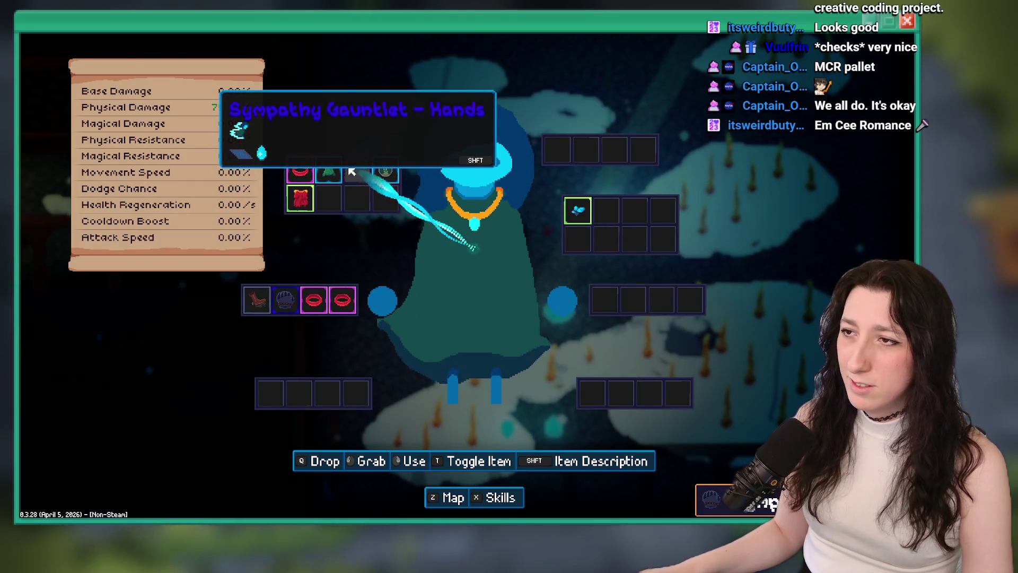
left_click_drag(352, 171, 289, 302)
key("Tab")
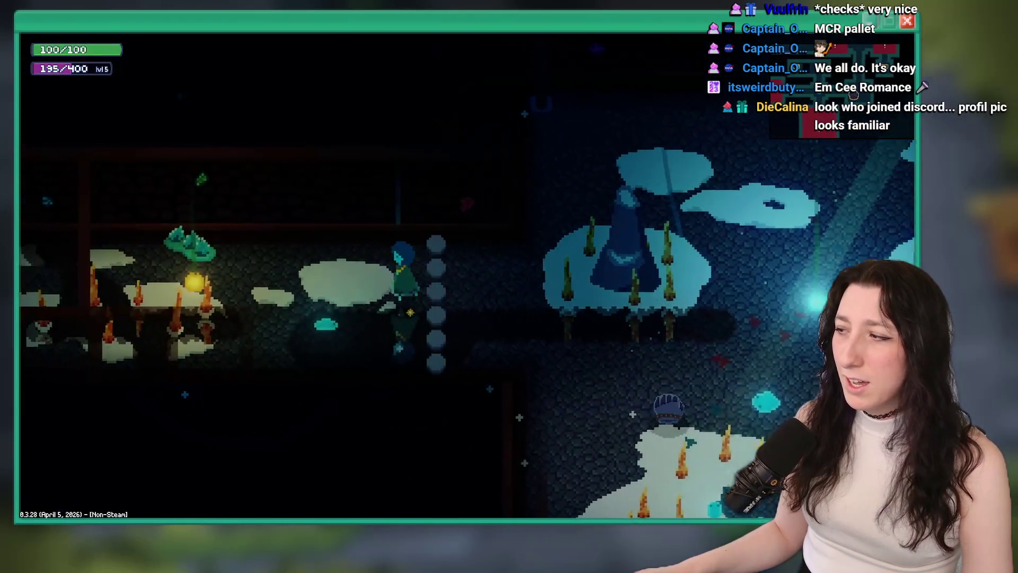
Step: Walk left and up into the spiky cloud area, checking the gauntlet's 75% physical damage
key("a")
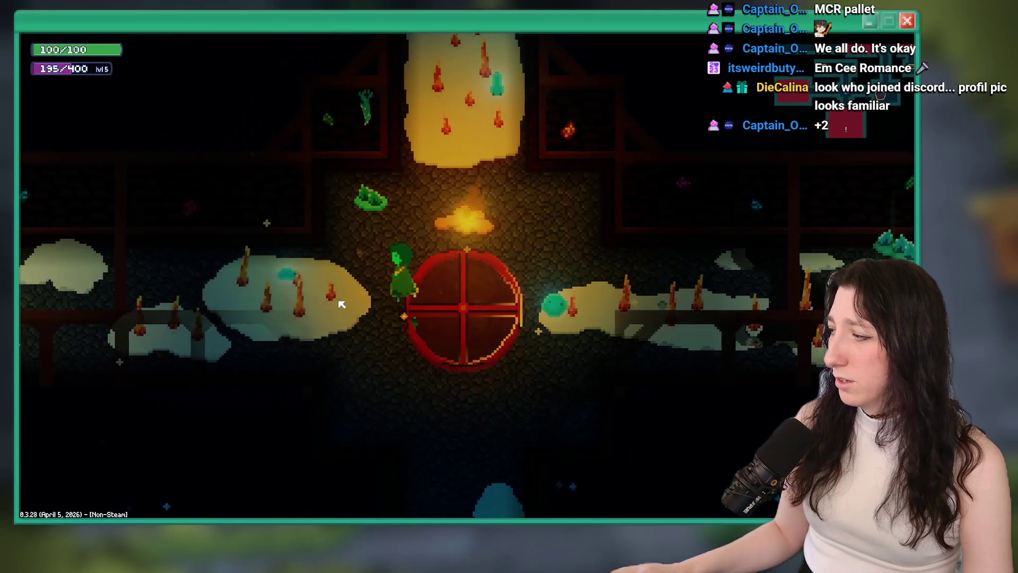
key("a")
key("Tab")
mouse_move(281, 300)
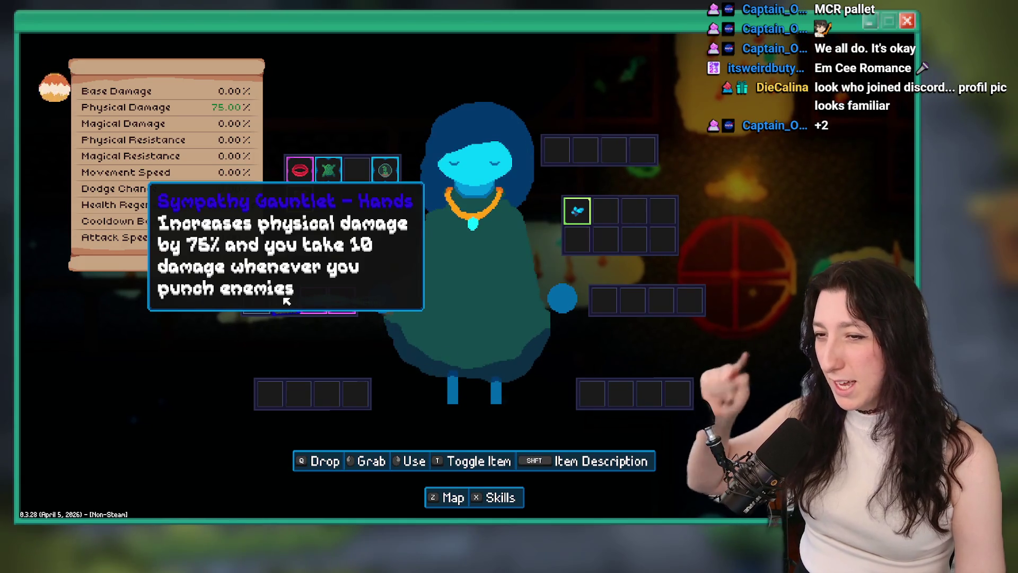
key("Tab")
key("a")
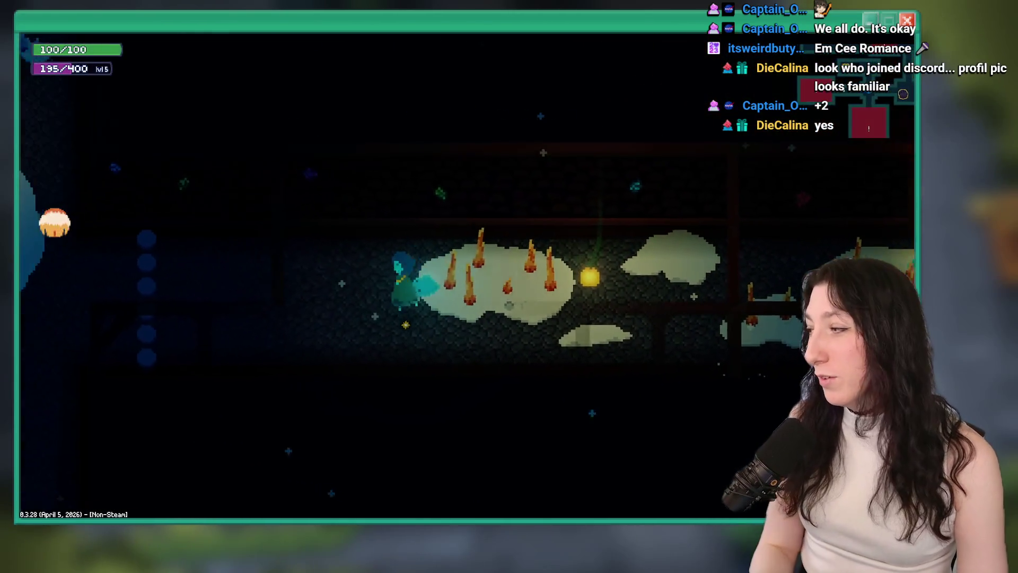
key("w")
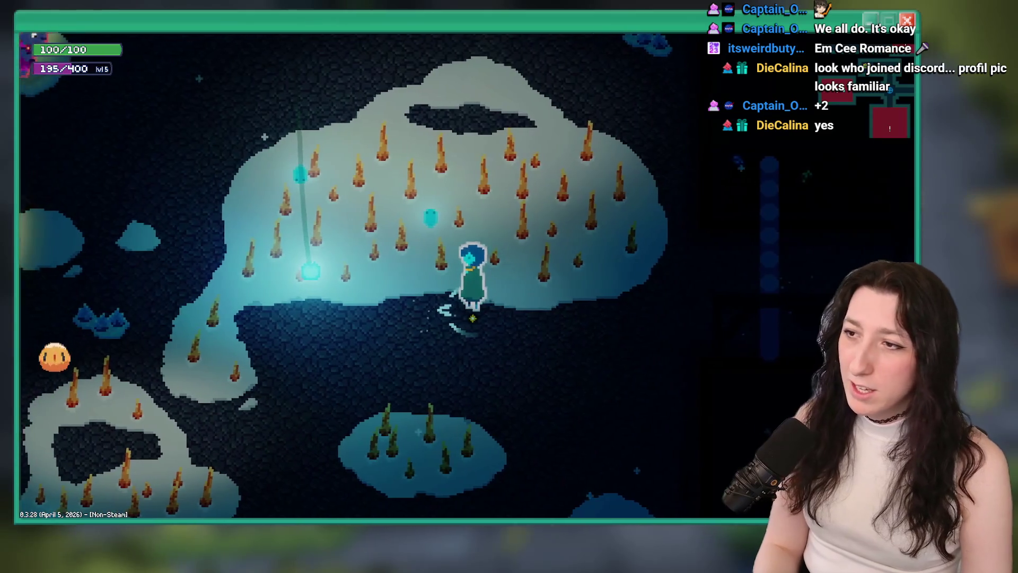
key("Tab")
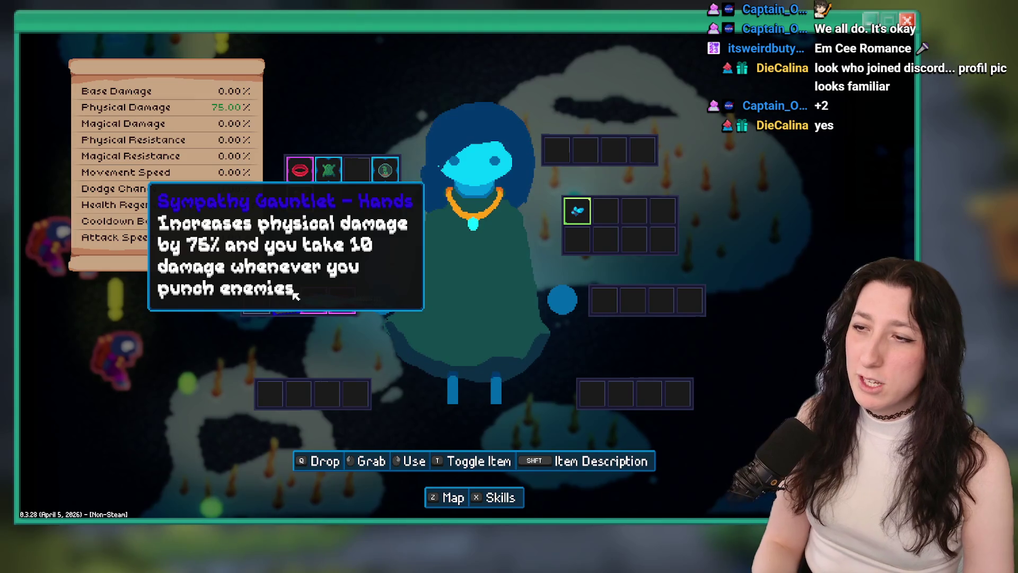
key("Tab")
Step: Fight the Frosted Caves enemies with the gauntlet, moving left and checking the inventory mid-combat
key("a")
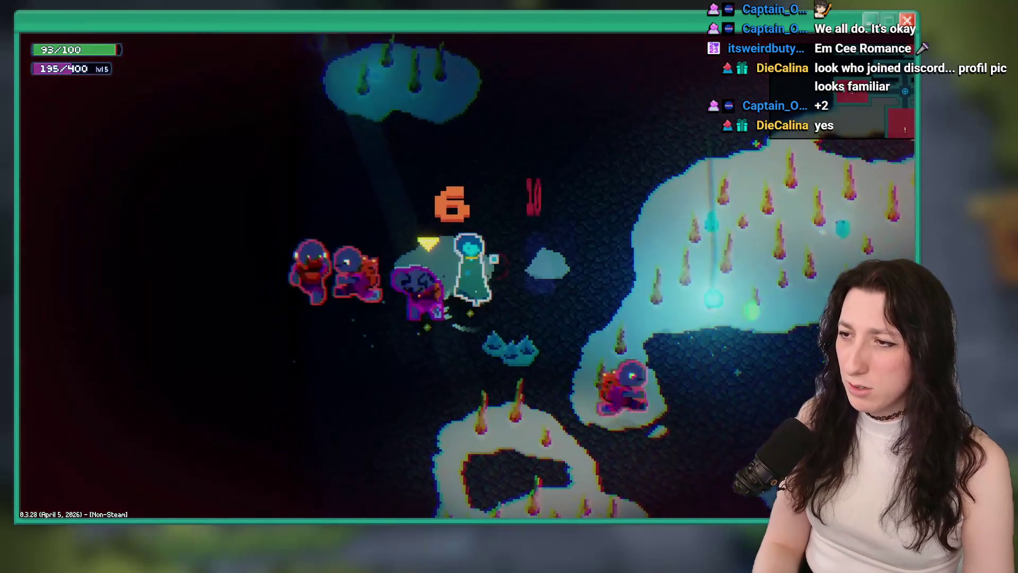
key("a")
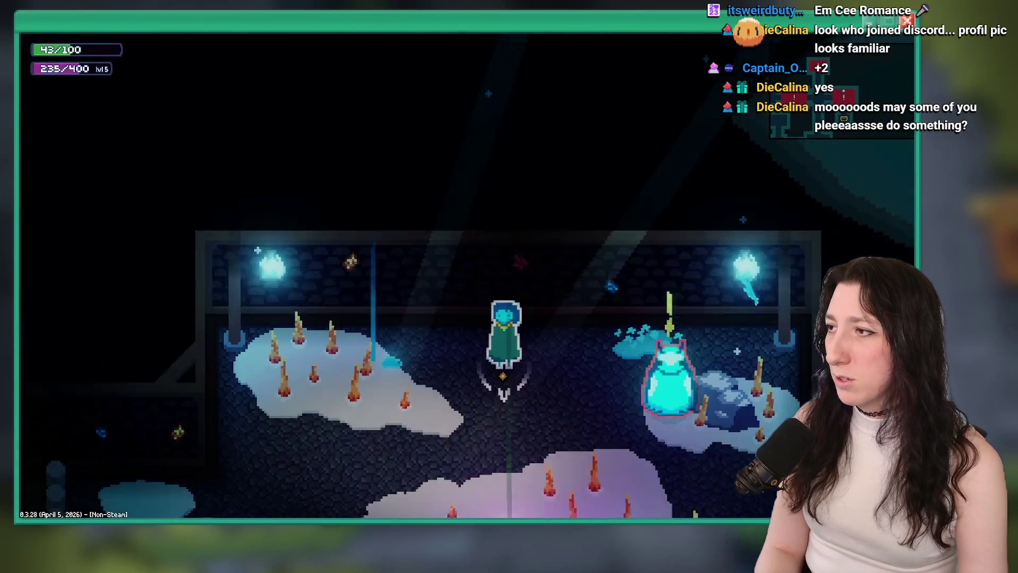
key("Tab")
key("Tab")
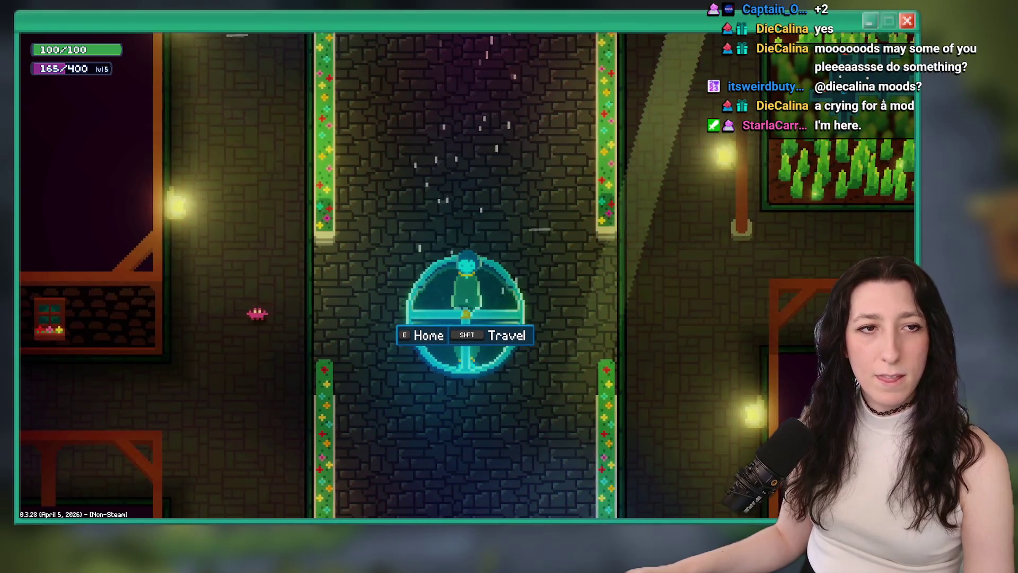
Step: Walk the character off the home portal, heading up and left through Sea Cave City
key("w")
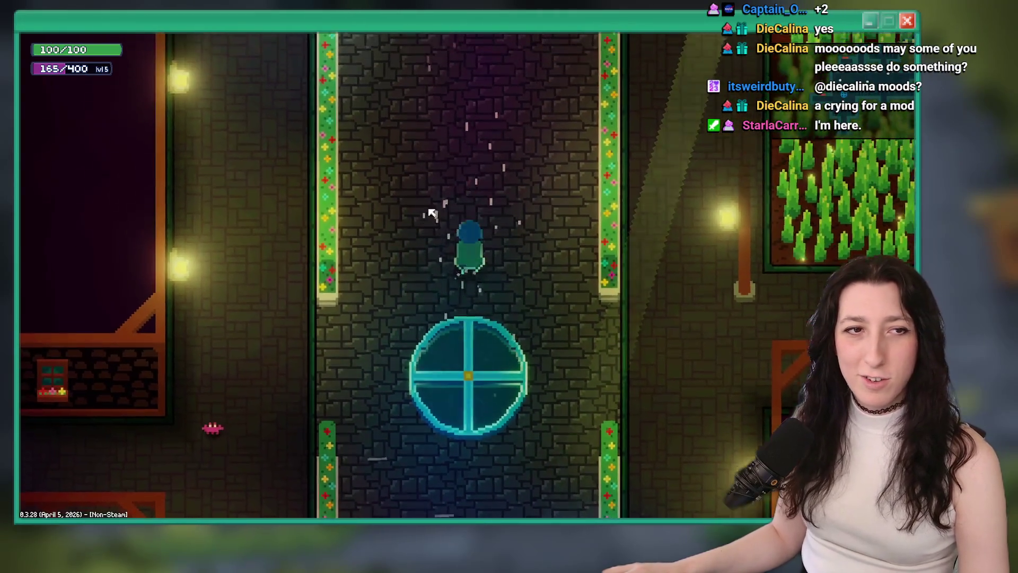
key("a")
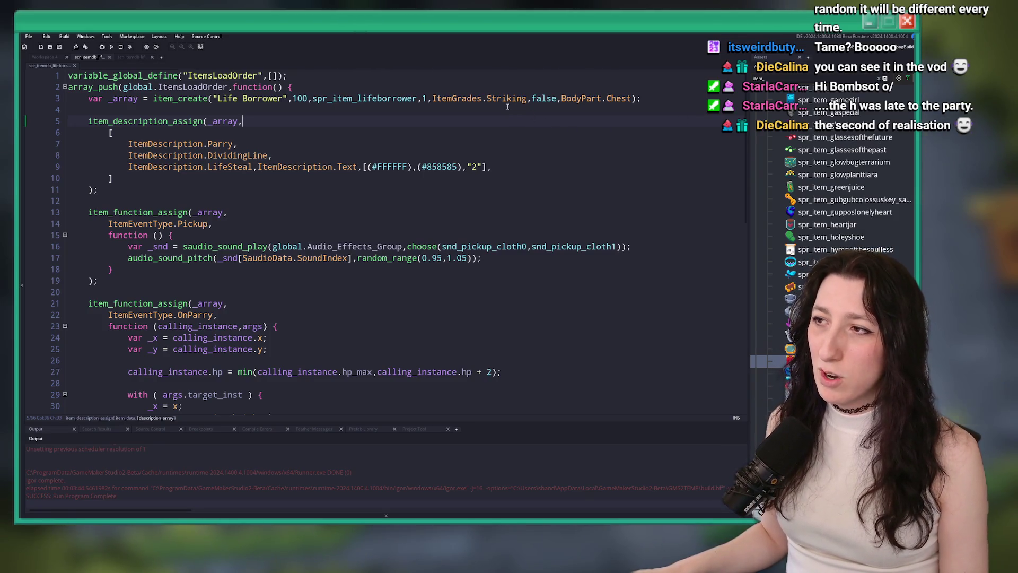
Step: Commit the 8 changed files to master as 'Life Borrower' and push it to origin
key("alt+Tab")
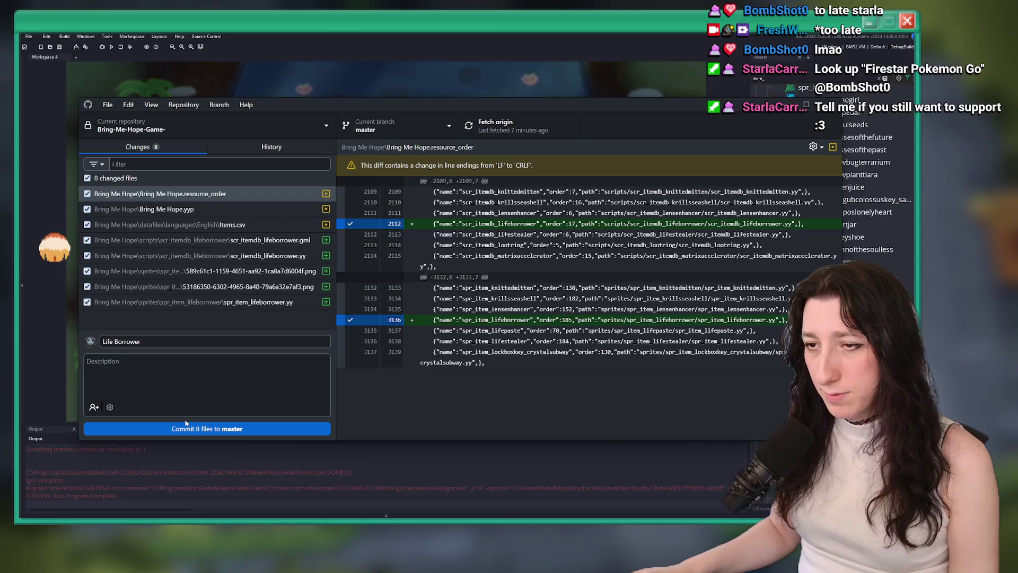
key("ctrl+Return")
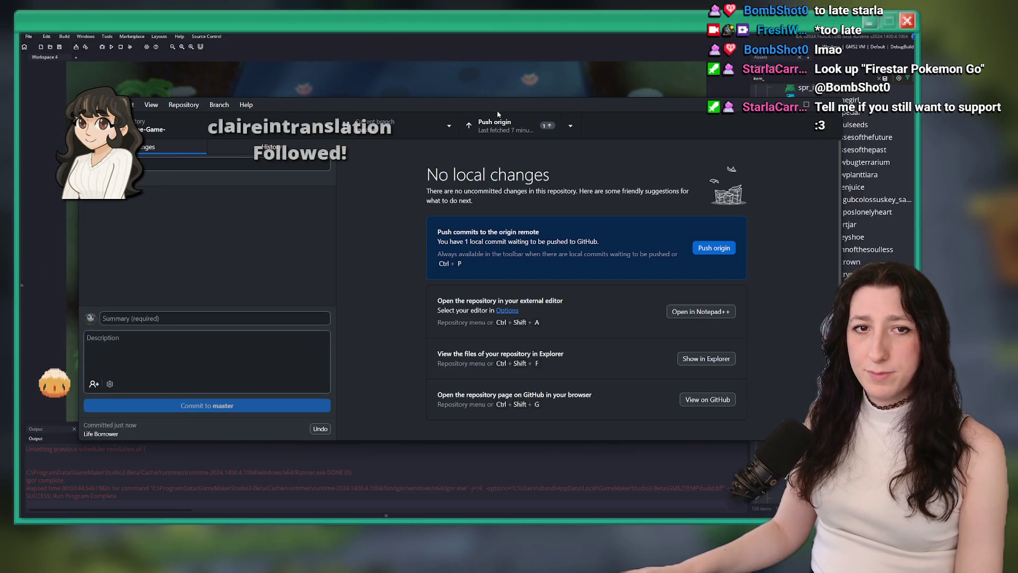
left_click(496, 124)
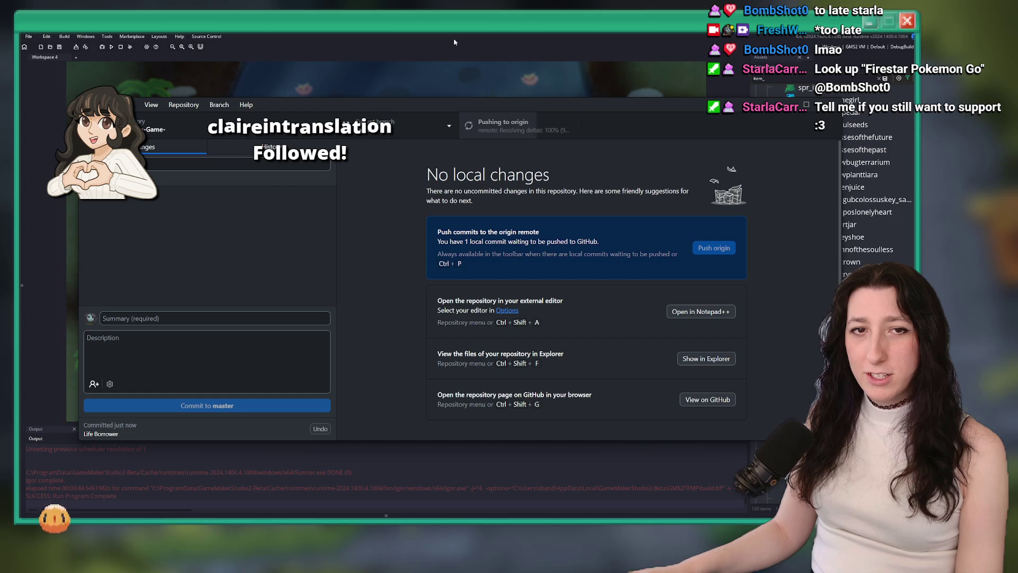
key("alt+Tab")
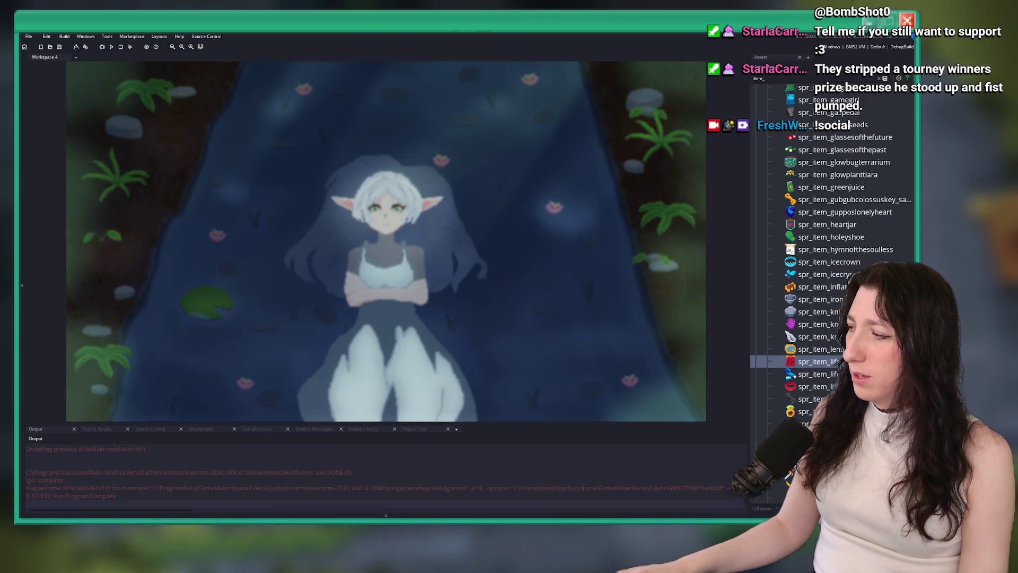
Step: Open the live stream announcement post on the Bluesky profile, then return to the feed
key("alt+Tab")
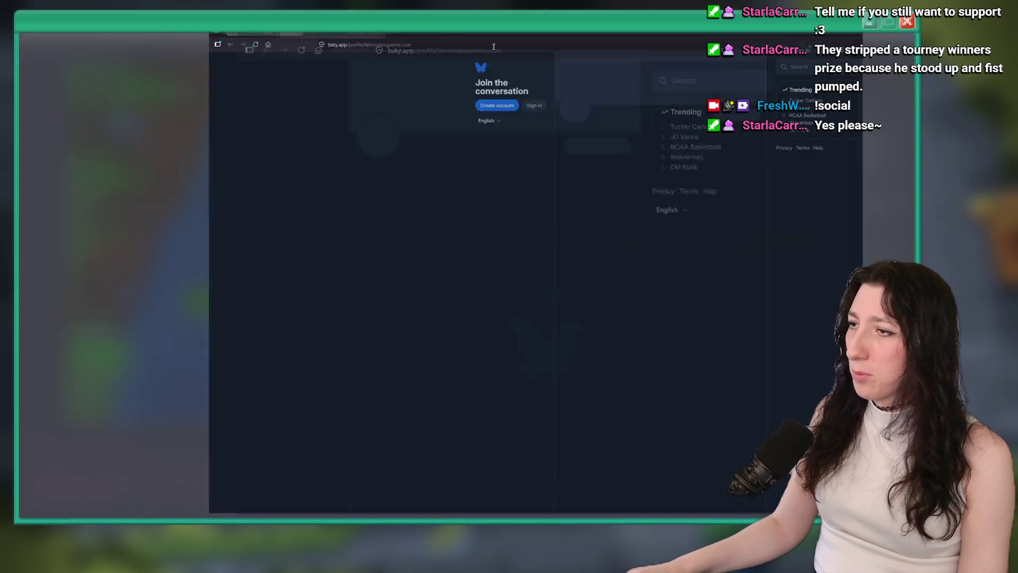
scroll(484, 274, "down", 2)
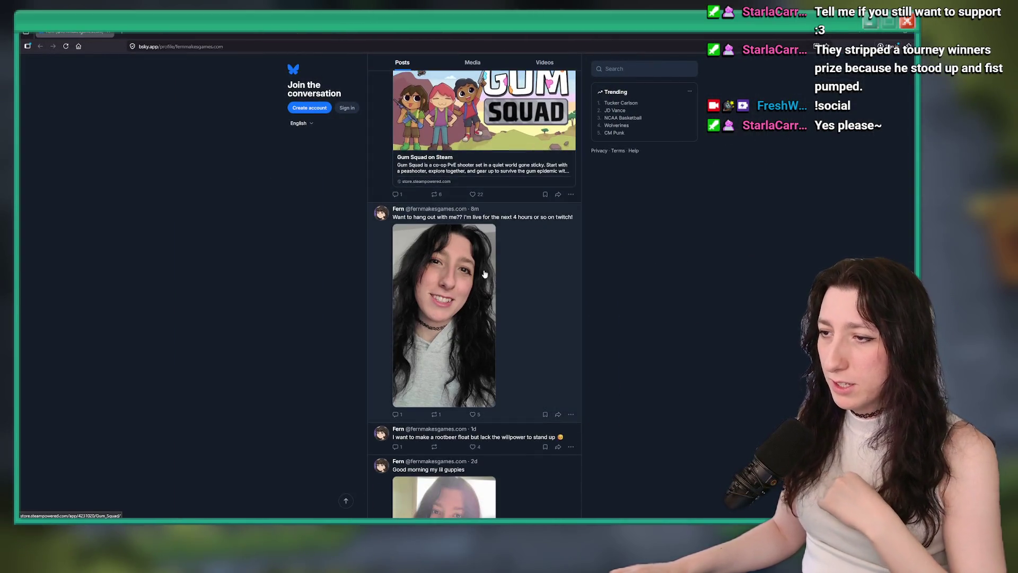
left_click(506, 286)
scroll(433, 397, "down", 5)
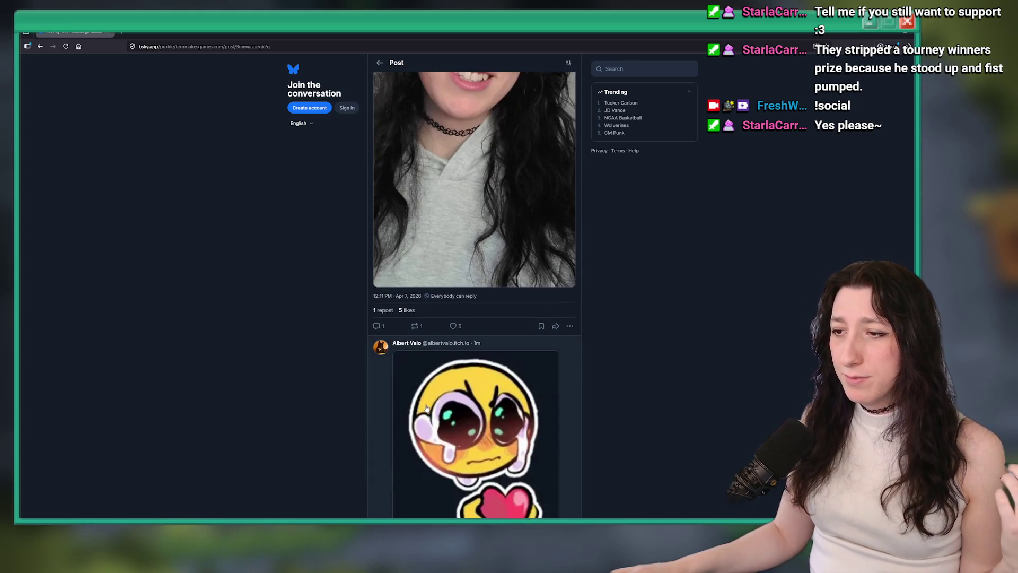
scroll(434, 395, "up", 5)
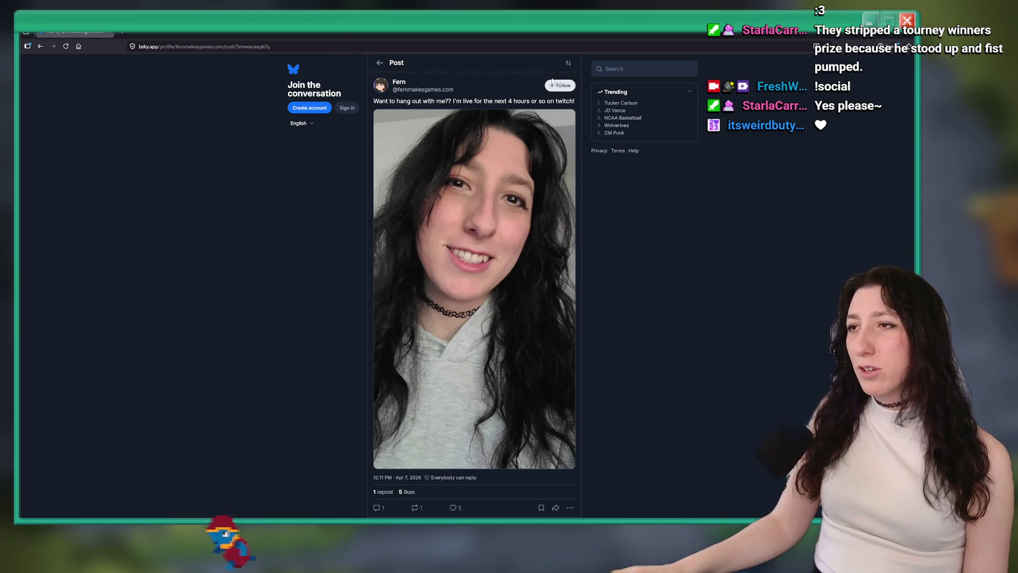
left_click(380, 62)
Step: View the good morning and mirror selfies full-size, then open the clown makeup meme
scroll(424, 289, "down", 5)
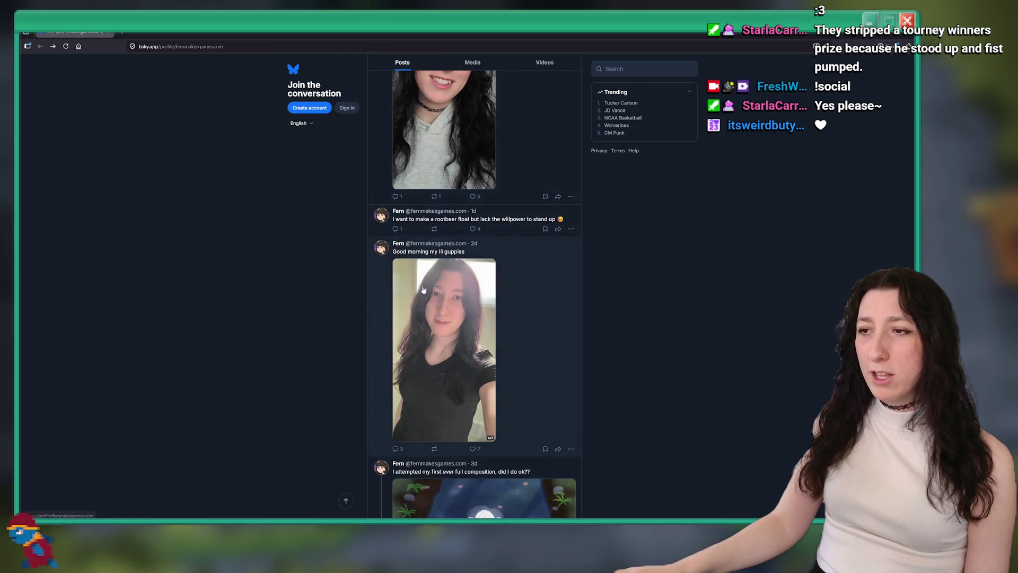
left_click(423, 289)
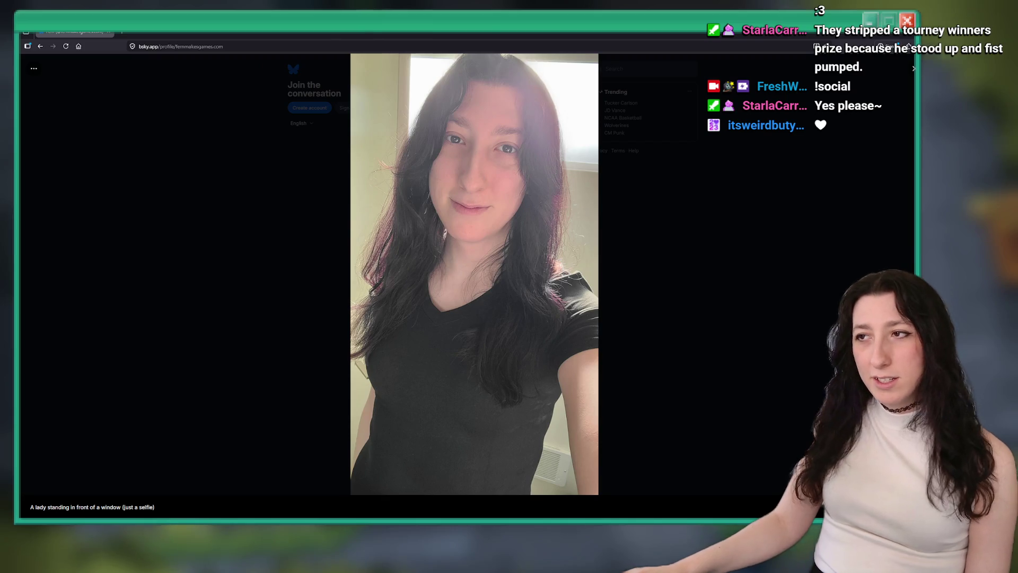
left_click(235, 323)
scroll(238, 320, "down", 10)
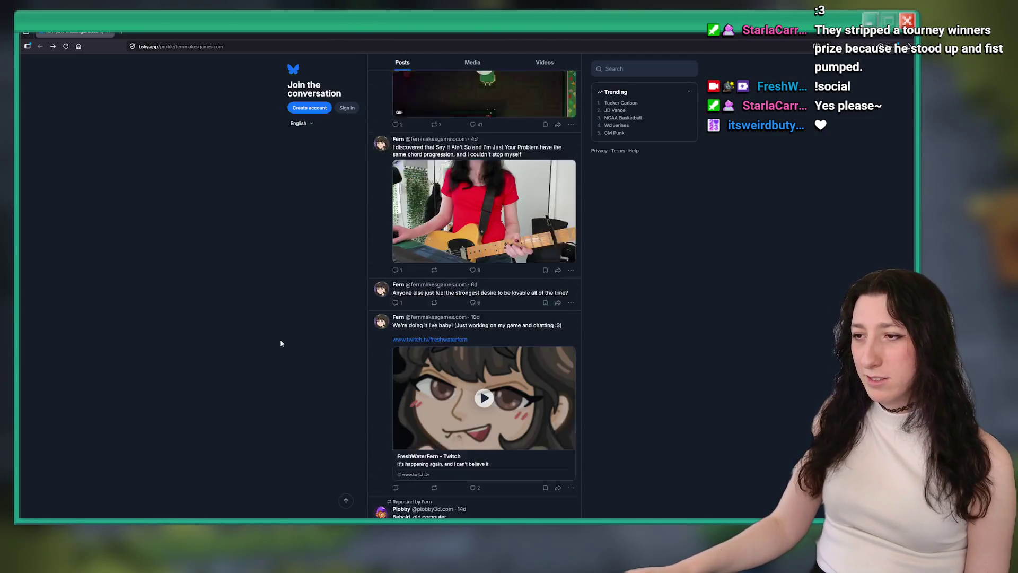
scroll(297, 337, "down", 15)
left_click(513, 244)
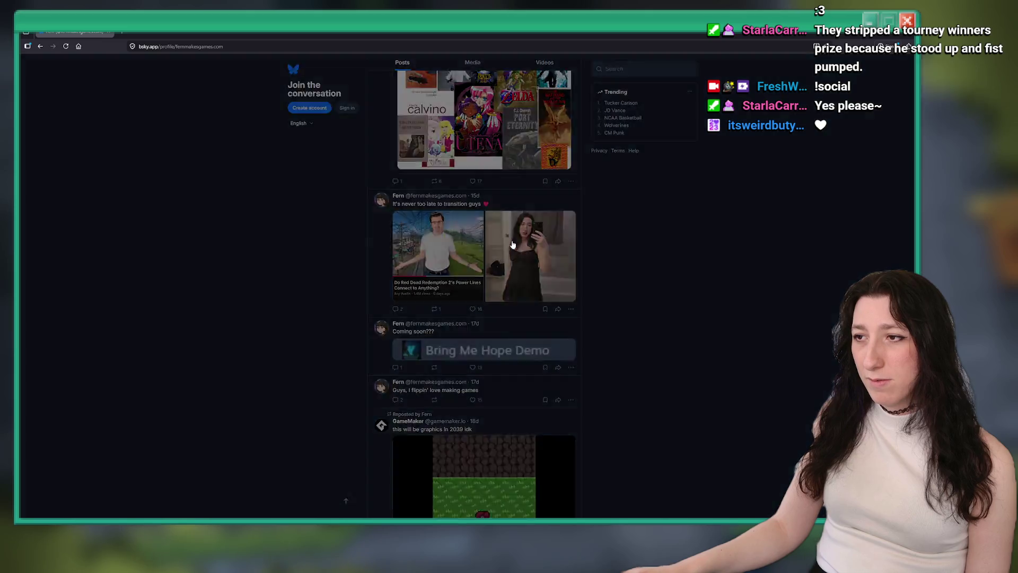
left_click(316, 325)
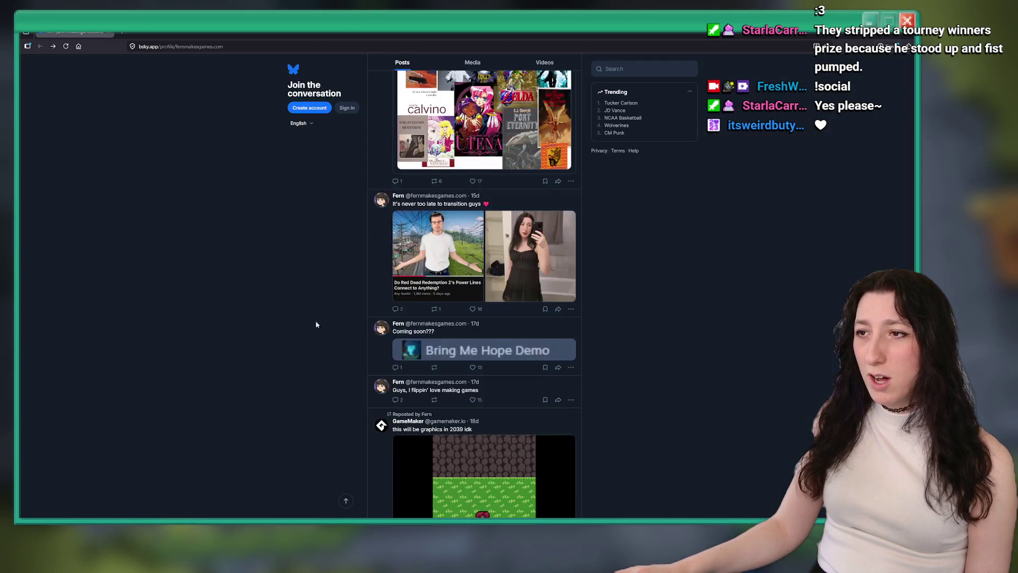
scroll(353, 307, "up", 15)
scroll(360, 281, "down", 10)
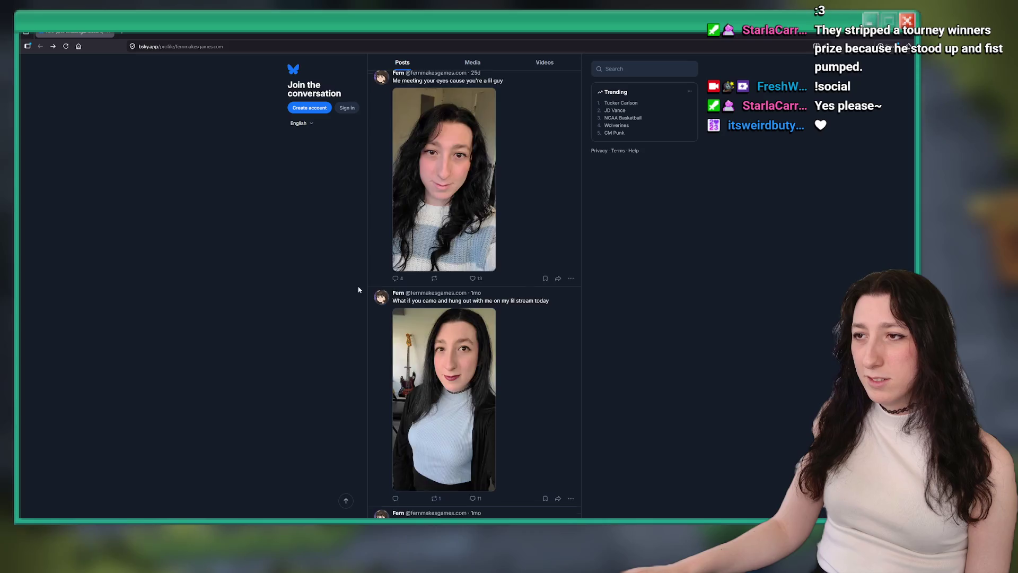
left_click(447, 249)
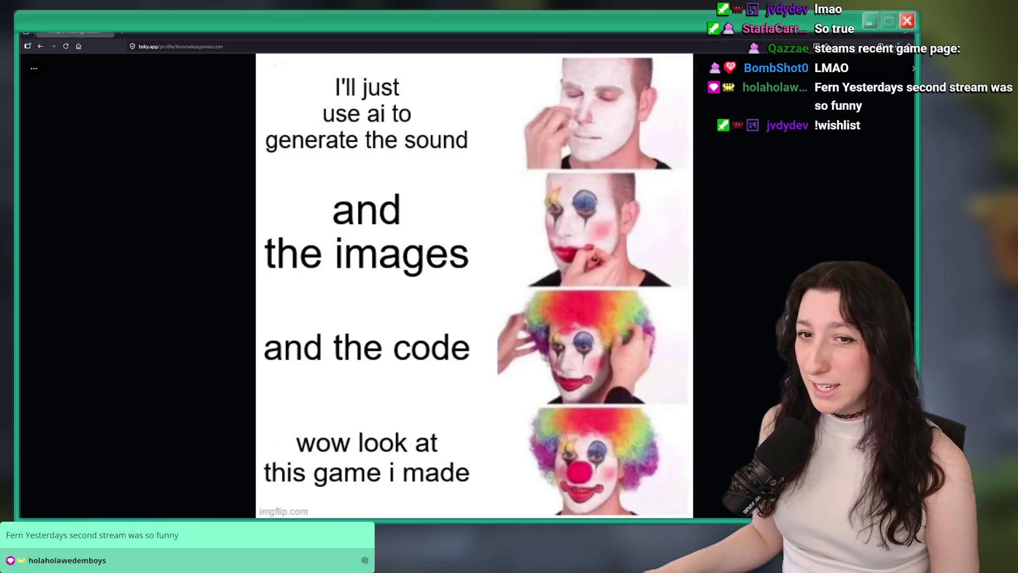
Step: Switch from the clown meme in the browser back to the GameMaker IDE
key("alt+Tab")
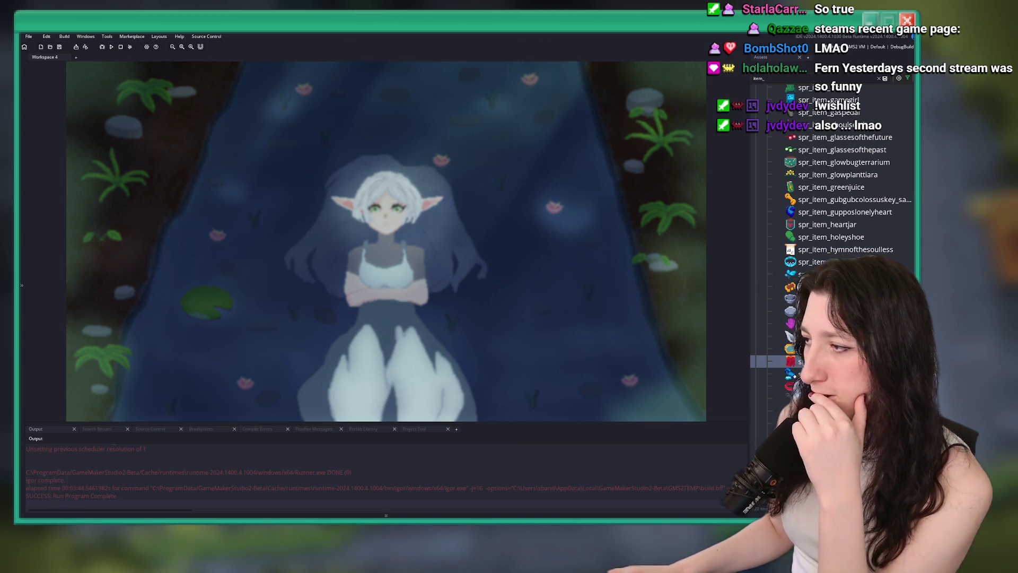
Step: Scroll down the Asset Browser's item sprites, then switch to the YouTube 'Work Day Vibes' mix
scroll(838, 112, "down", 5)
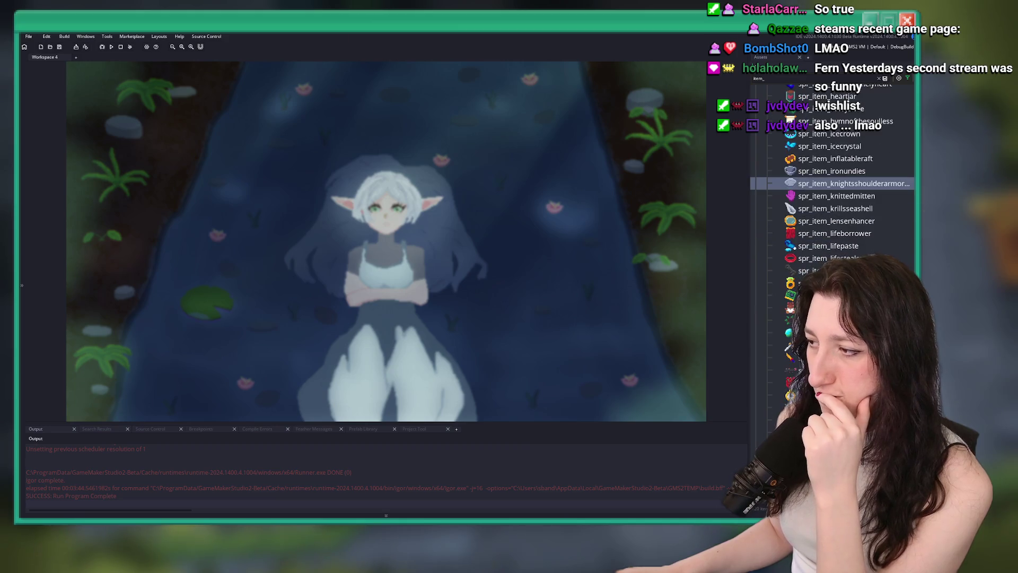
scroll(838, 112, "down", 8)
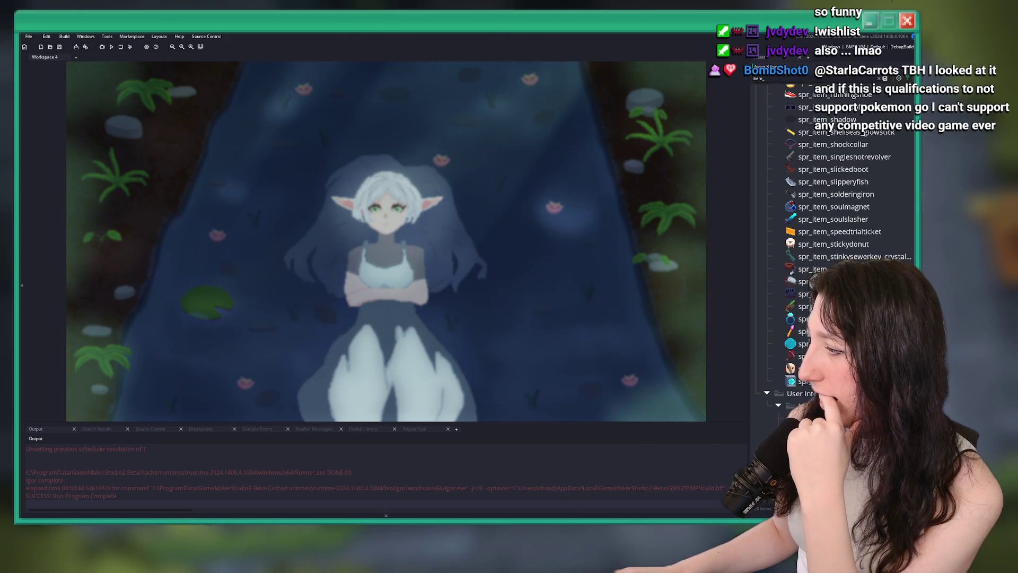
key("alt+Tab")
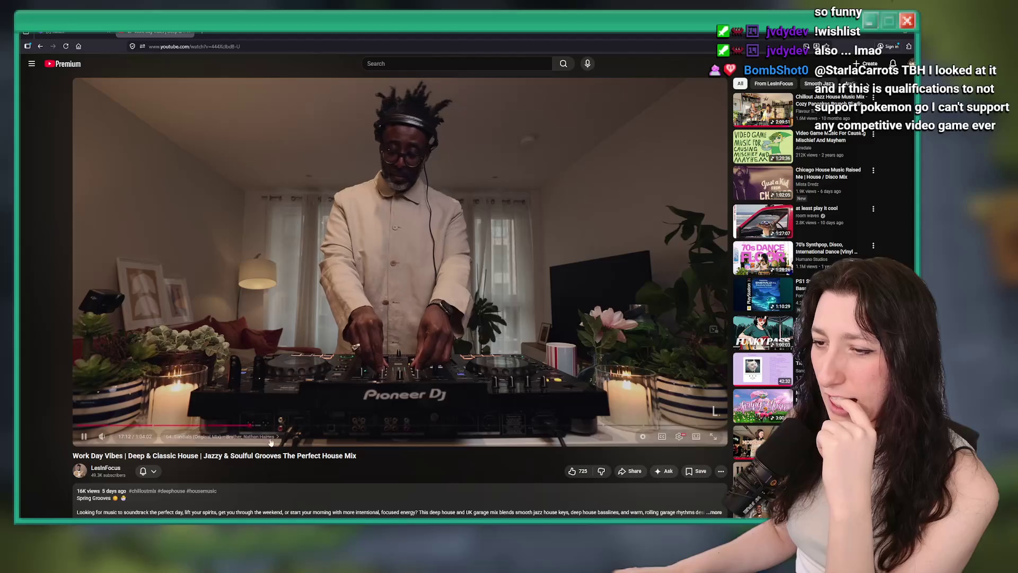
Step: Skip ahead in the mix, play 'Video Game Music For Causing Mischief And Mayhem', then view Twitch Stream Manager
left_click(255, 426)
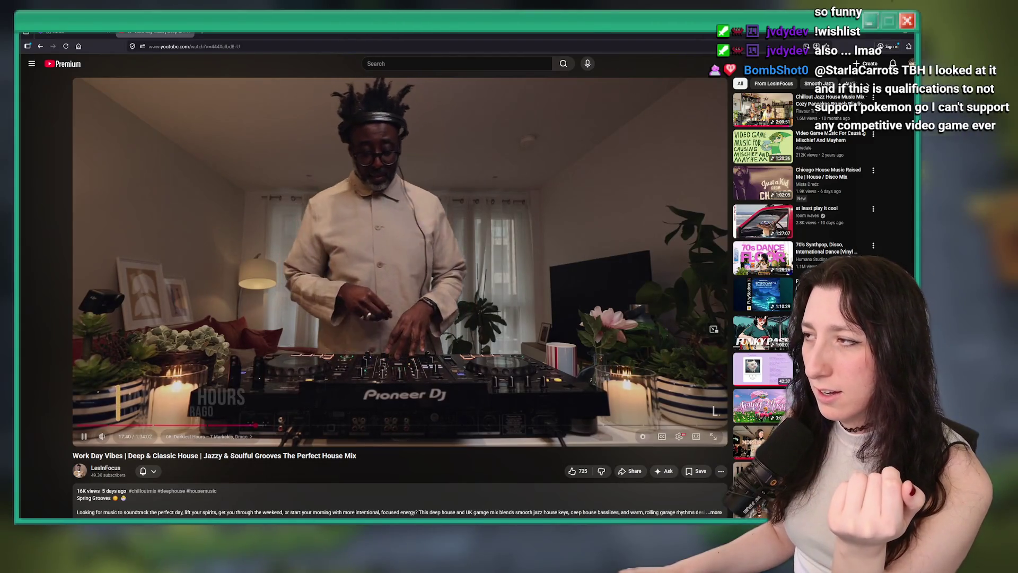
left_click(817, 153)
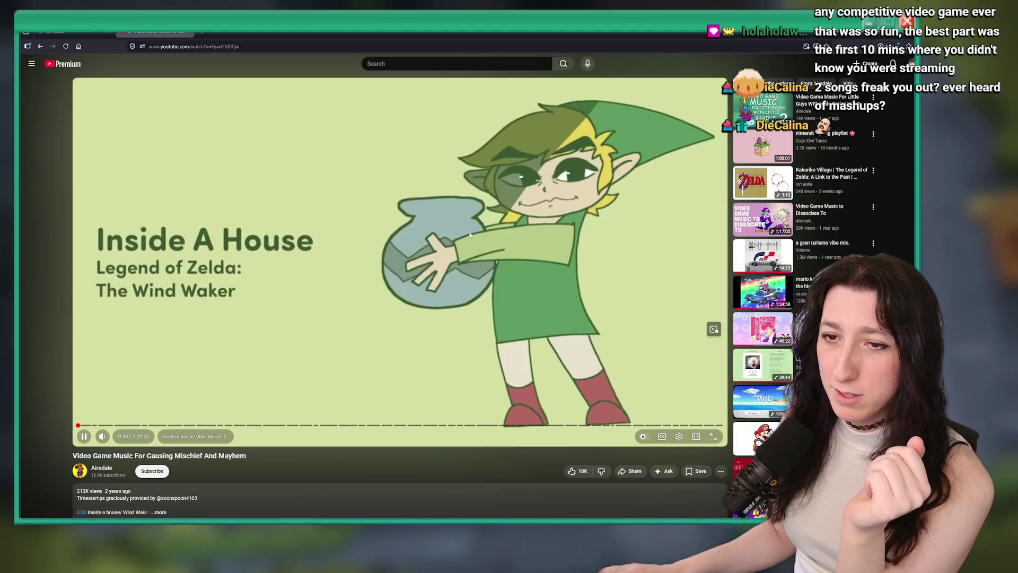
left_click(59, 31)
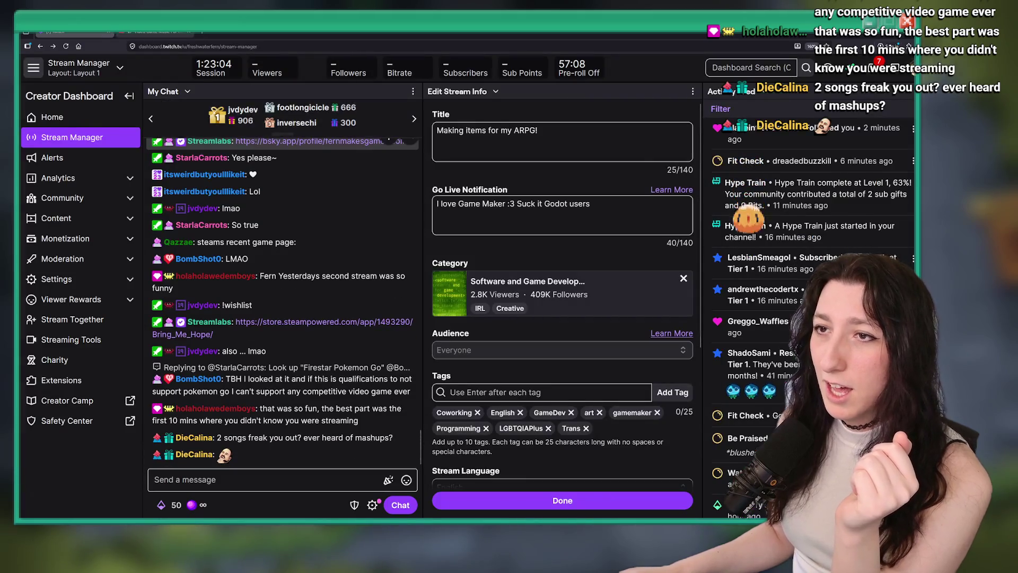
Step: Pause the video game music on the YouTube tab and return to the GameMaker project
left_click(156, 32)
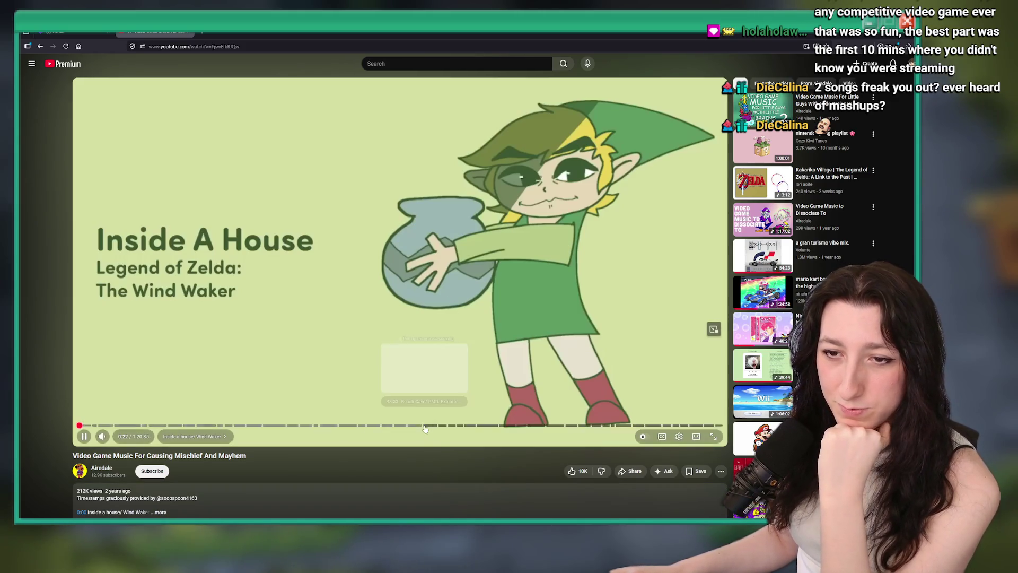
left_click(391, 259)
key("alt+Tab")
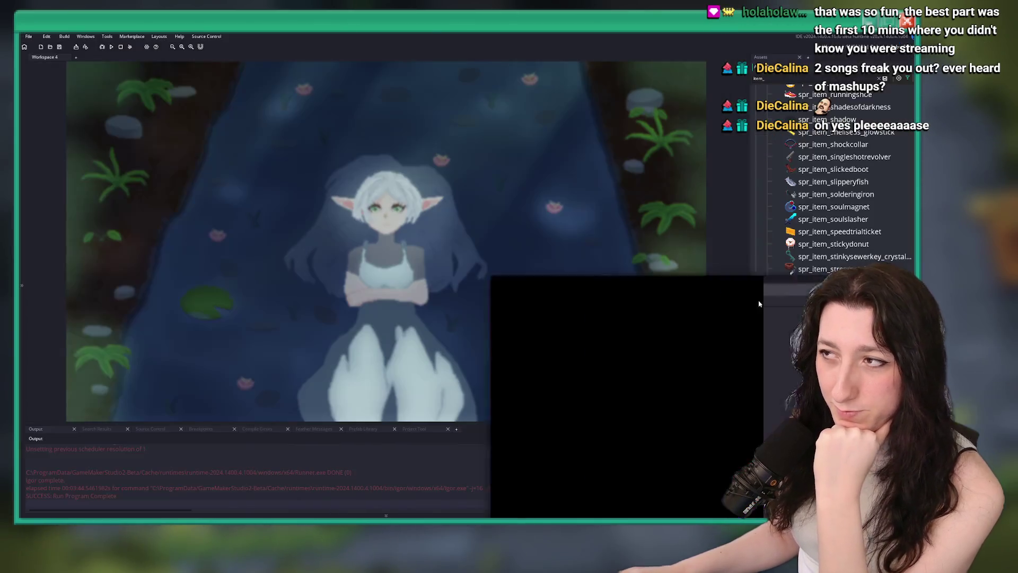
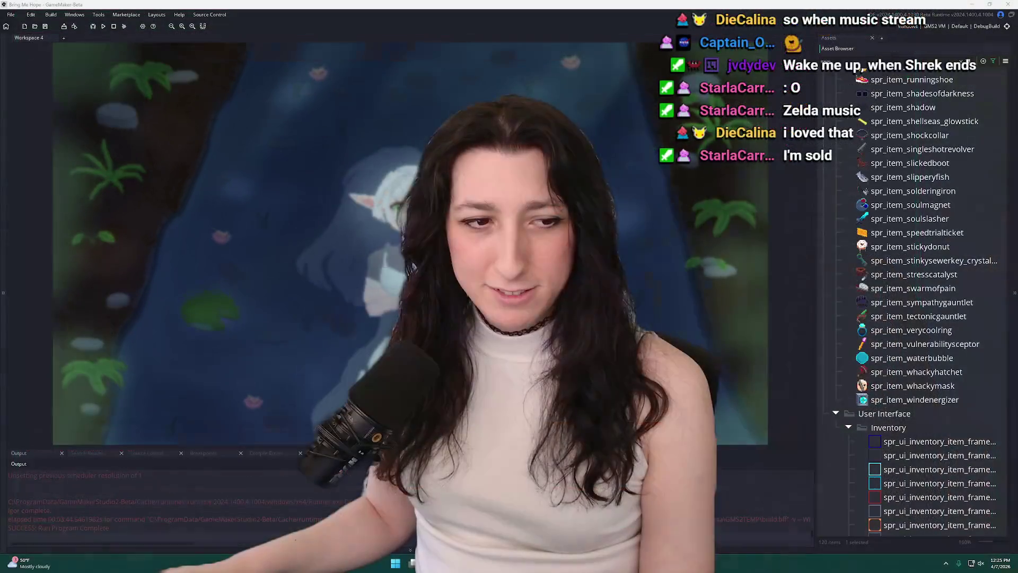
Step: Bring the Streamlabs Chat/Controls panel up over the GameMaker IDE
key("alt+Tab")
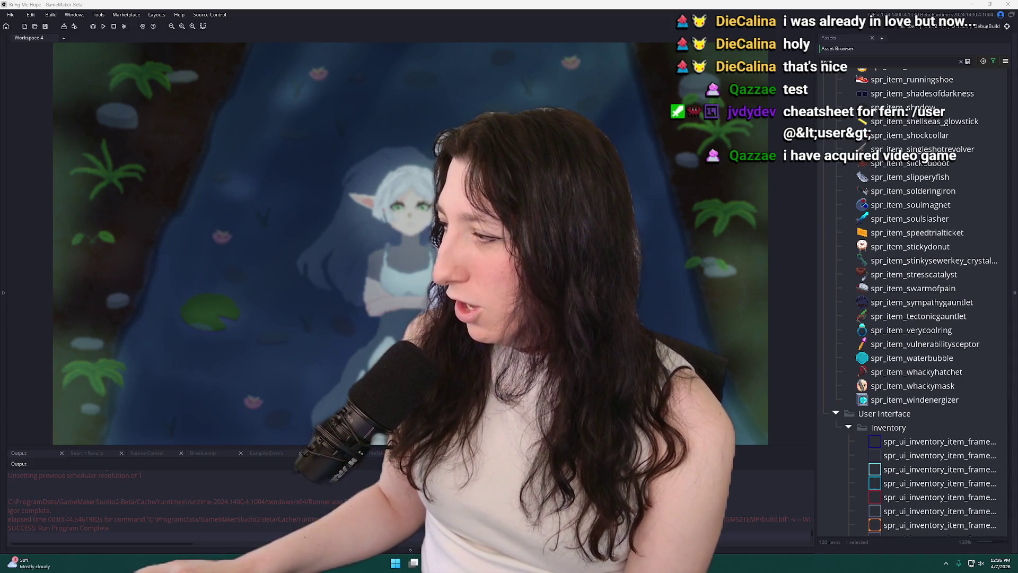
key("alt+Tab")
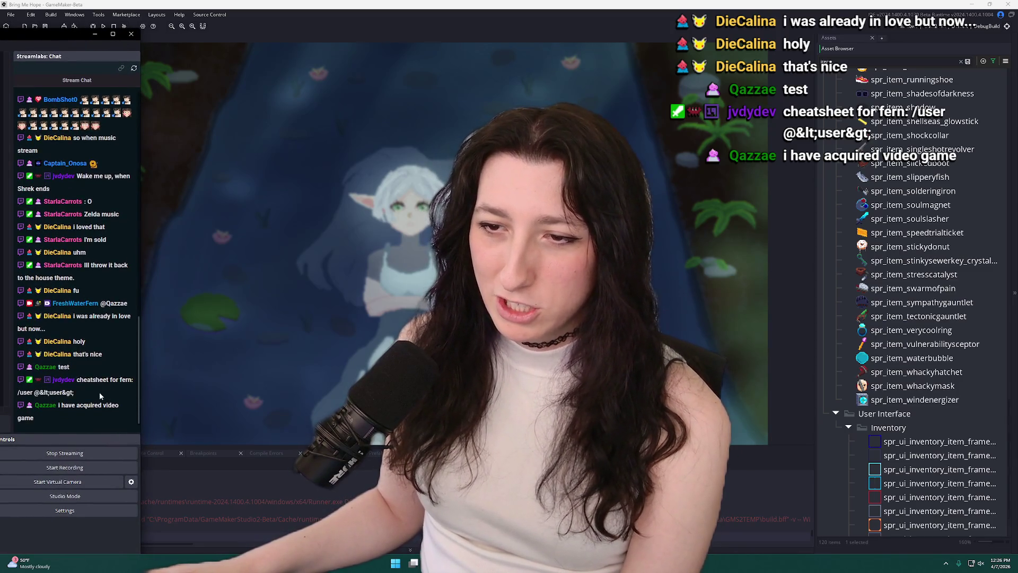
Step: Select text in the latest Streamlabs chat messages and switch between the chat and GameMaker windows
left_click_drag(57, 399, 36, 400)
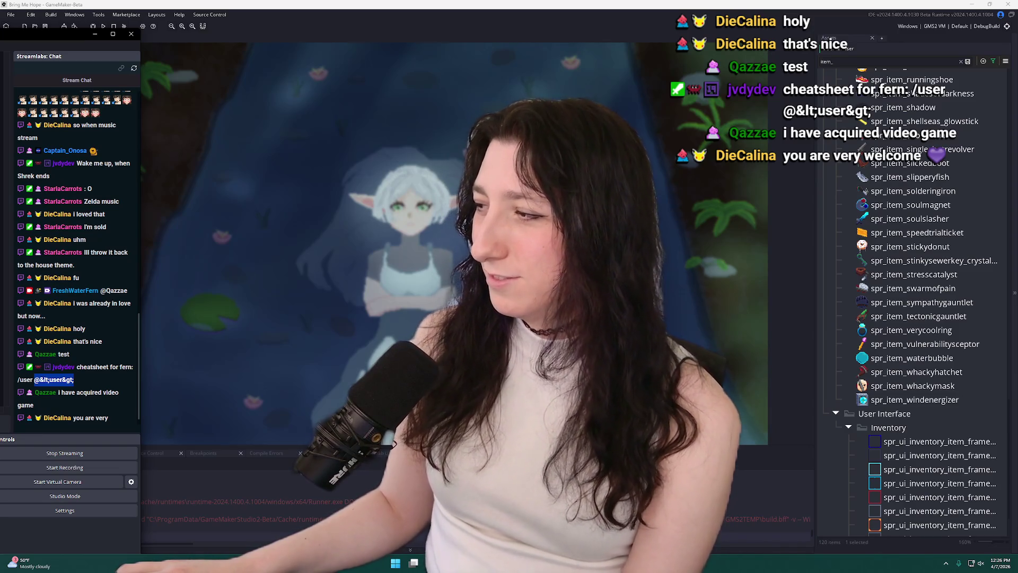
key("alt+Tab")
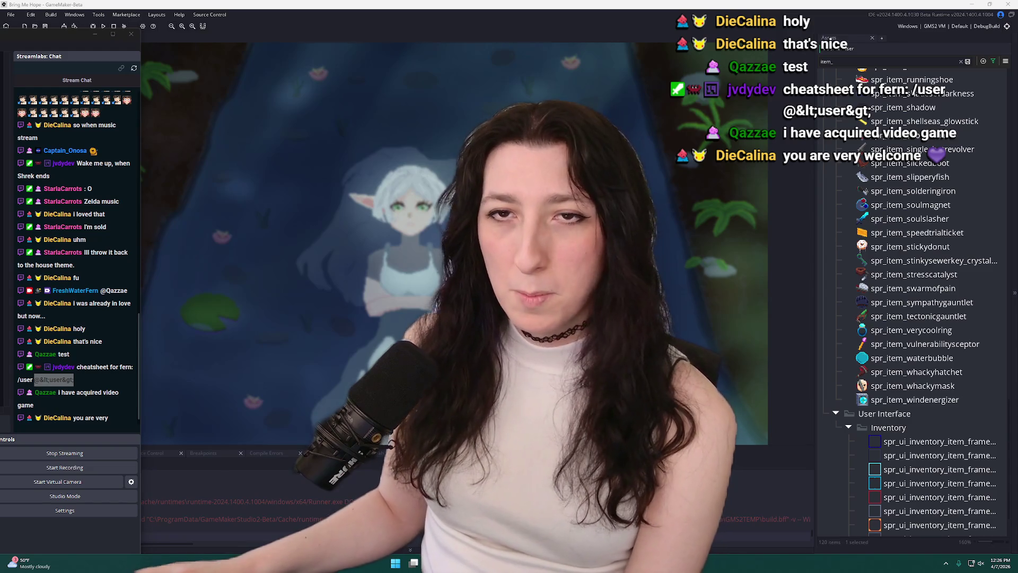
key("alt+Tab")
key("alt+Tab")
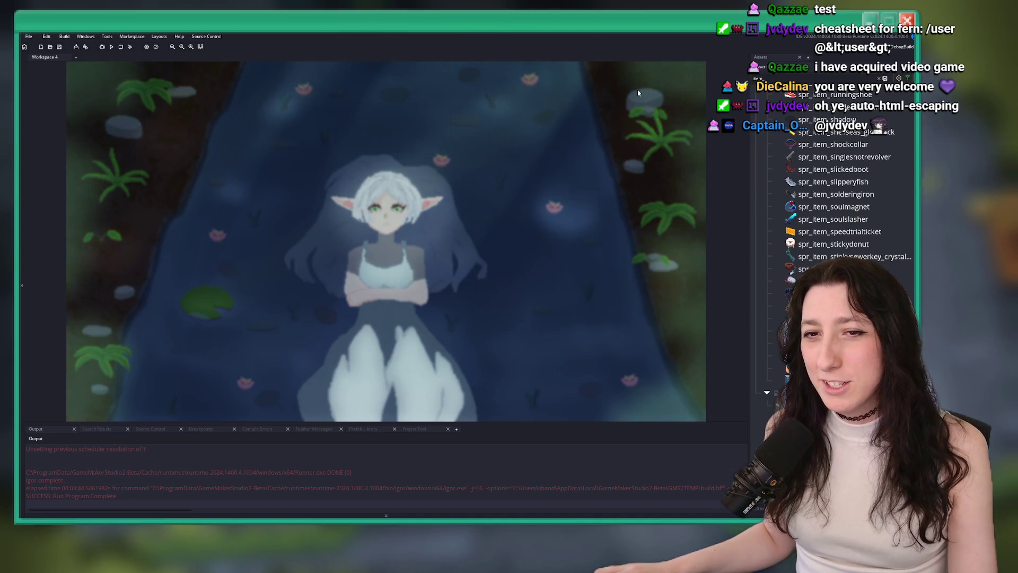
Step: Search the whole project for spr_item_glassesofthefuture, which returns 0 results
right_click(517, 218)
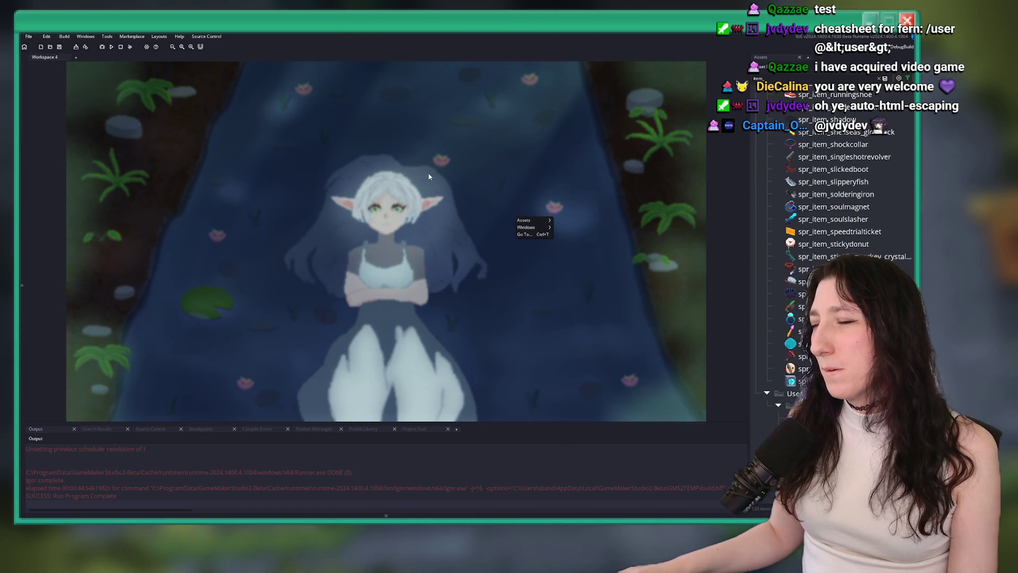
scroll(809, 285, "up", 10)
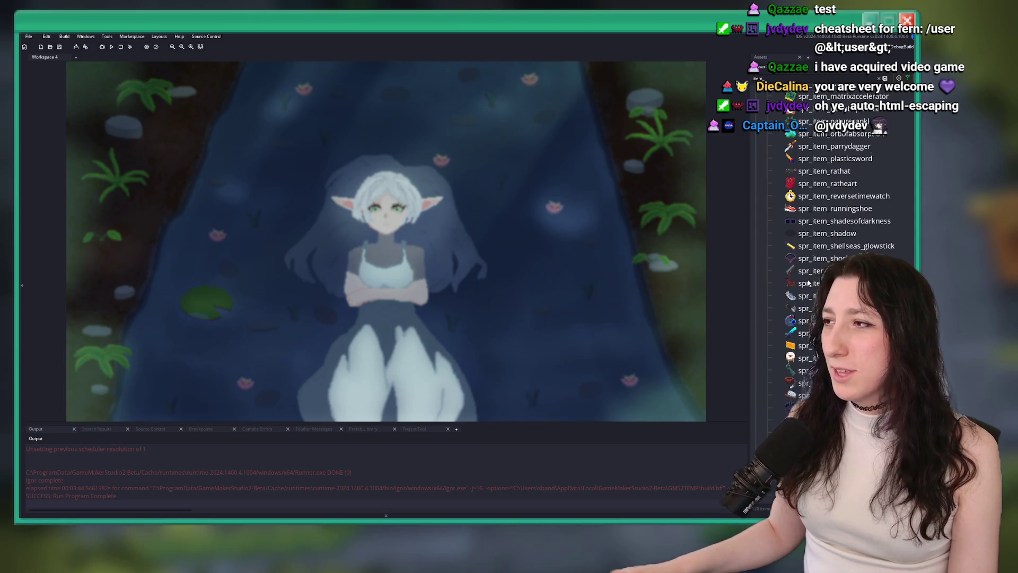
scroll(809, 284, "up", 10)
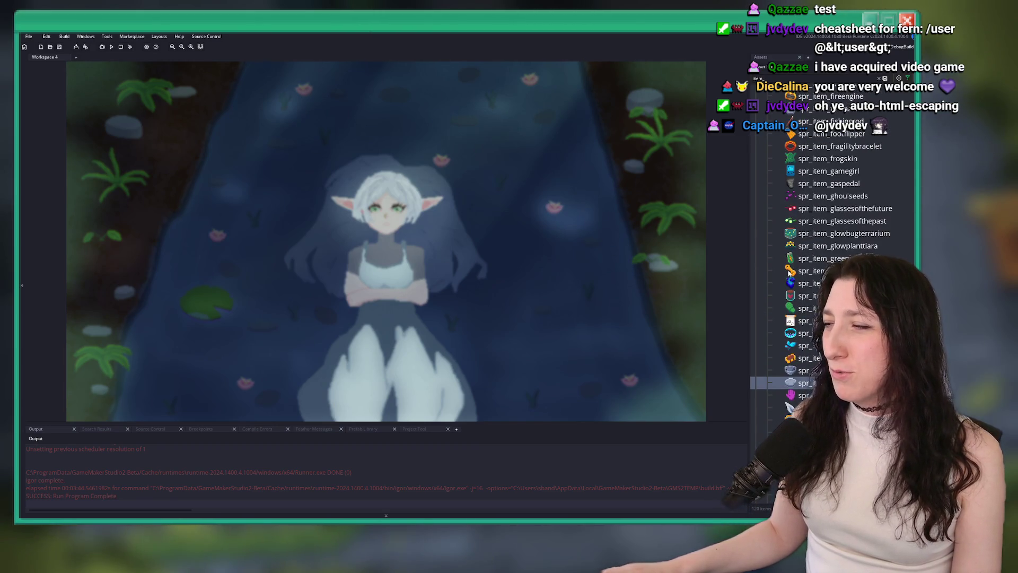
left_click(820, 210)
key("F2")
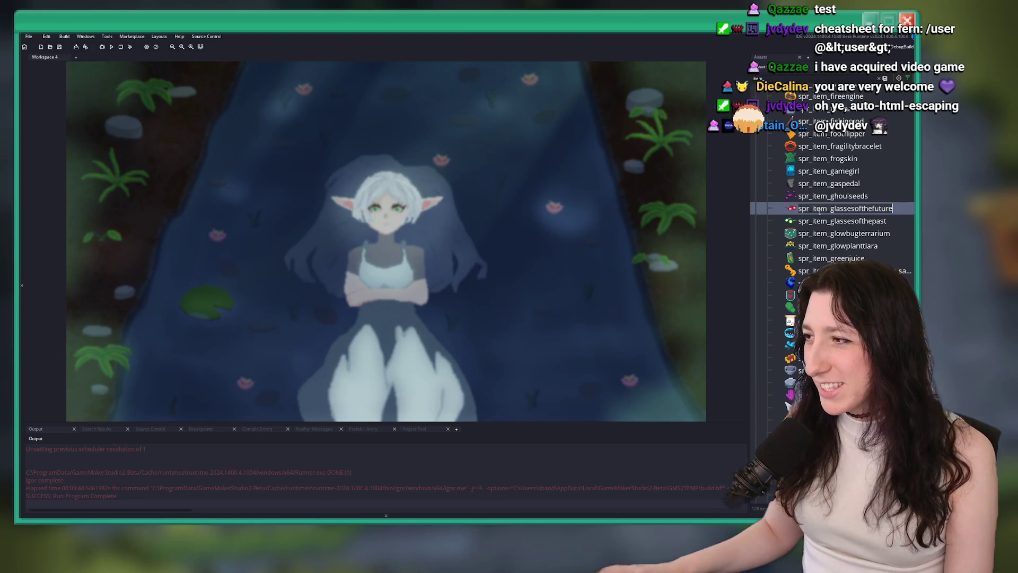
key("ctrl+shift+f")
key("Return")
Step: Delete both glasses sprites, past and future, from the item assets
left_click(826, 223)
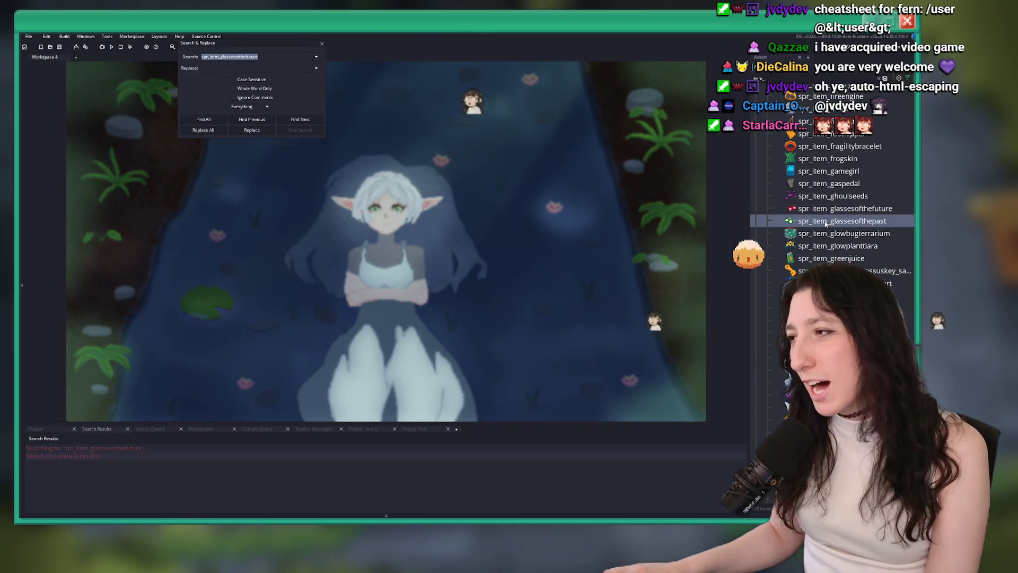
left_click(826, 209, "shift")
key("Delete")
key("Return")
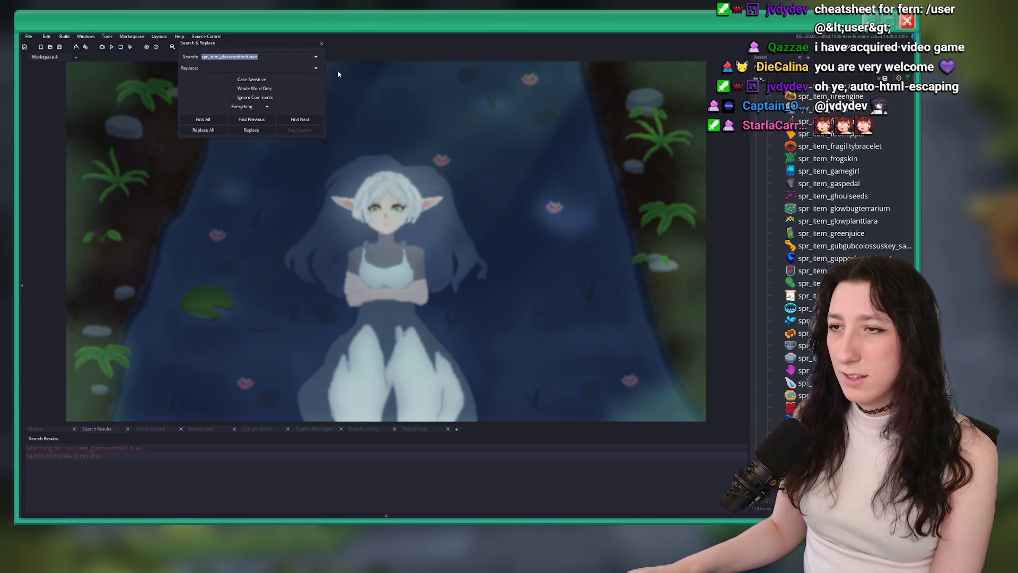
key("Escape")
scroll(824, 184, "up", 5)
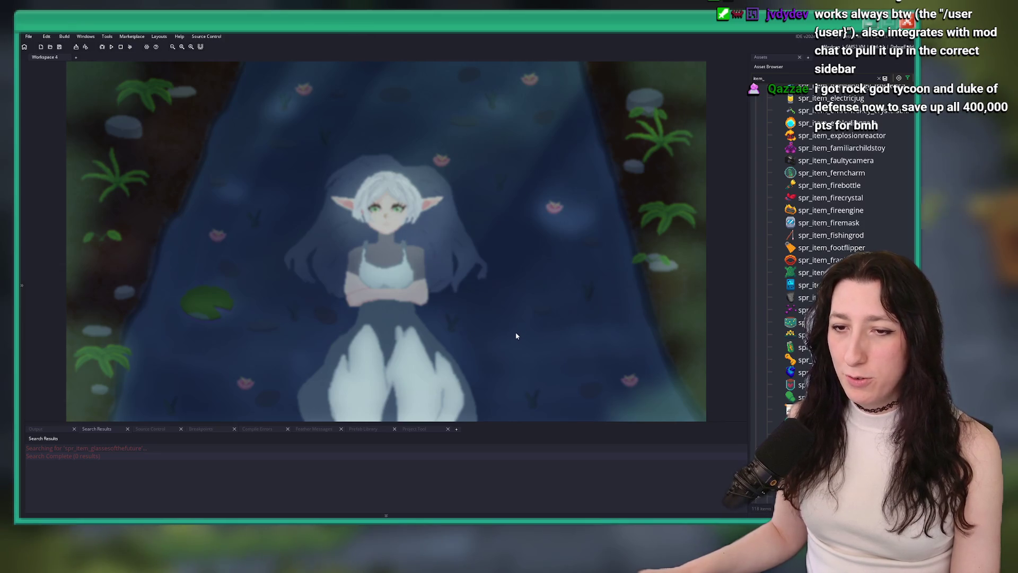
left_click(537, 217)
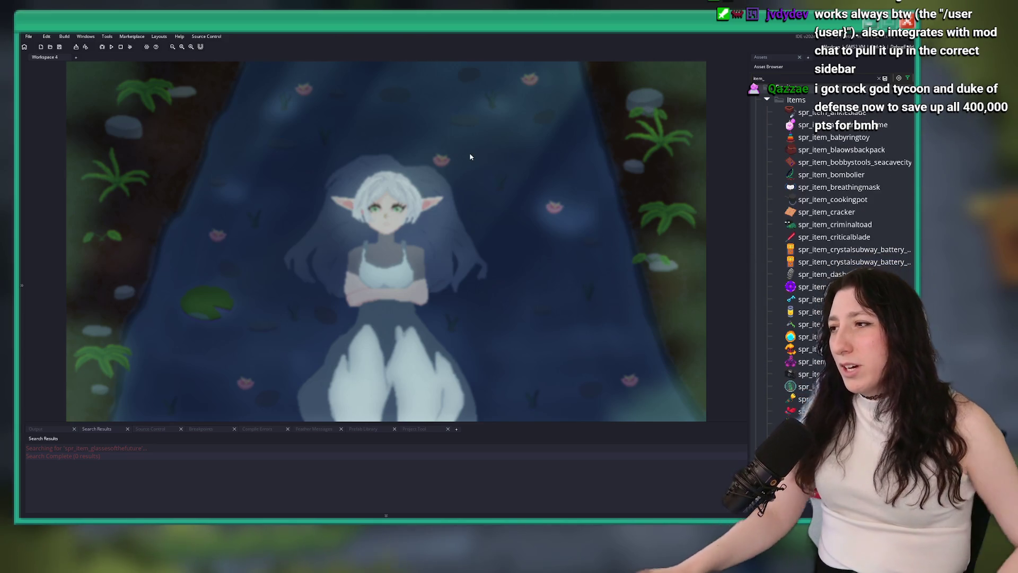
Step: Find spr_item_criticalblade's single use and open scr_itemdb_criticalblade in a widened editor
left_click(834, 237)
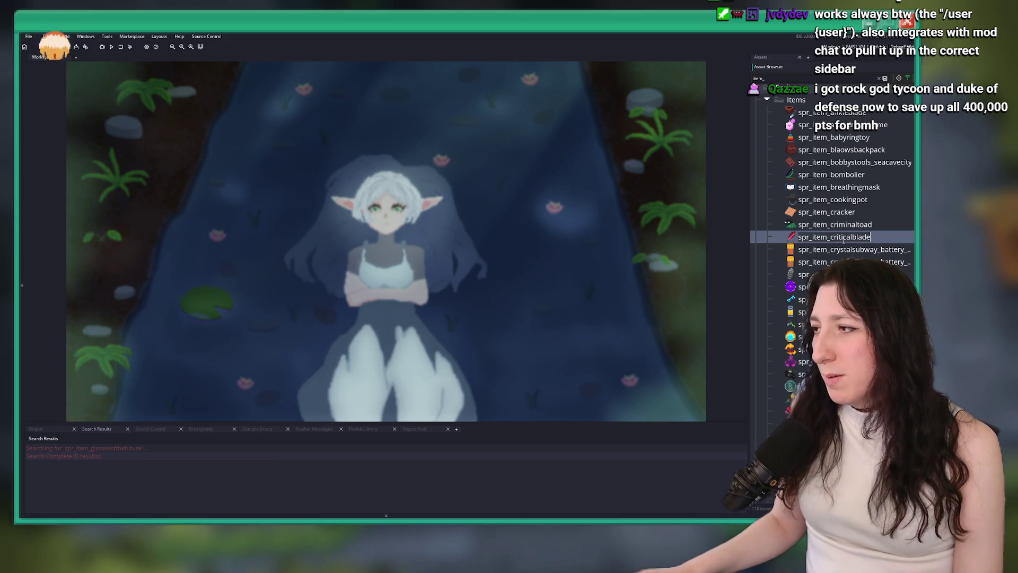
key("ctrl+shift+f")
key("Return")
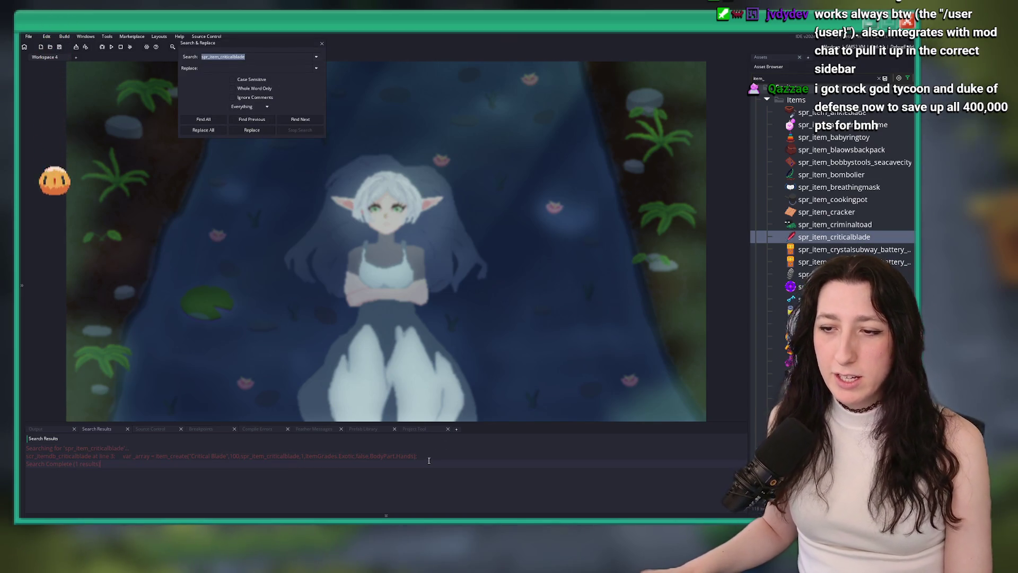
key("Return")
left_click(366, 190)
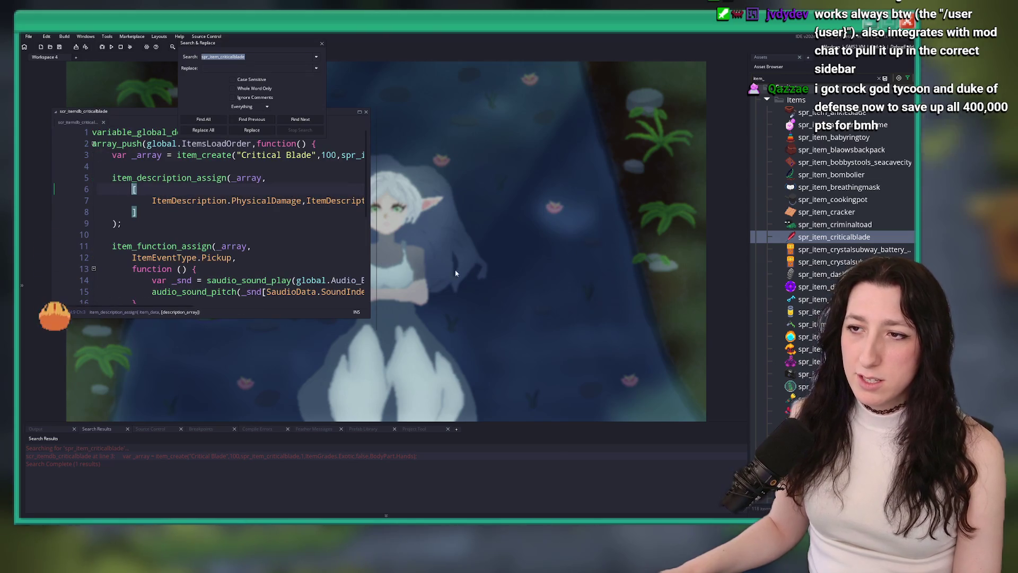
left_click_drag(369, 197, 706, 193)
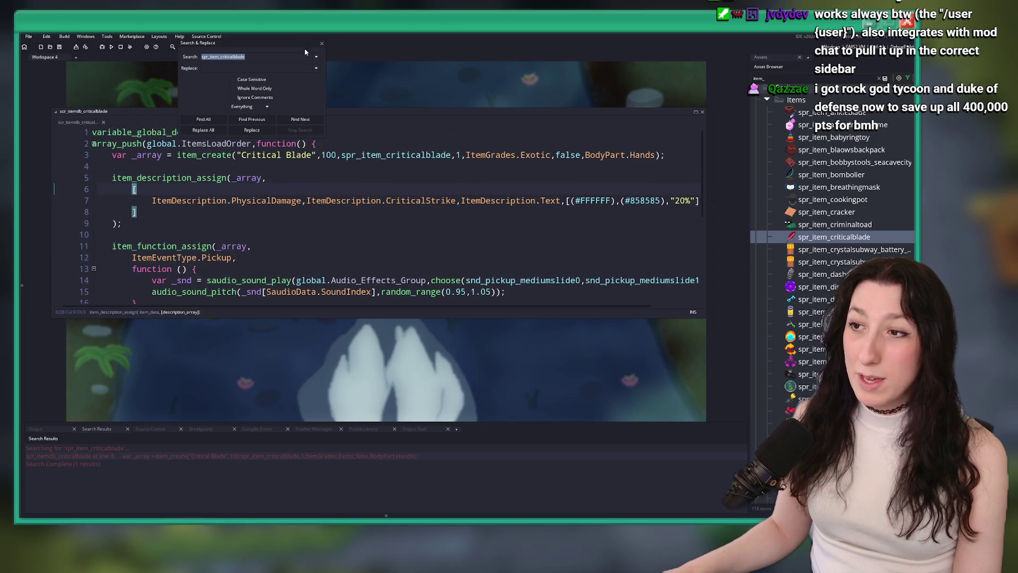
Step: Inspect the effects_critical_physical_apply definition, then search assets for 'sympathy'
left_click(320, 44)
scroll(408, 186, "down", 5)
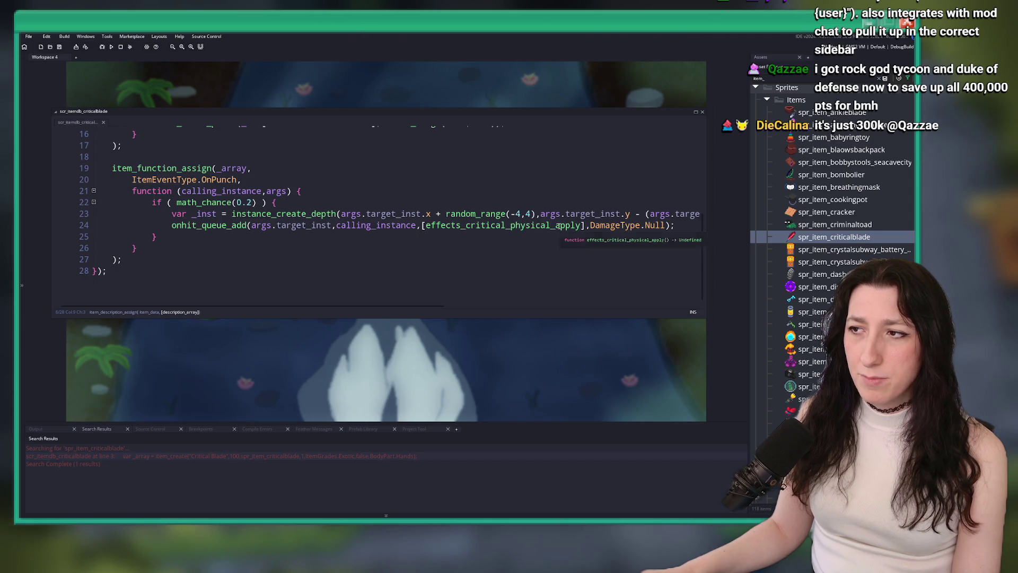
middle_click(503, 224)
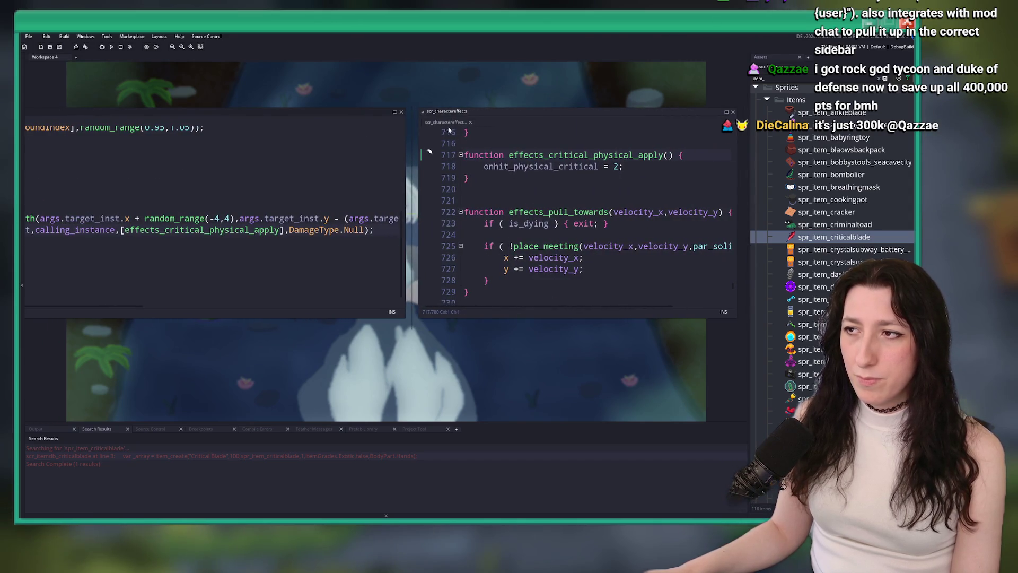
key("ctrl+w")
key("ctrl+t")
type("sympathy")
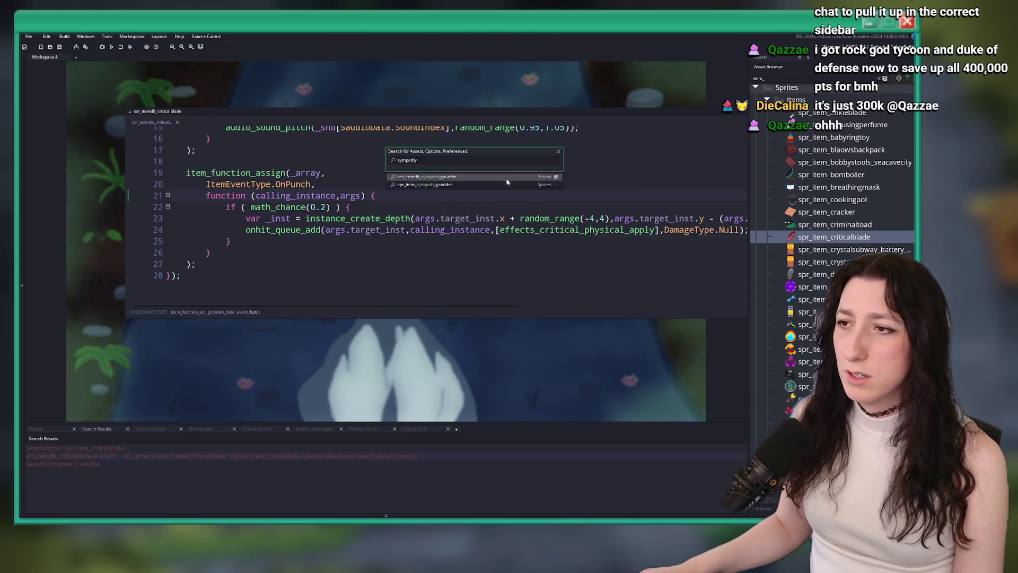
Step: Open the Sympathy Gauntlet item script and read its 75% damage description and effect code
left_click(507, 180)
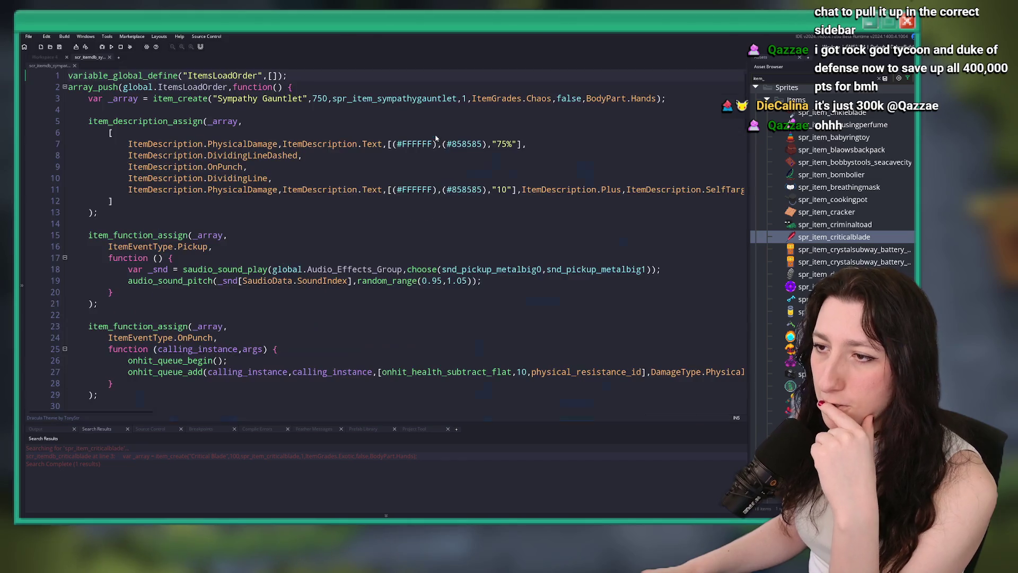
left_click(618, 145)
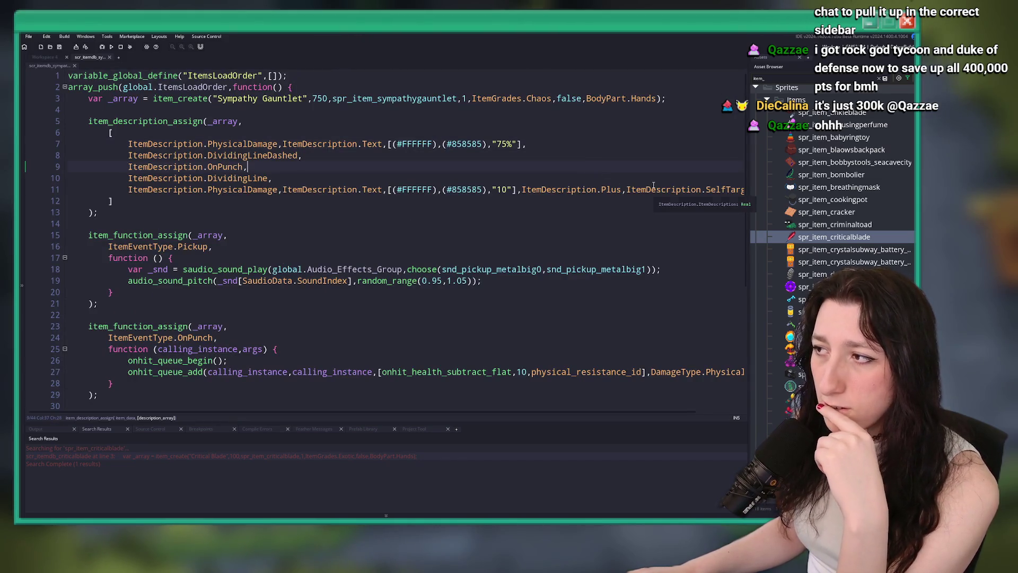
scroll(486, 216, "down", 2)
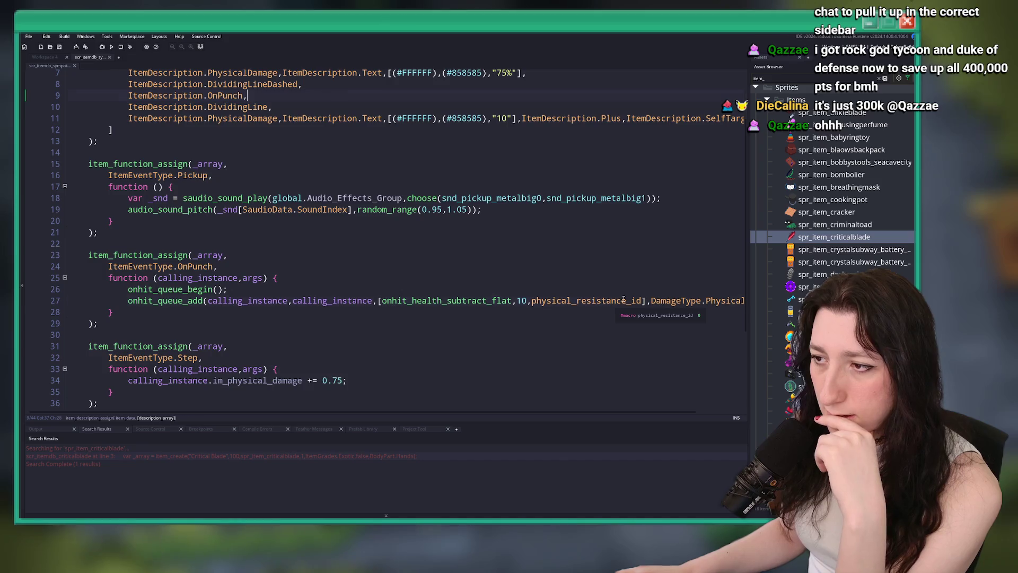
left_click(443, 239)
scroll(443, 239, "down", 1)
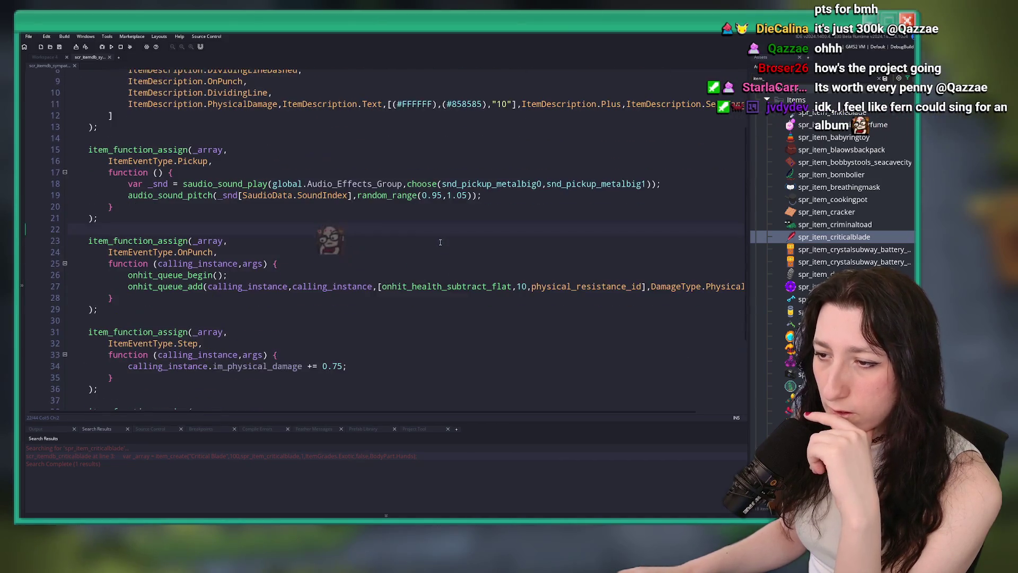
left_click(283, 341)
Step: Confirm the punch penalty uses physical_resistance_id, then focus the Excel items sheet
left_click(265, 353)
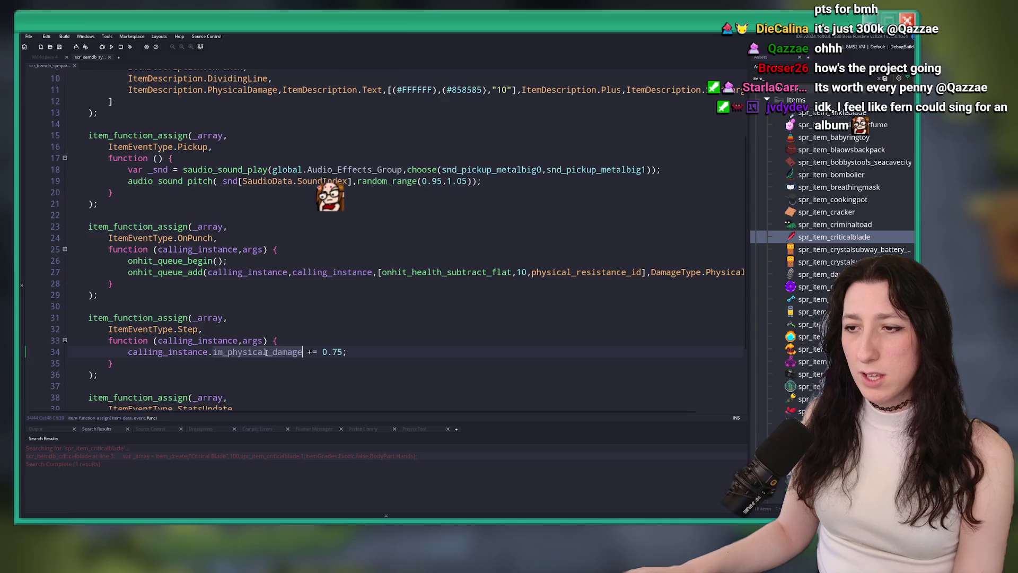
scroll(266, 353, "down", 2)
scroll(531, 263, "up", 2)
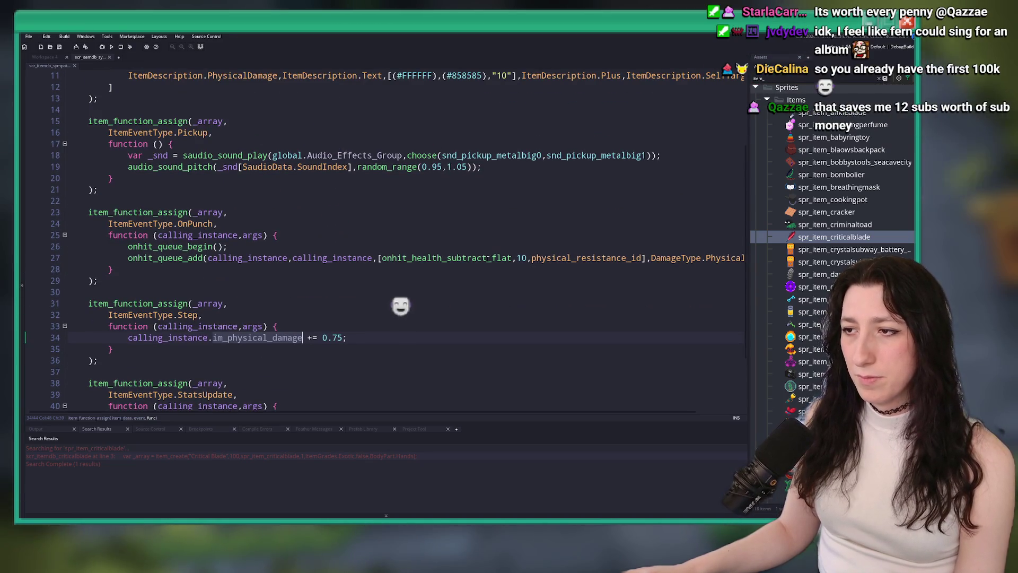
double_click(571, 261)
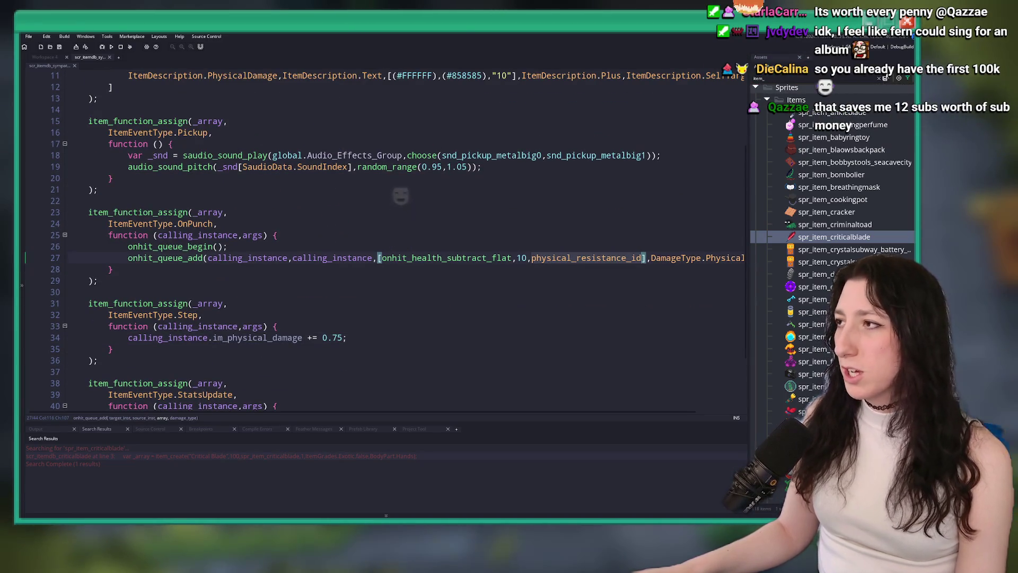
key("alt+Tab")
left_click(285, 279)
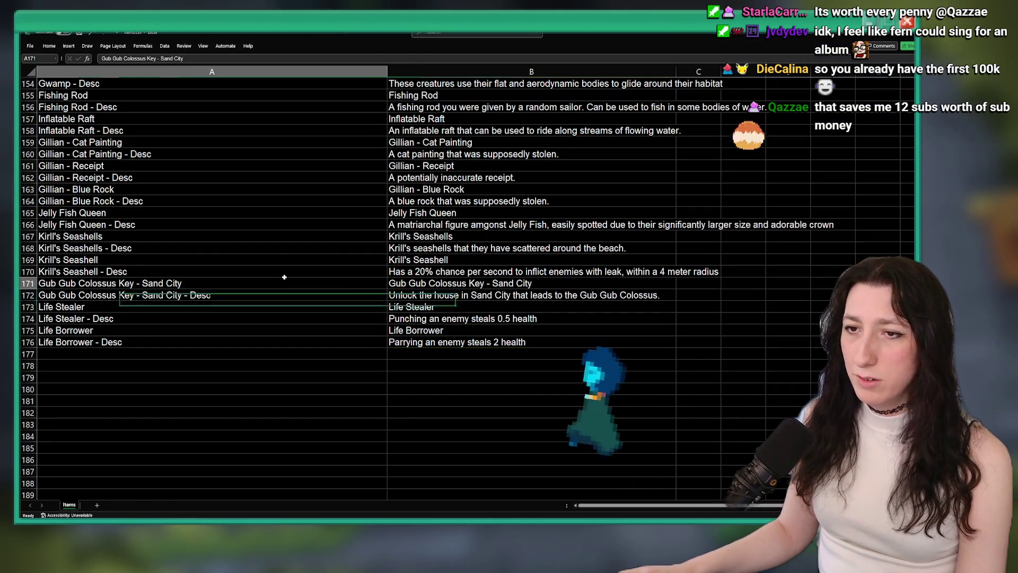
Step: Find Sympathy Gauntlet and insert 'physical' after '10' in its B117 description
key("ctrl+f")
type("pathy gauntlet")
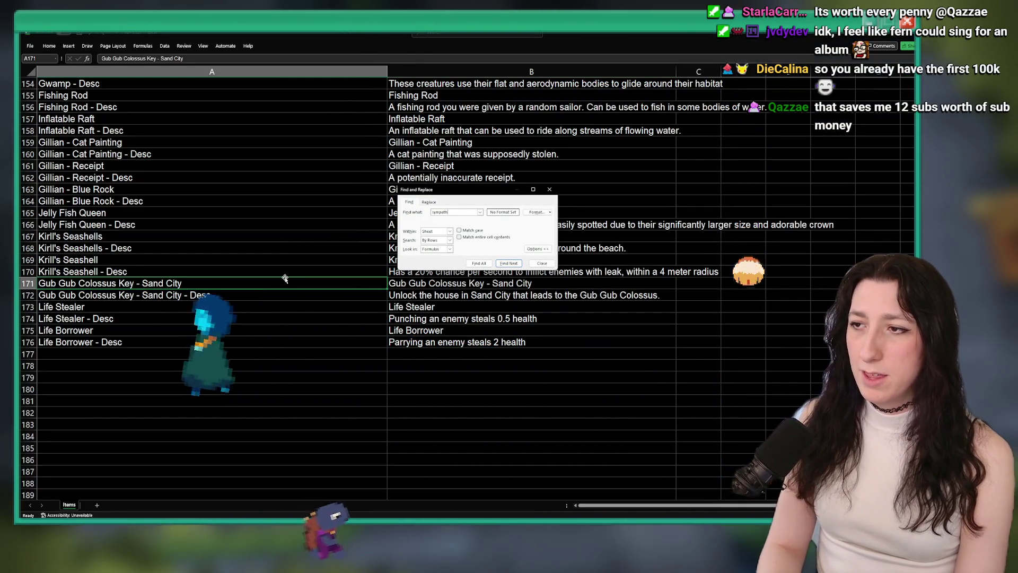
key("Return")
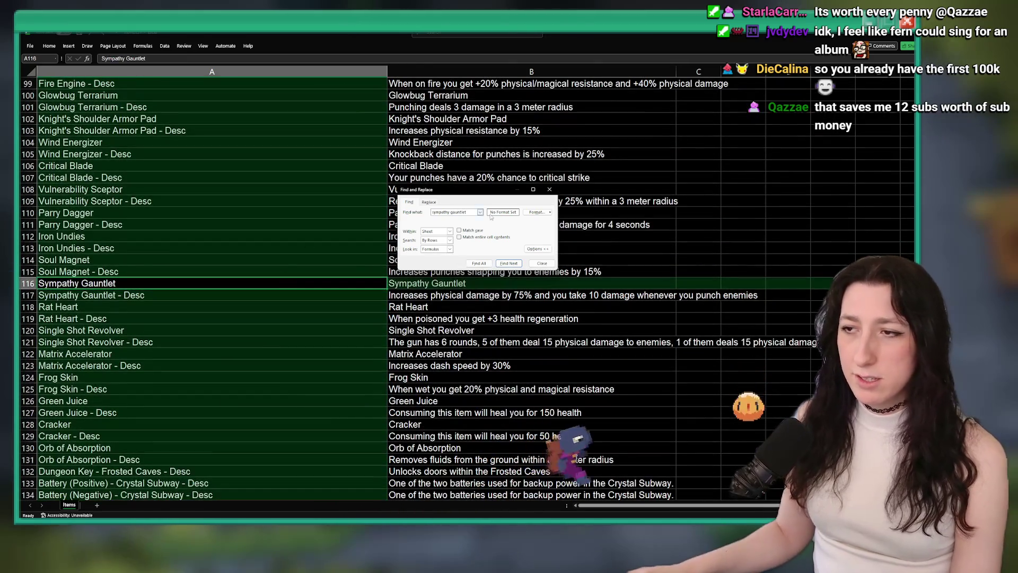
key("Escape")
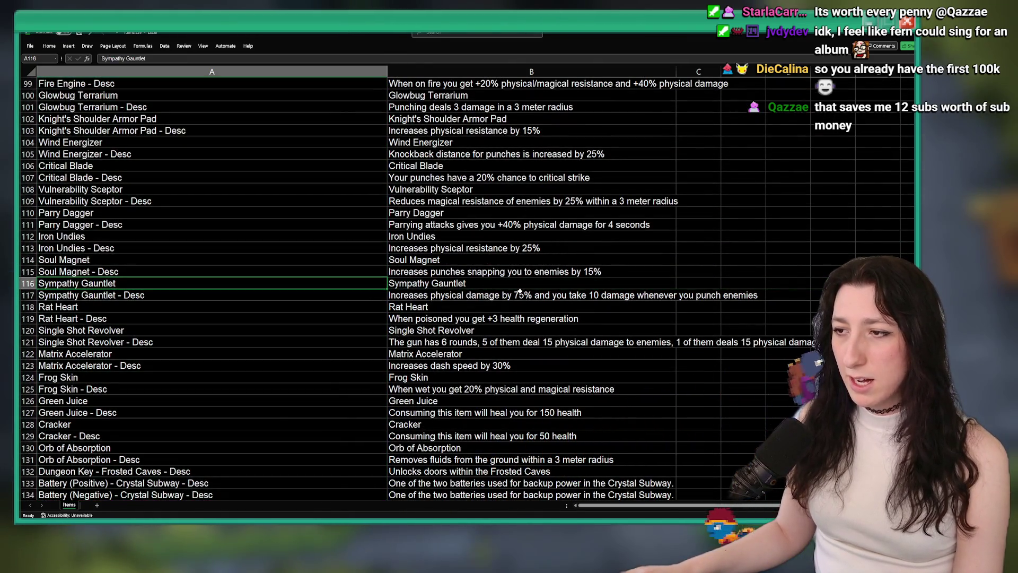
double_click(587, 296)
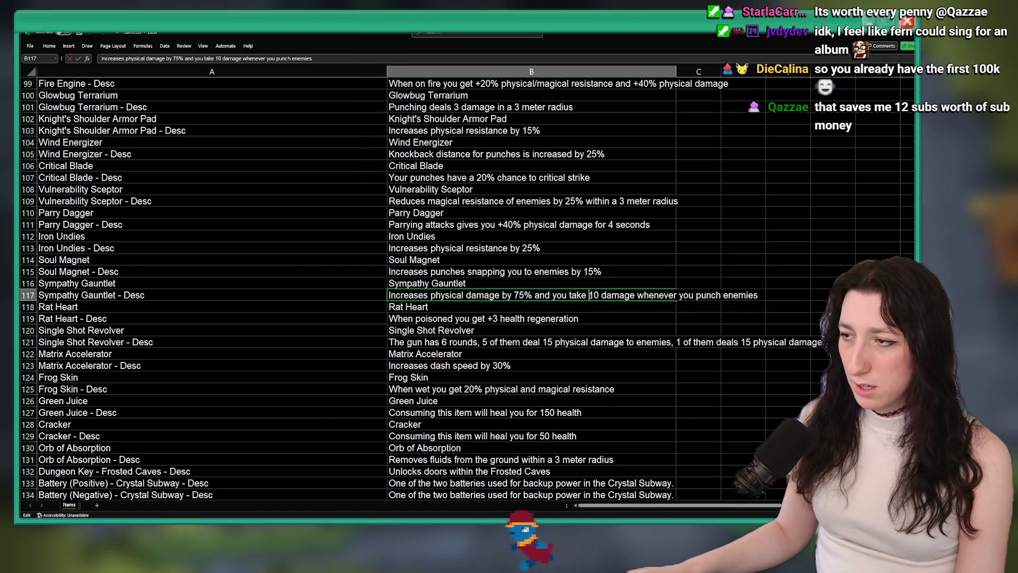
left_click(600, 295)
type("physical")
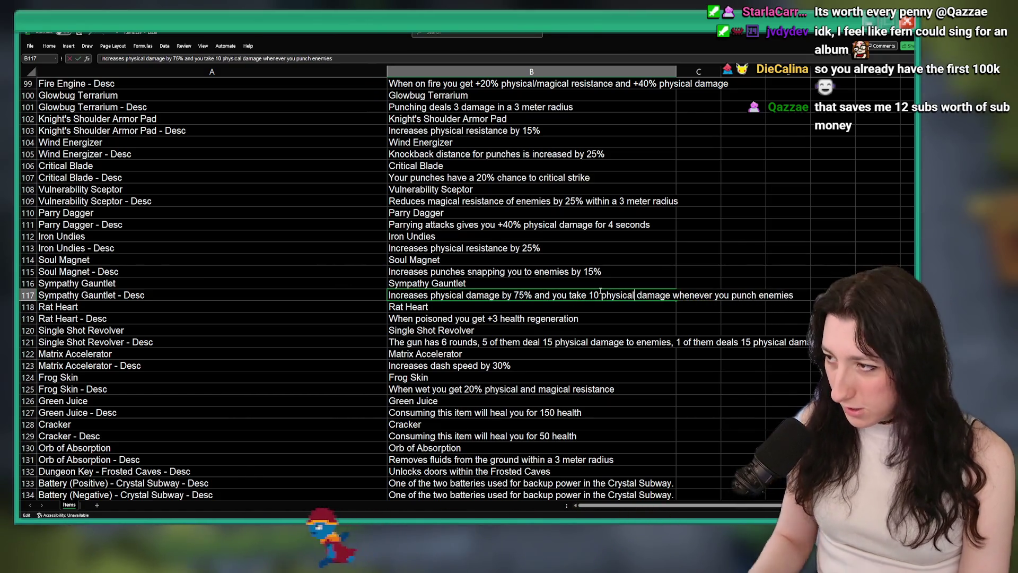
key("Return")
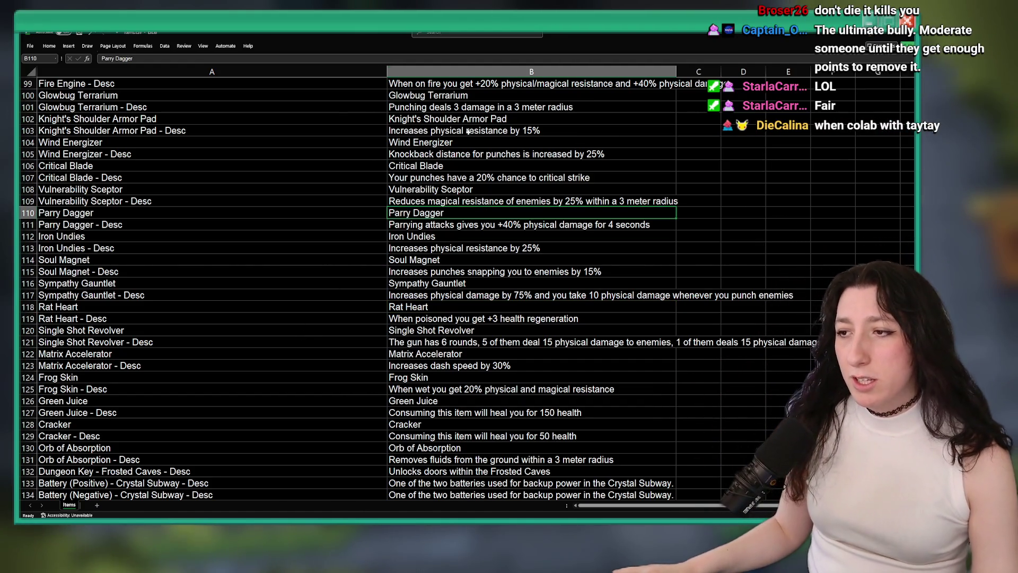
Step: Select the Parry Dagger entry in B110 and switch back to GameMaker
left_click(483, 209)
key("alt+Tab")
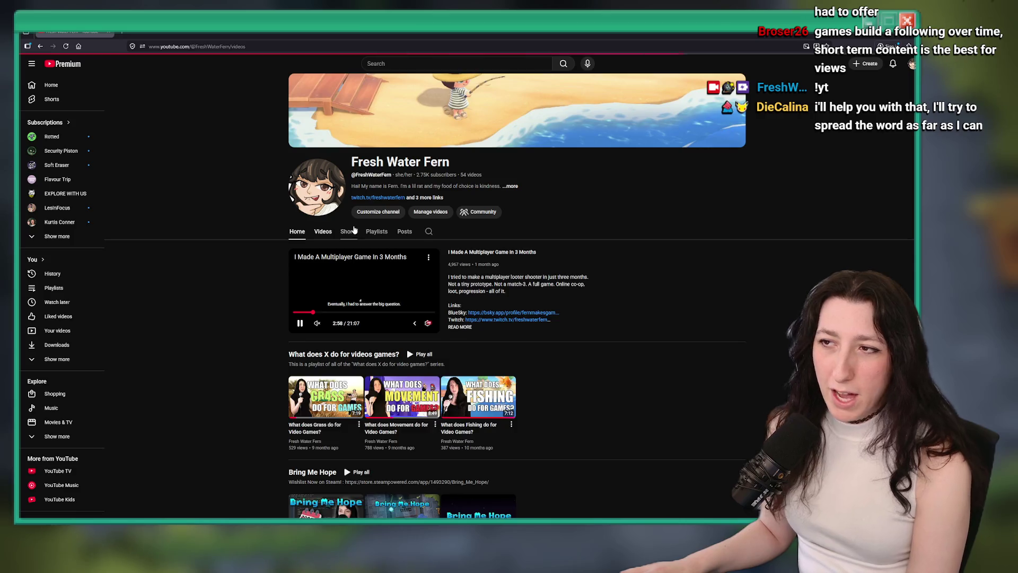
Step: Open the YouTube channel's Shorts tab and scroll through the Shorts grid
left_click_drag(427, 175, 412, 176)
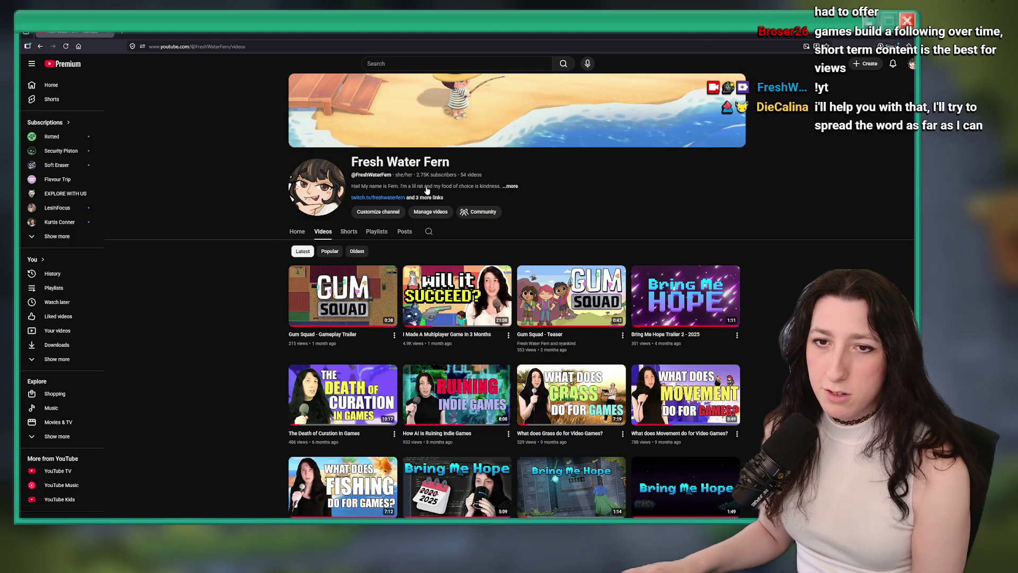
scroll(356, 269, "down", 2)
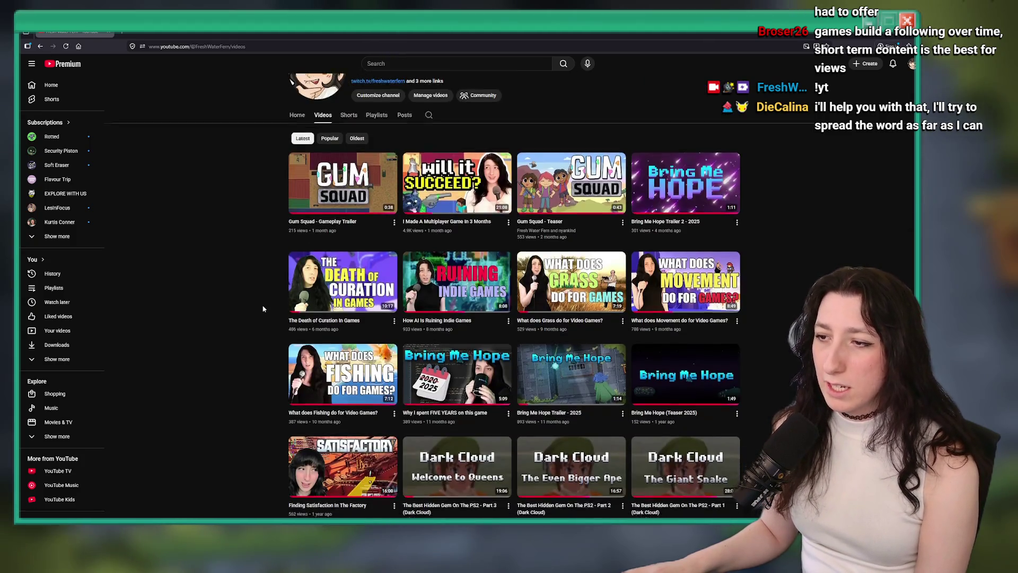
left_click(351, 123)
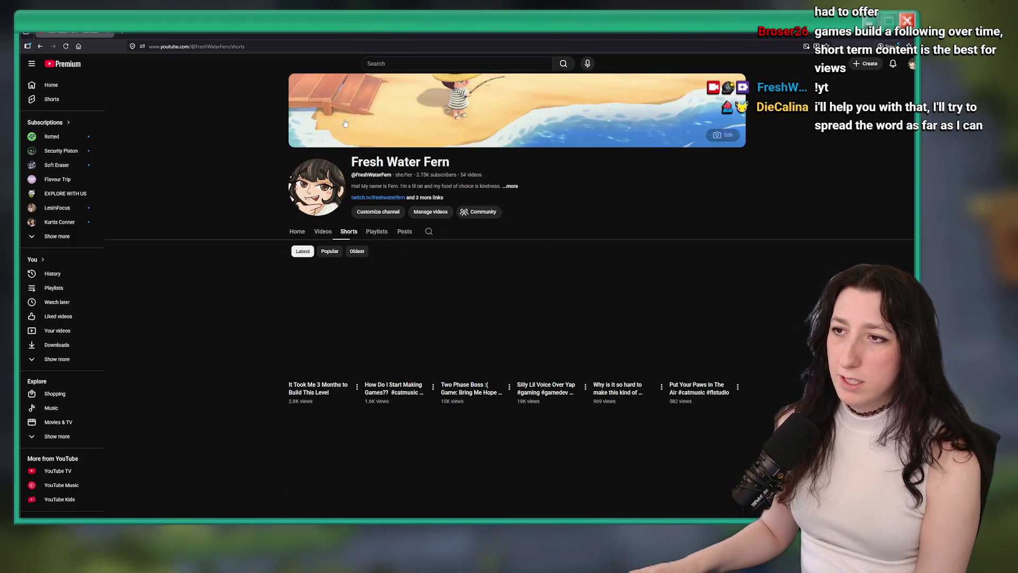
scroll(372, 265, "down", 2)
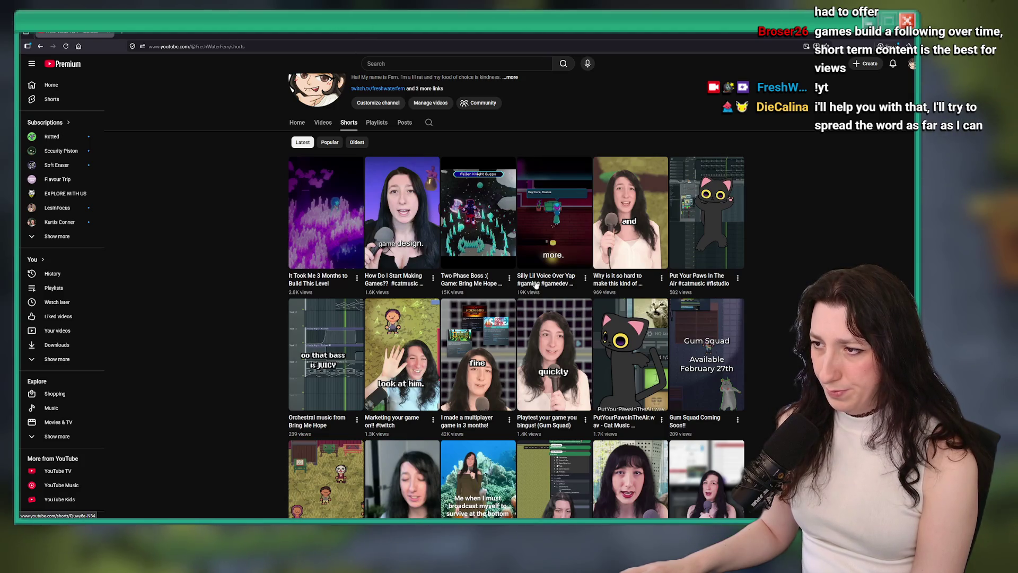
scroll(398, 303, "down", 1)
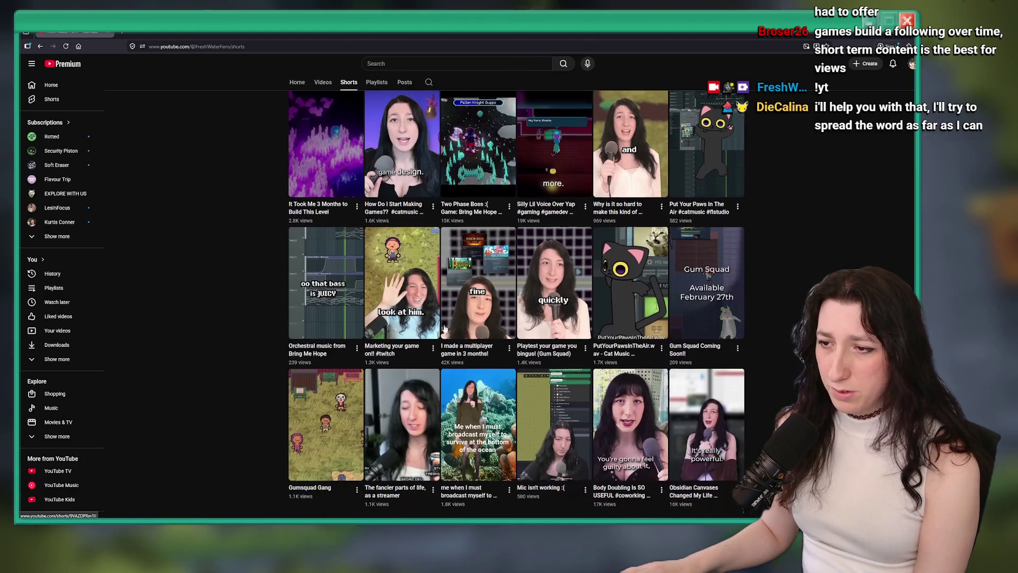
scroll(444, 280, "up", 1)
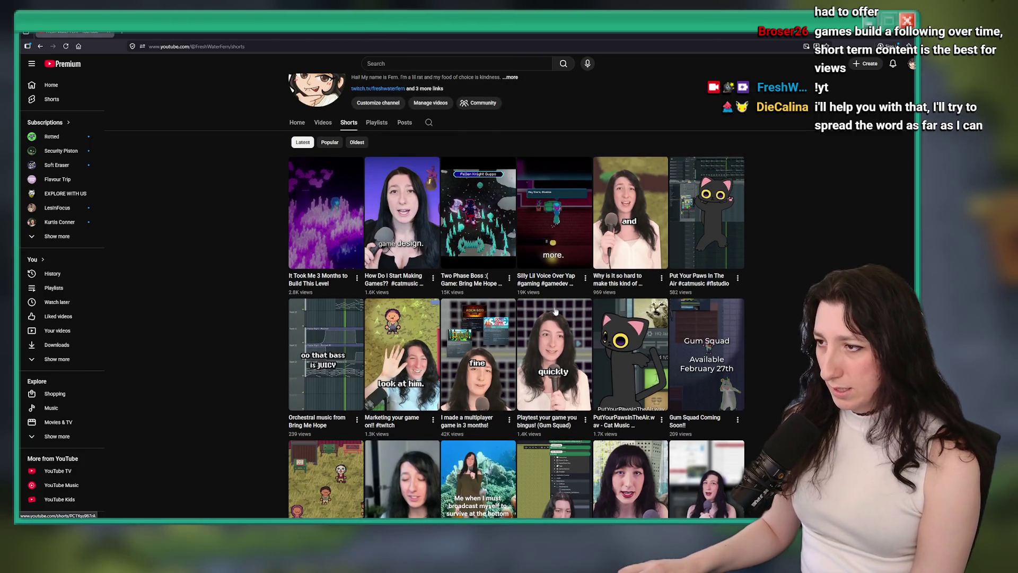
scroll(444, 280, "down", 2)
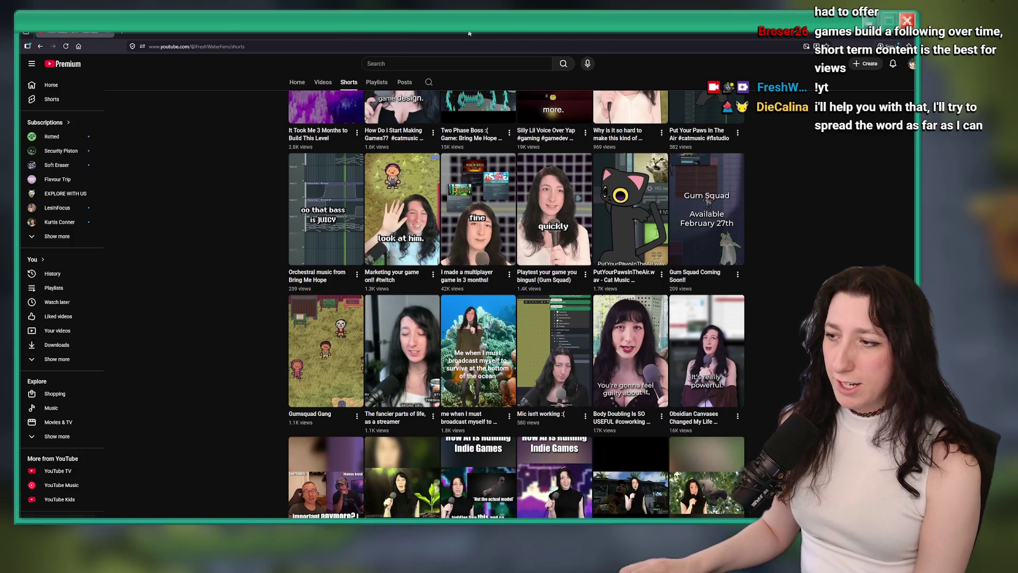
key("alt+Tab")
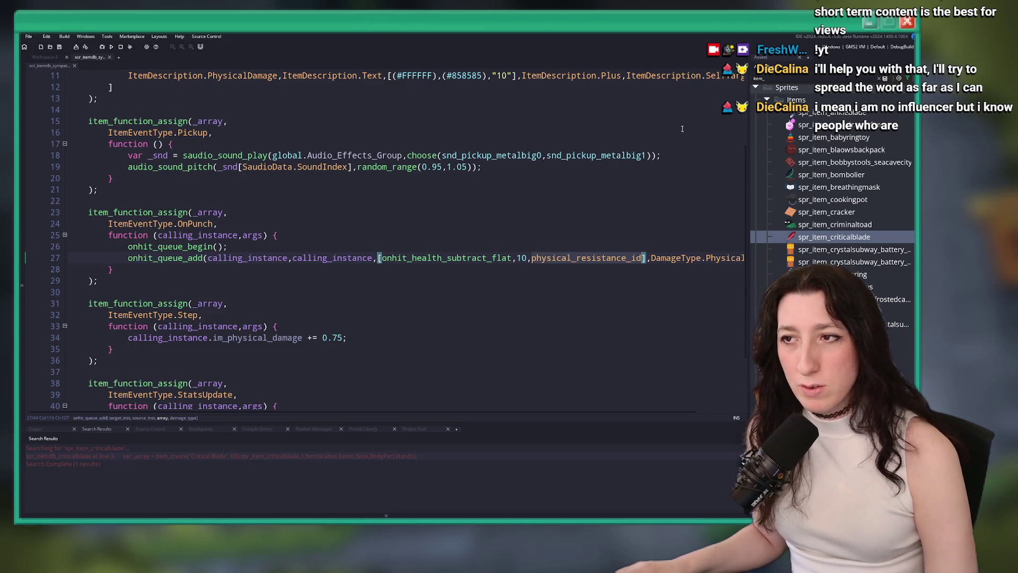
Step: Review the scr_itemdb_sympathy code and close its script tab
left_click(677, 154)
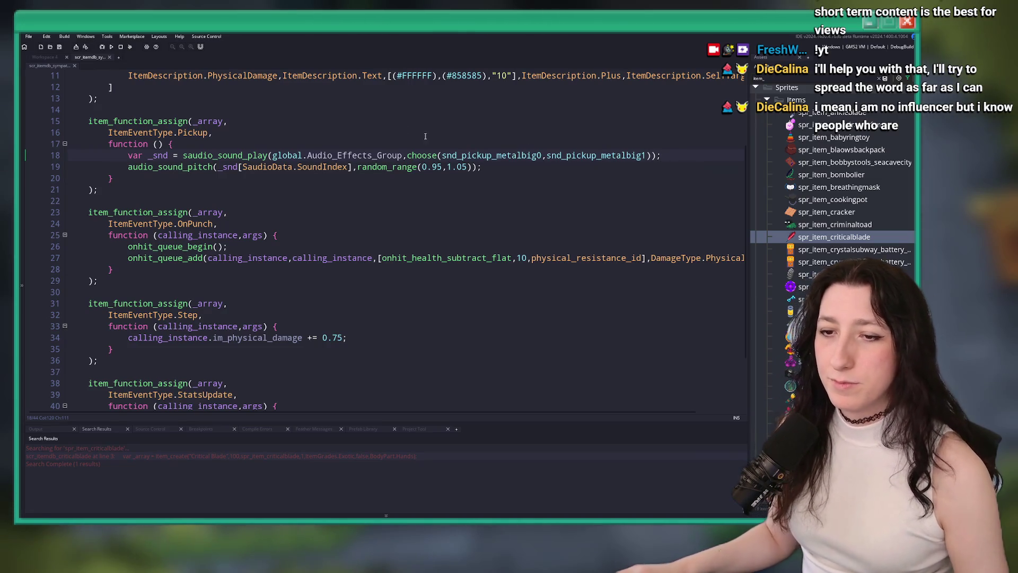
left_click(270, 148)
key("Up")
key("Up")
scroll(257, 144, "up", 3)
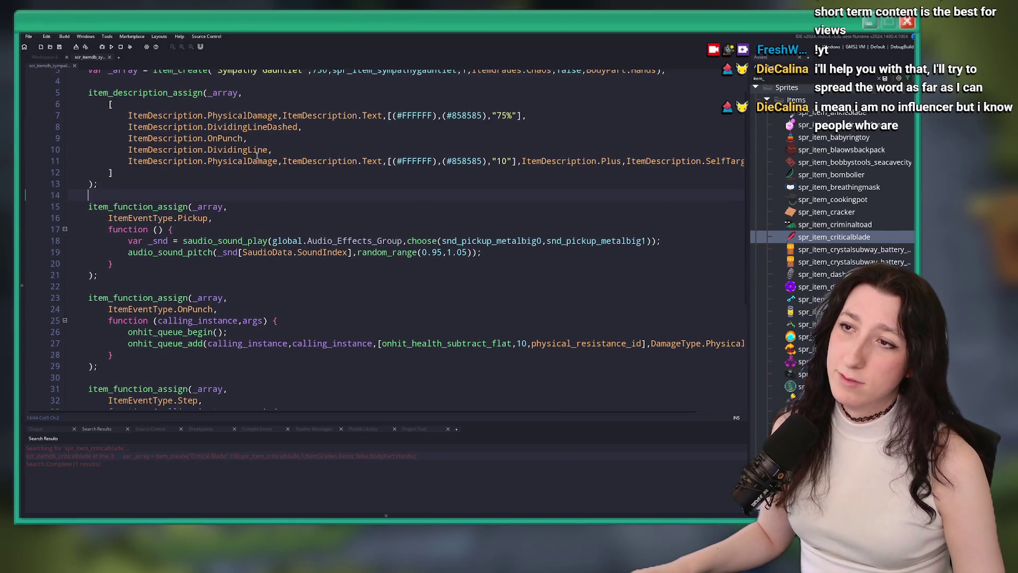
left_click(109, 57)
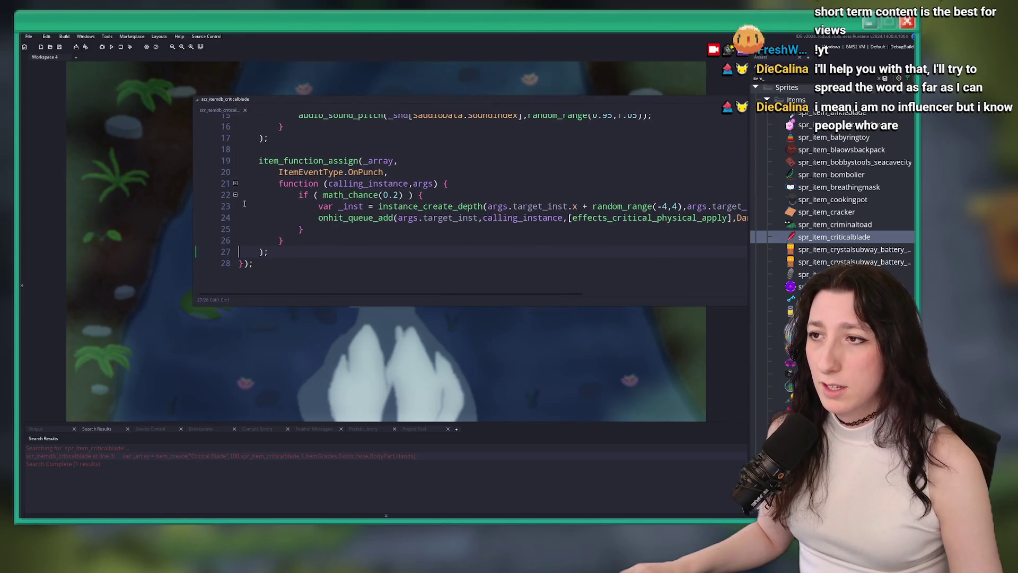
Step: Inspect the unused spr_item_discusvoidus sprite and delete it from the assets
left_click(246, 128)
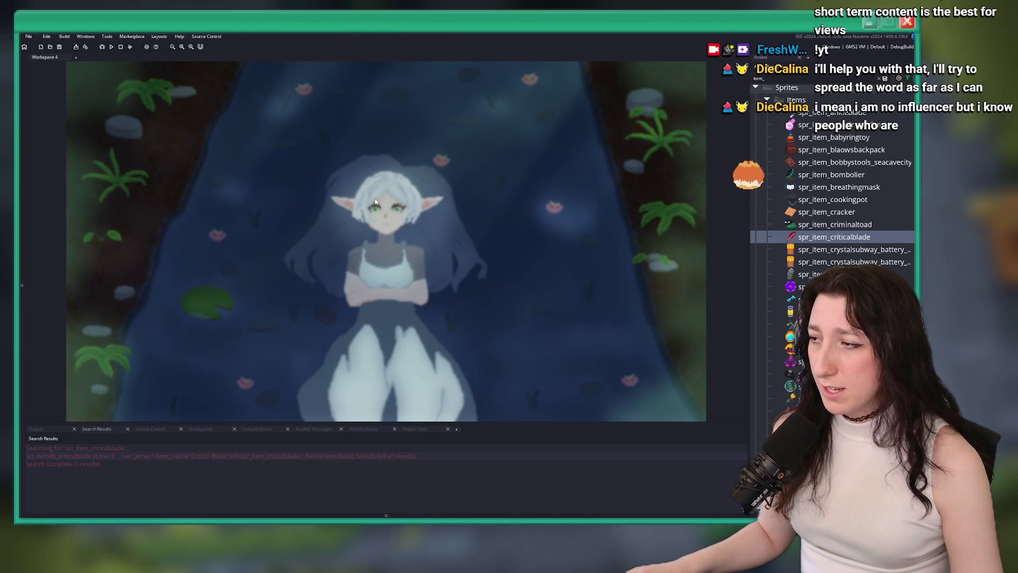
left_click(828, 286)
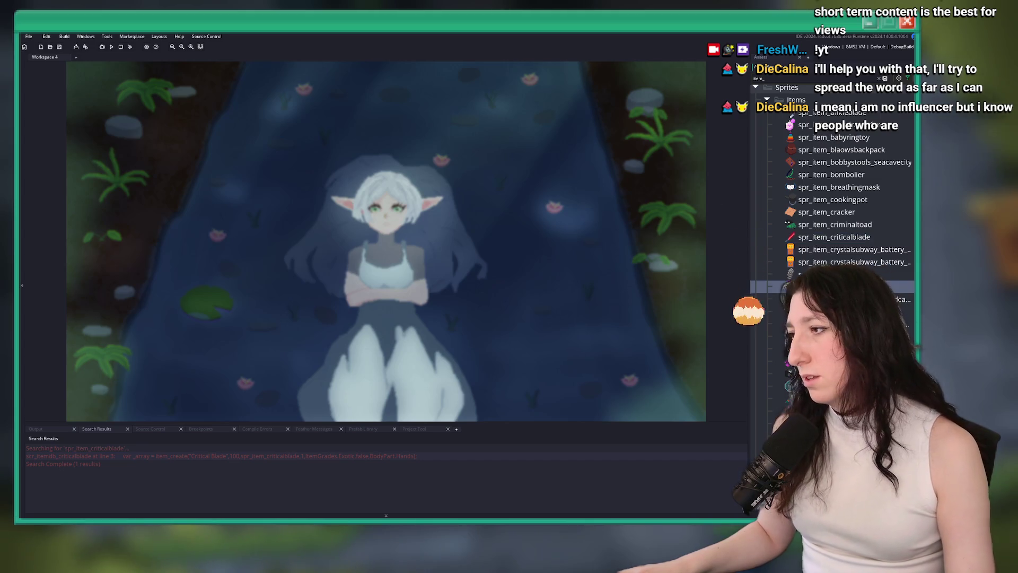
key("ctrl+shift+f")
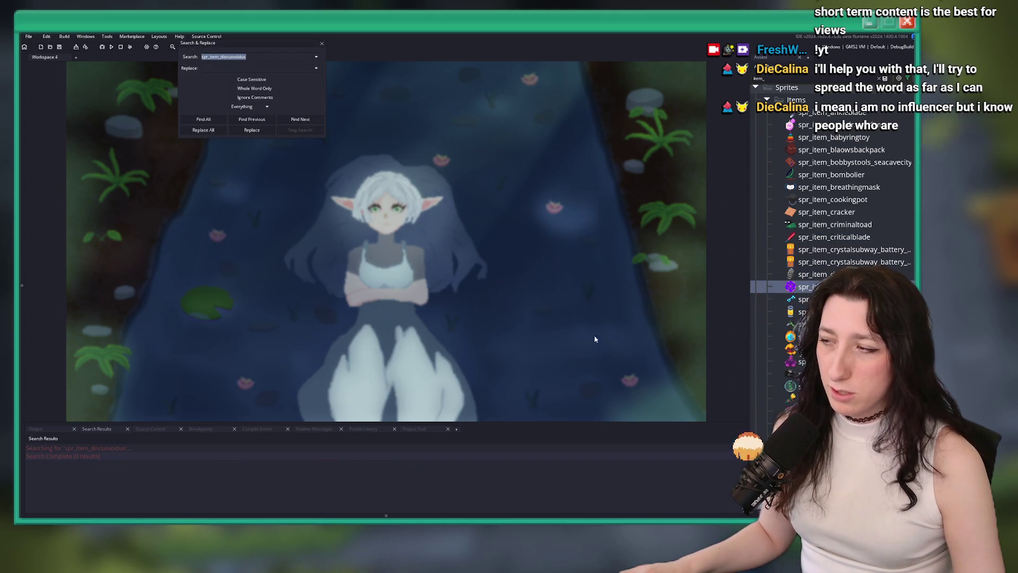
double_click(827, 286)
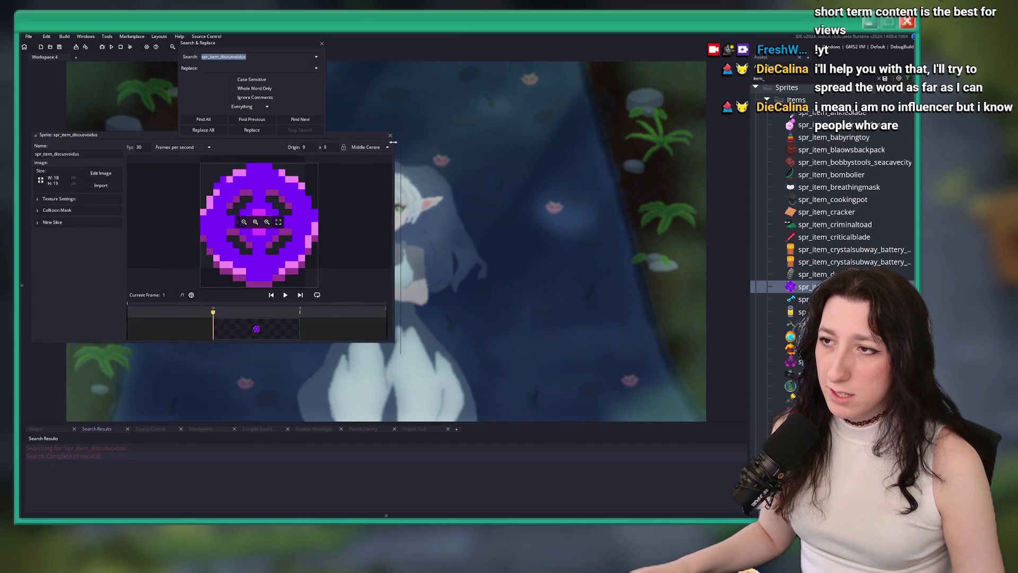
scroll(310, 205, "down", 1)
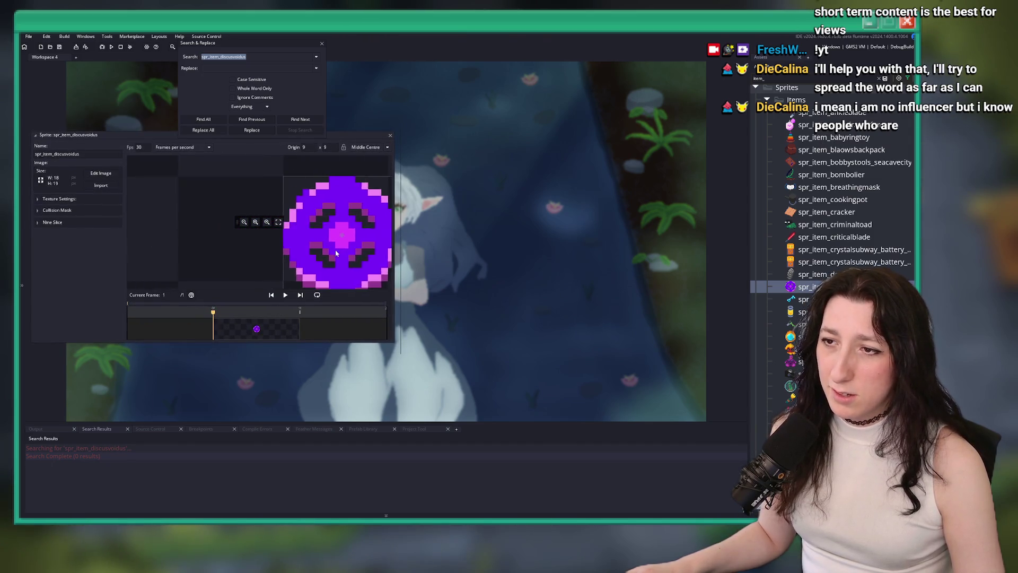
scroll(245, 225, "up", 1)
left_click_drag(240, 224, 152, 225)
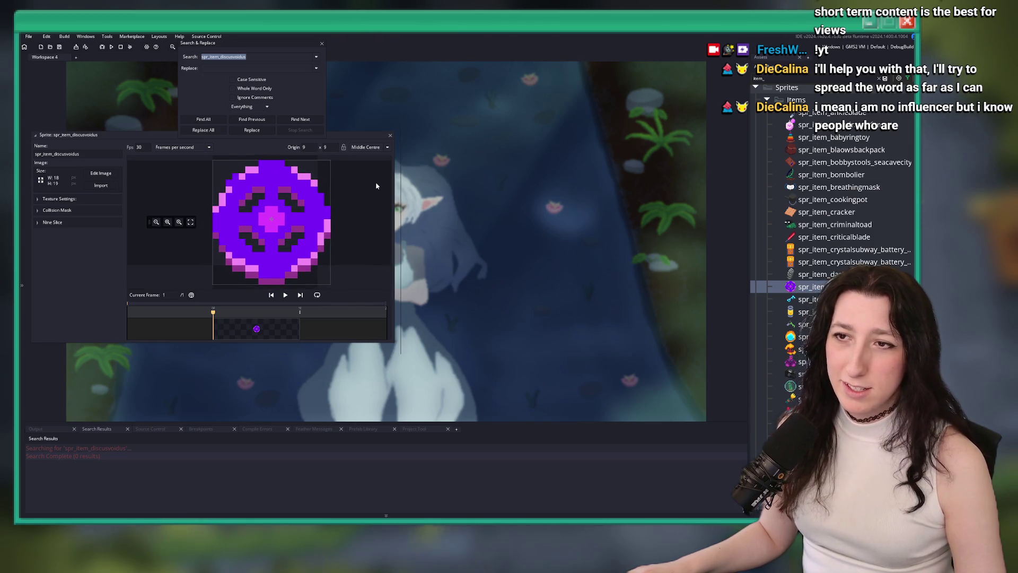
left_click(390, 137)
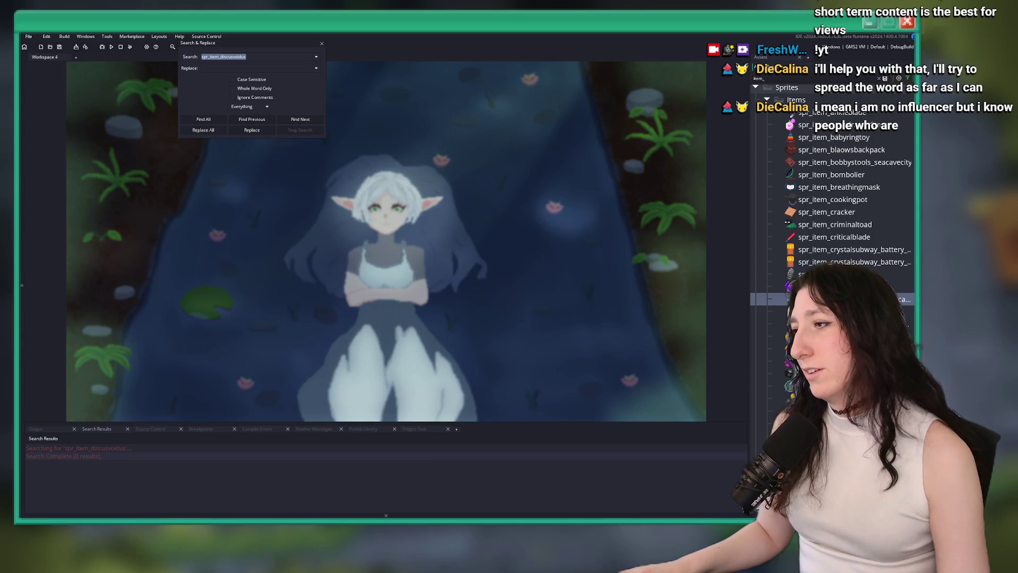
key("Delete")
key("Return")
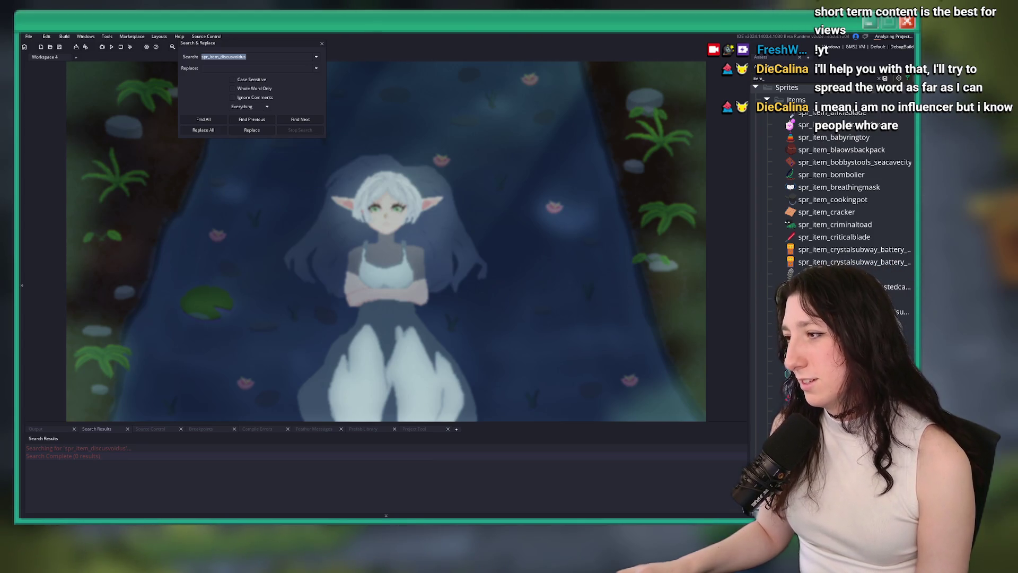
Step: Search the project for spr_item_explosionreactor (0 results) and open the quick asset search
left_click(764, 335)
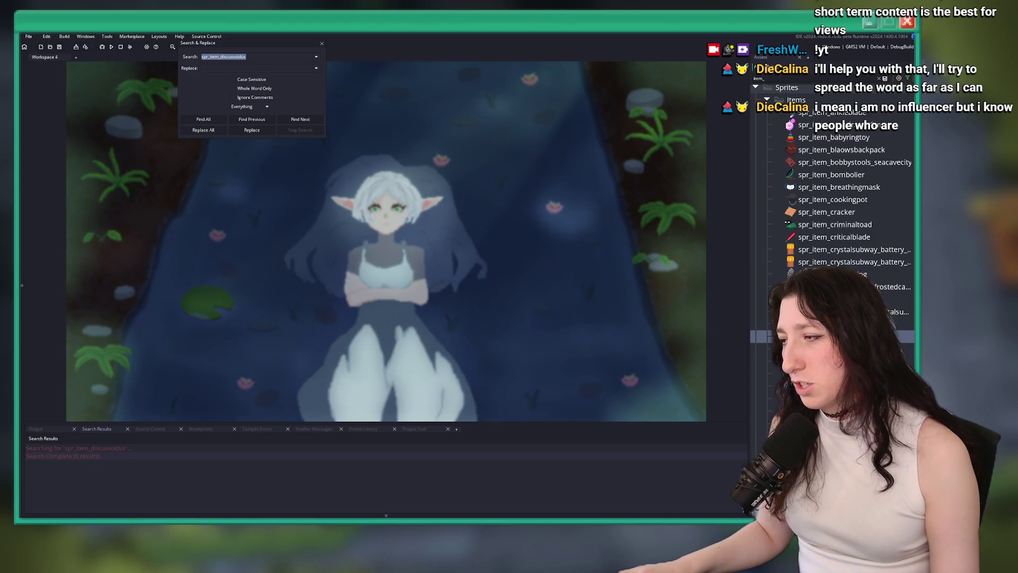
key("ctrl+shift+f")
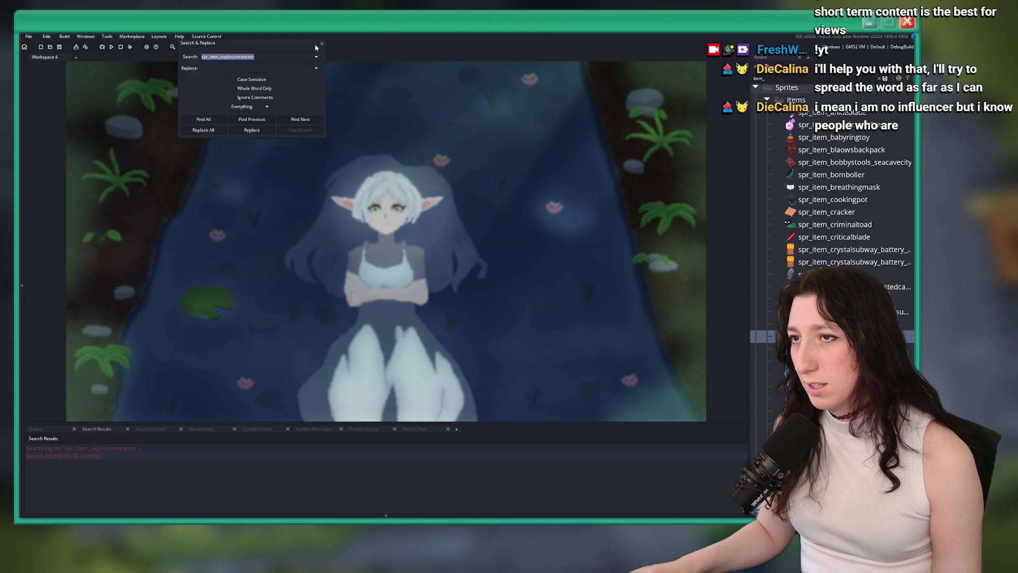
left_click(322, 45)
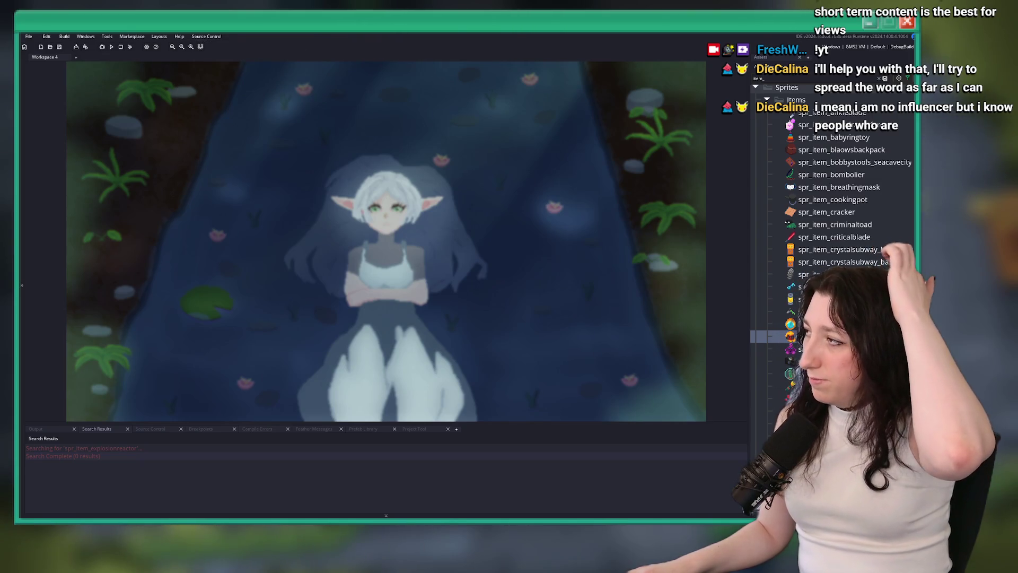
scroll(833, 222, "down", 3)
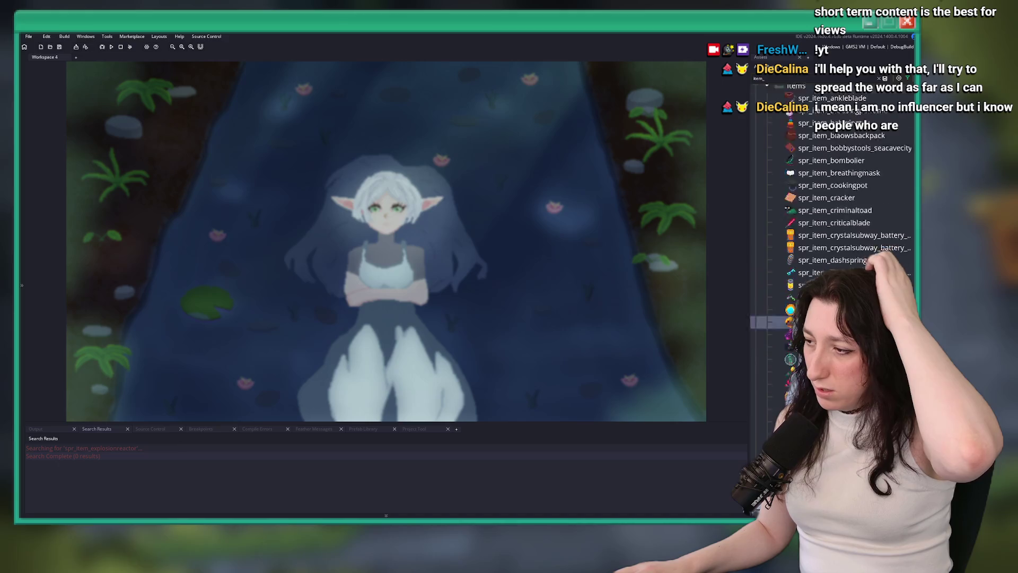
left_click(822, 409)
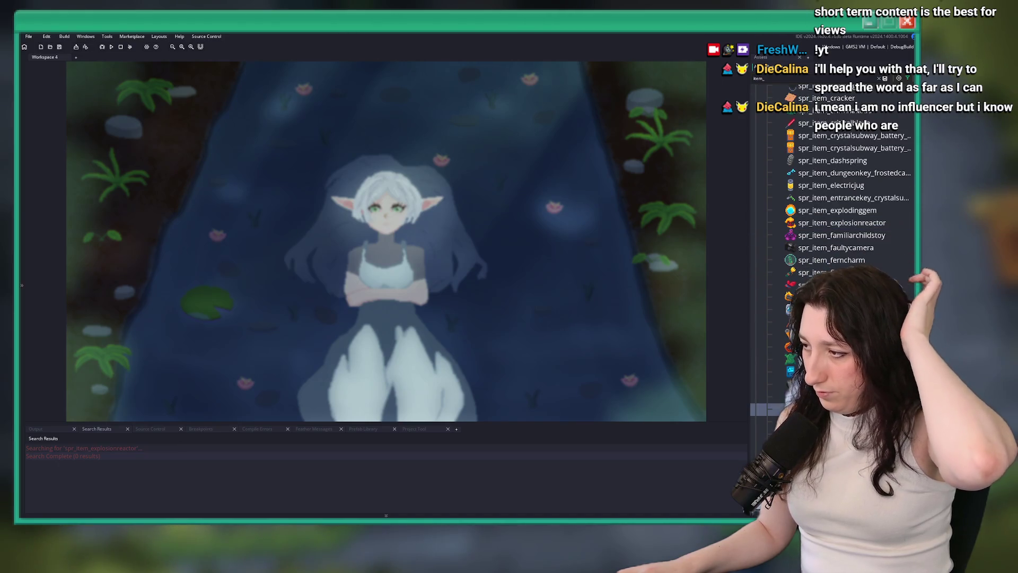
key("ctrl+t")
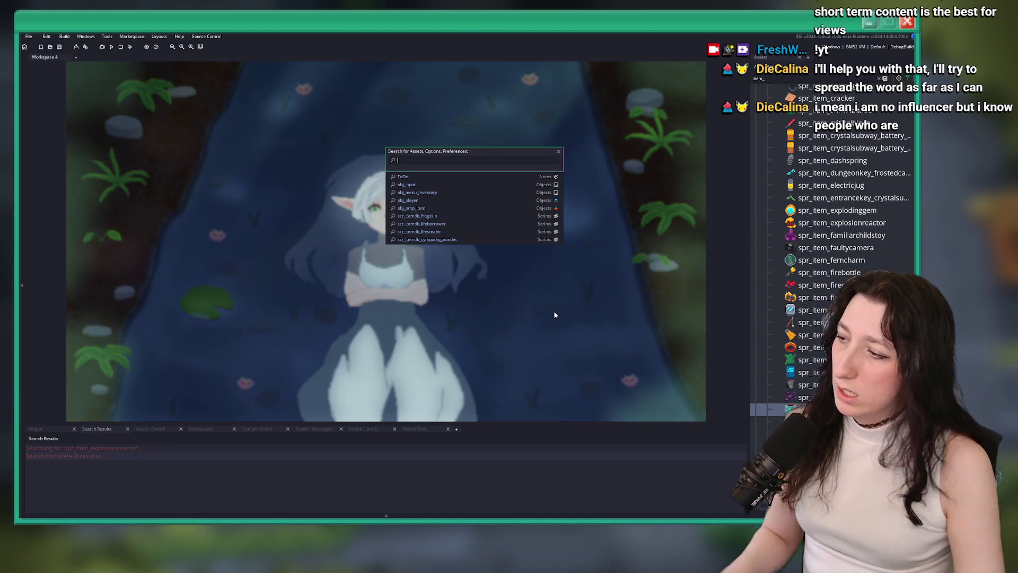
Step: Open obj_effect_glowbugterrarium and review its Create and Draw Begin event code
type("s")
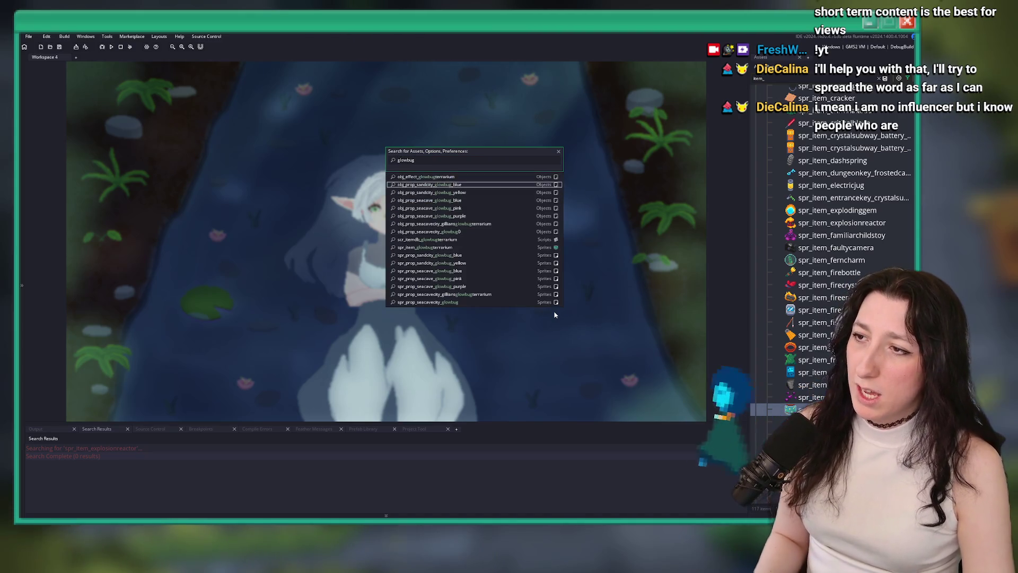
key("Return")
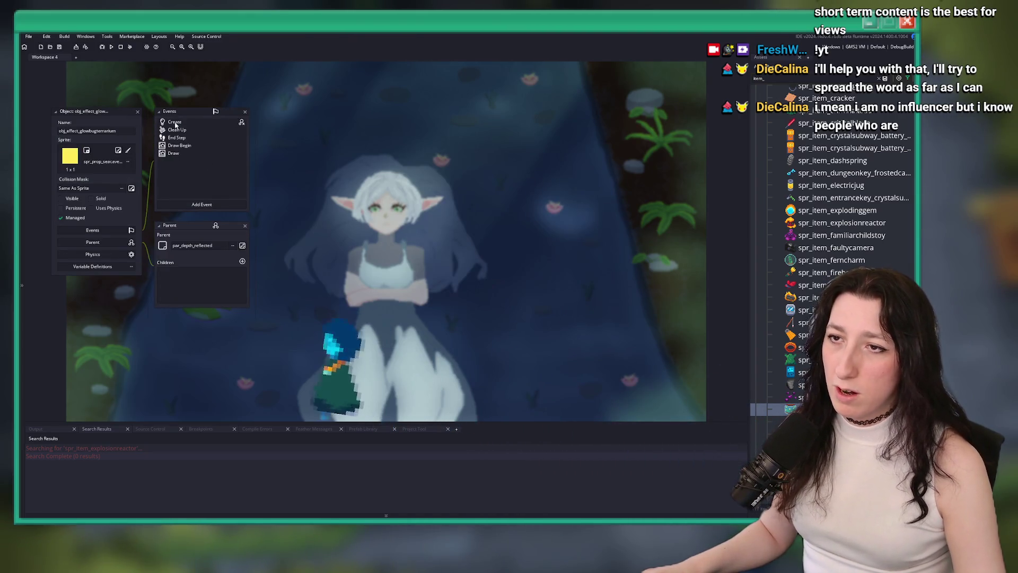
scroll(472, 160, "down", 10)
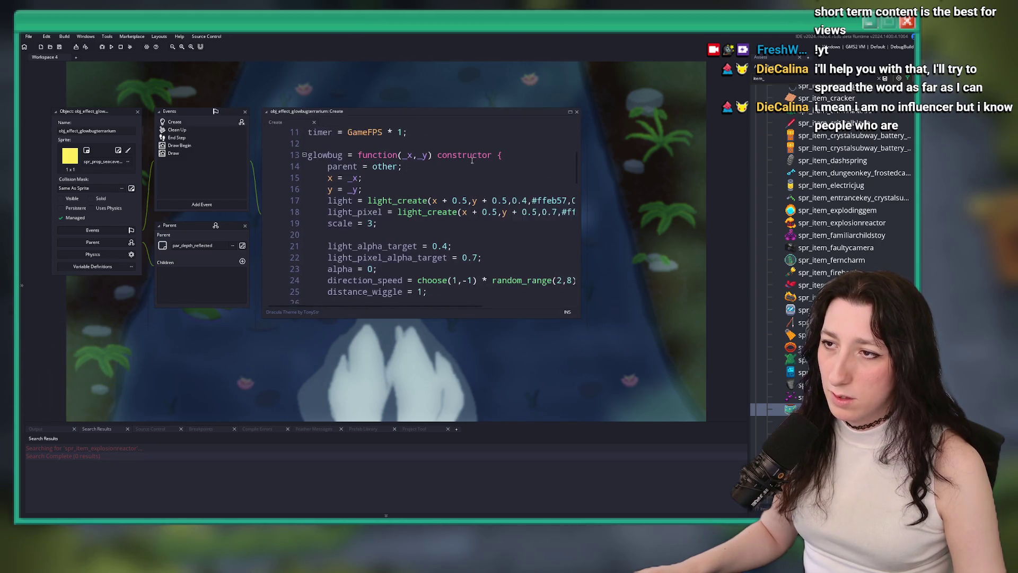
scroll(472, 160, "down", 10)
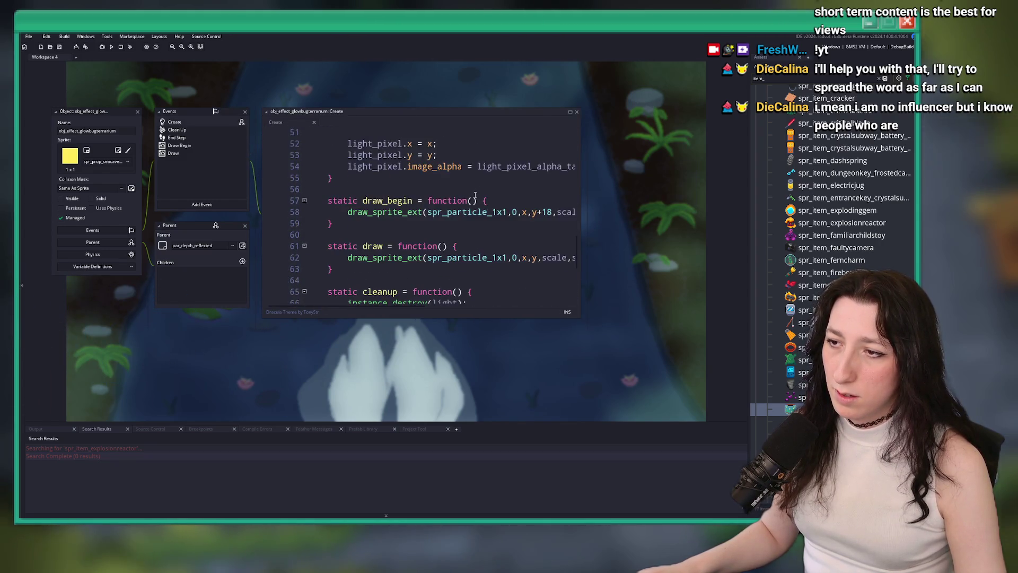
left_click(228, 137)
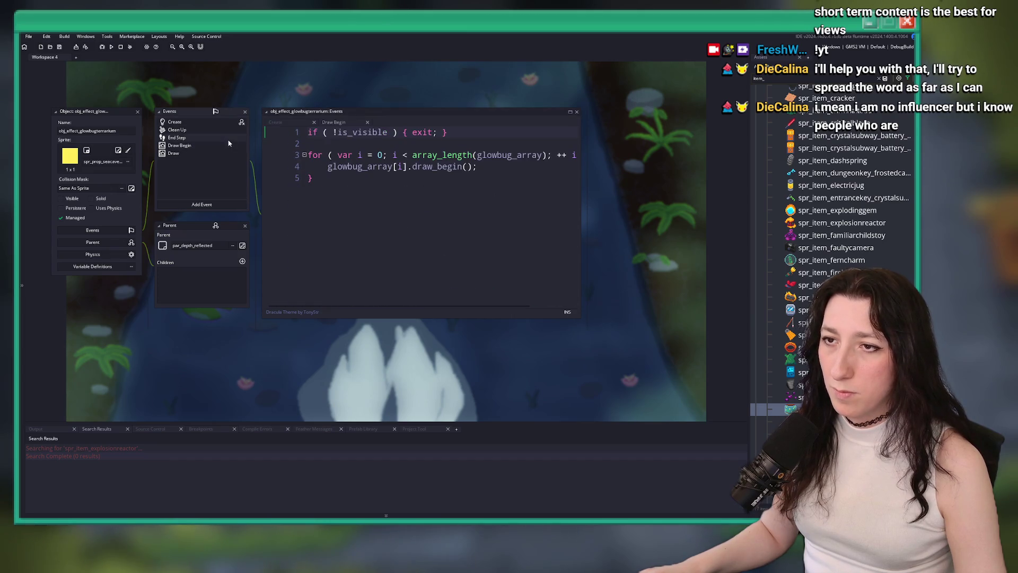
left_click(228, 145)
scroll(489, 145, "down", 2)
scroll(489, 144, "down", 5)
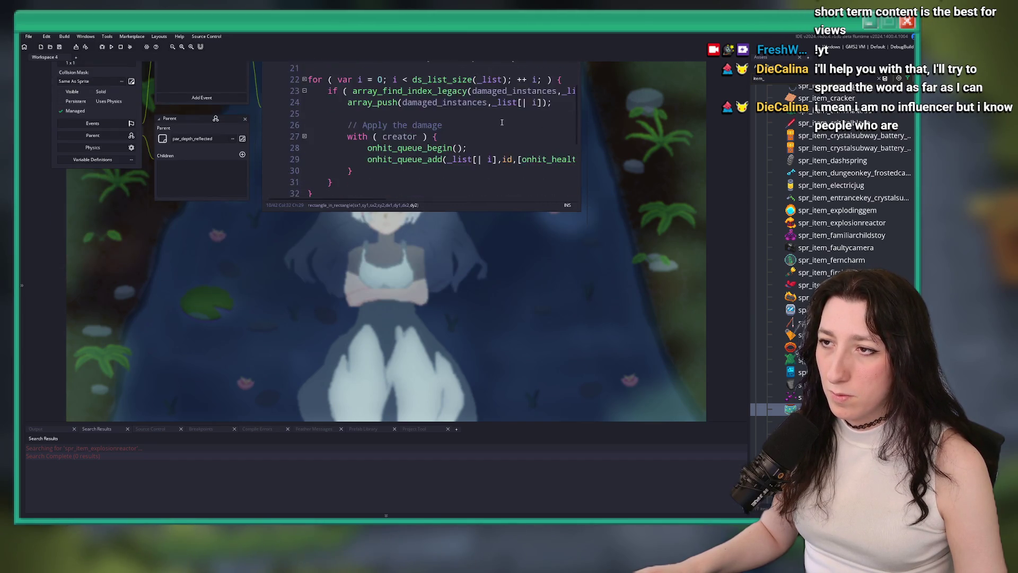
Step: Change the item_get_physical_damage argument in the End Step code to 4
left_click(476, 186)
mouse_move(513, 276)
left_mouse_down()
mouse_move(679, 289)
mouse_move(721, 307)
left_mouse_up()
left_click(705, 224)
key("End")
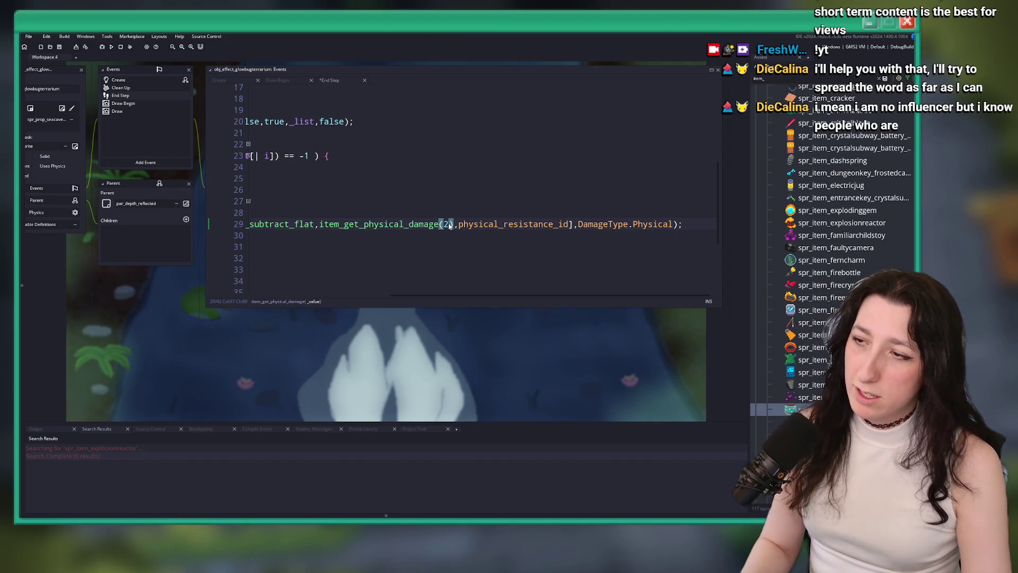
key("BackSpace")
type("4")
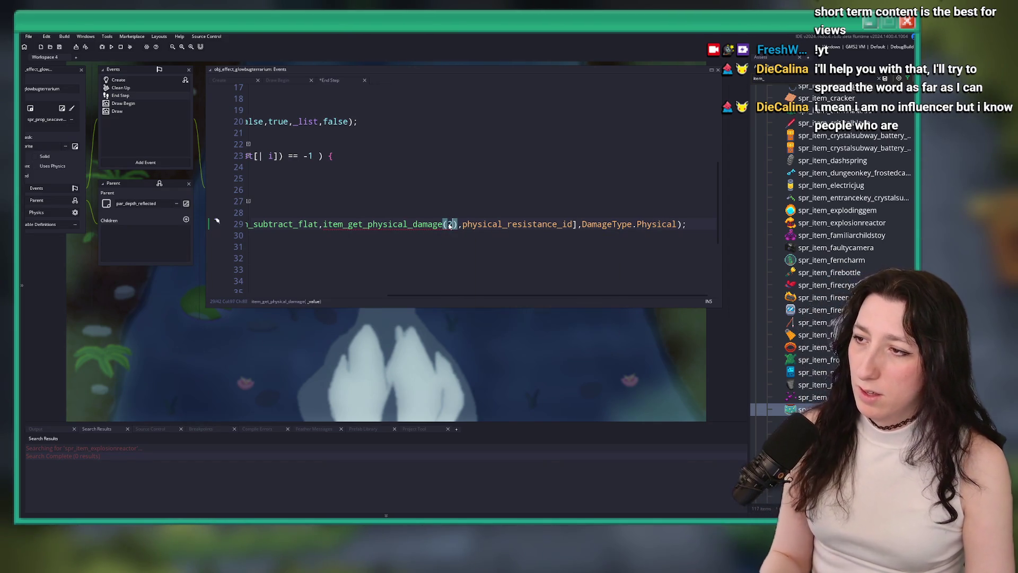
Step: Close the glowbug terrarium object and search the assets for 'glowbugter'
left_click(402, 135)
left_click_drag(402, 141, 517, 240)
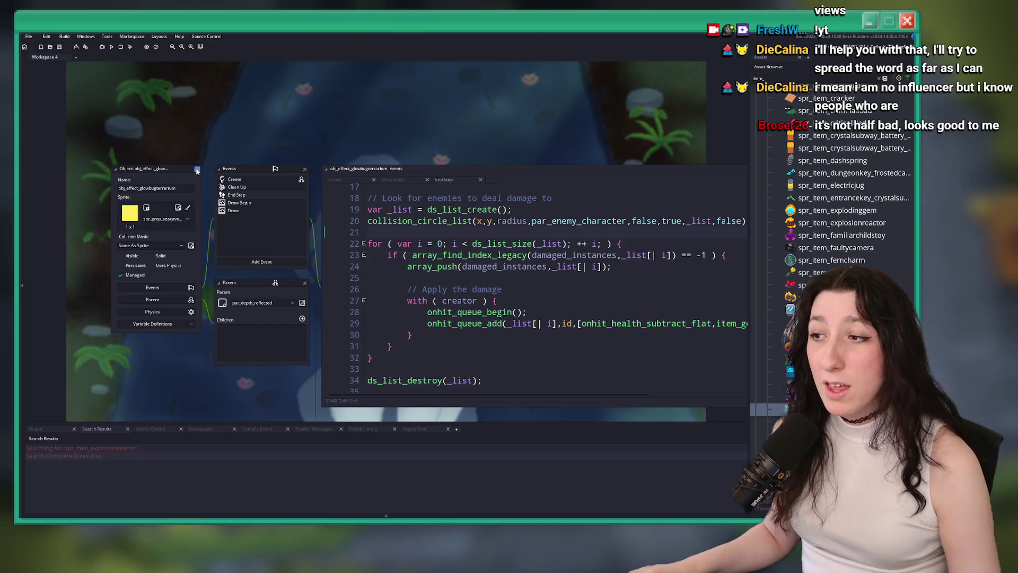
left_click(197, 170)
key("ctrl+t")
type("g")
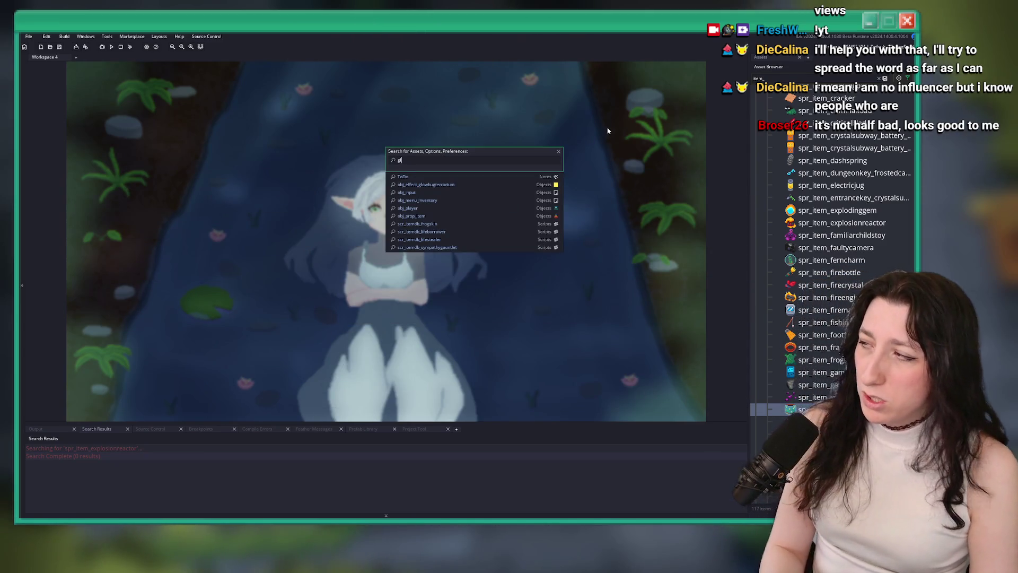
type("lowbugter")
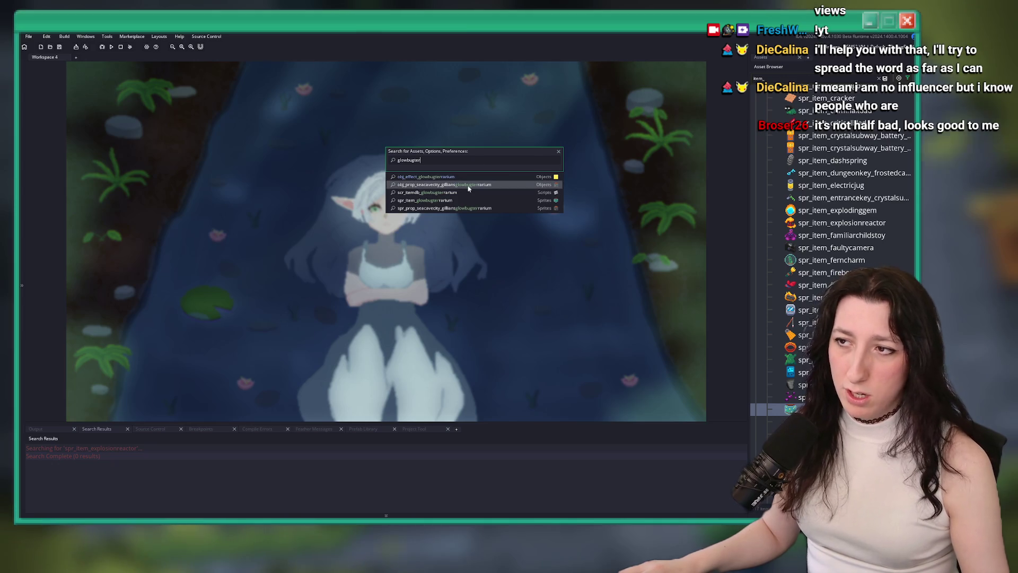
Step: Open scr_itemdb_glowbugterrarium full-size and read through its description and OnPunch code
left_click(468, 194)
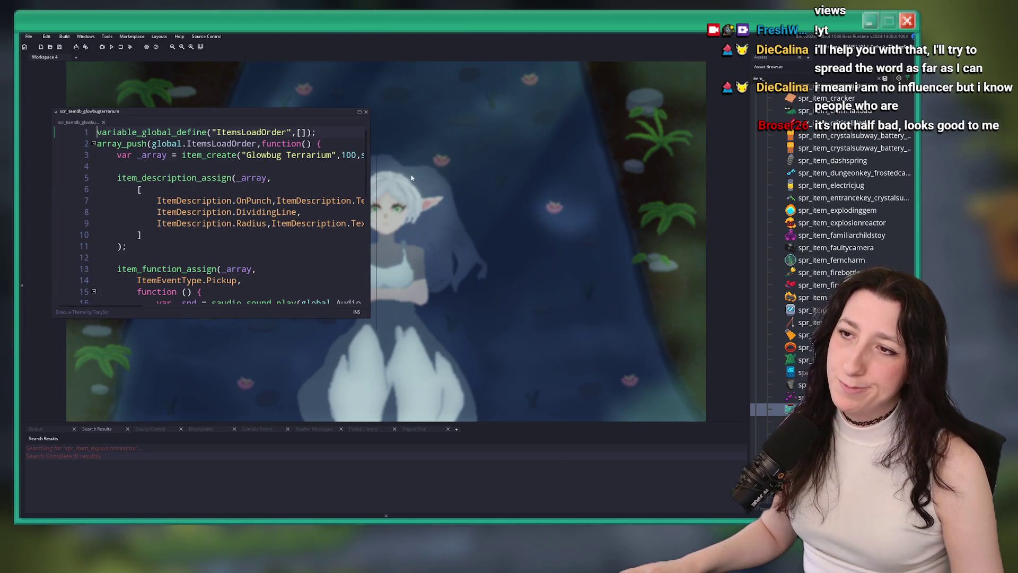
left_click(359, 112)
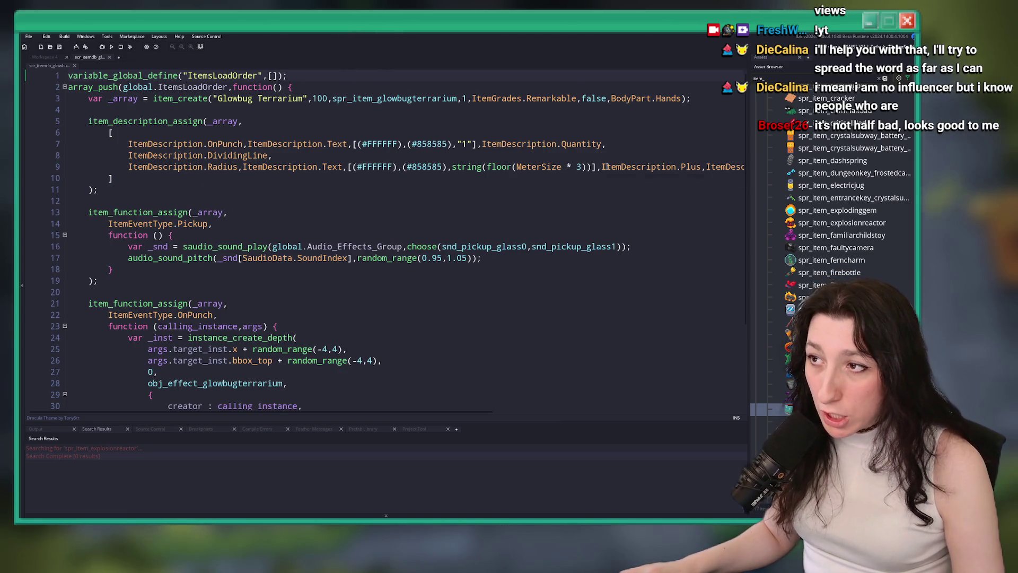
mouse_move(586, 167)
left_mouse_down()
mouse_move(742, 167)
mouse_move(700, 166)
left_mouse_up()
left_click(557, 178)
scroll(556, 191, "down", 3)
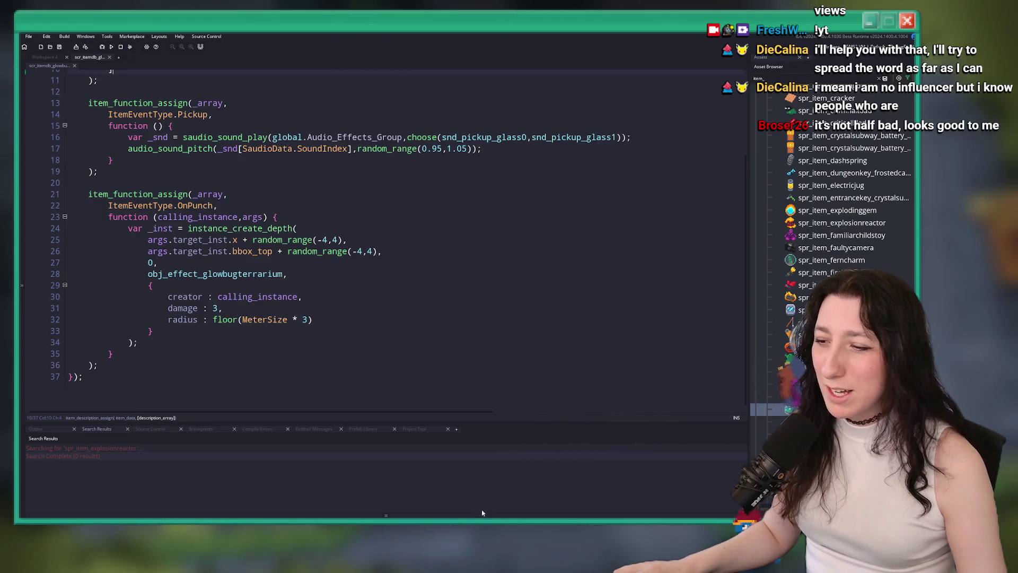
key("super")
Step: Search the Start menu for 'excel' and launch Excel
type("excel")
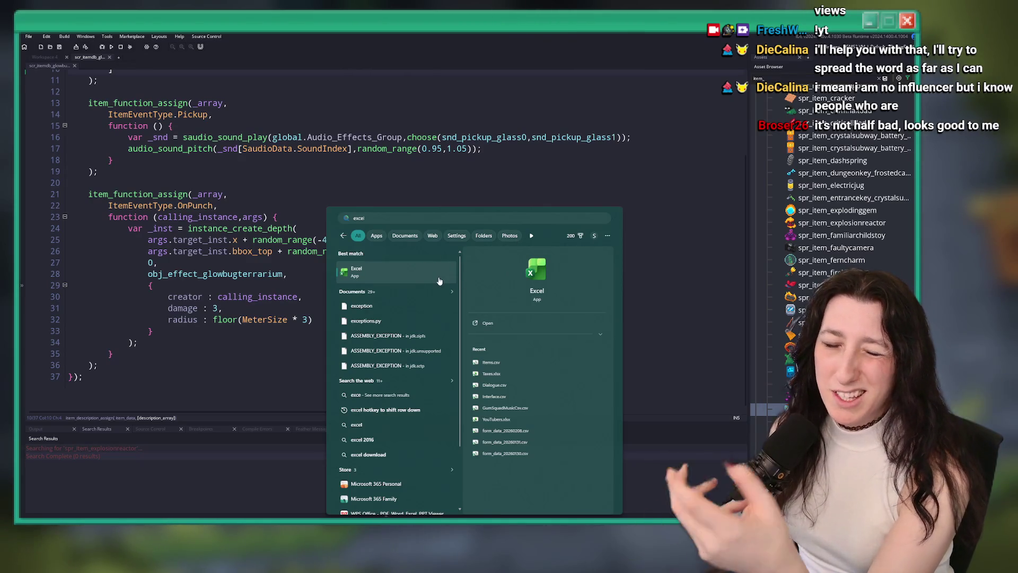
left_click(424, 271)
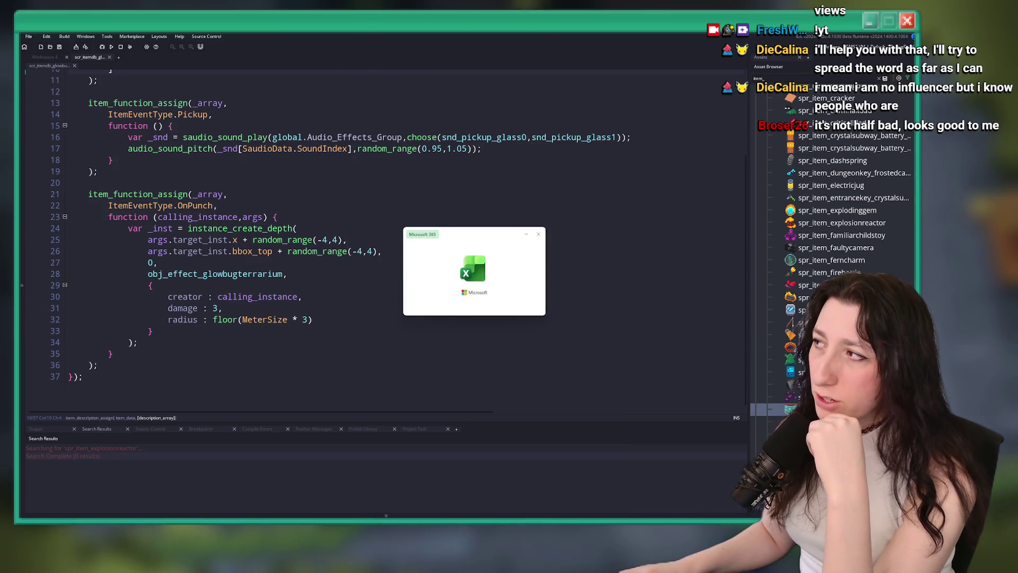